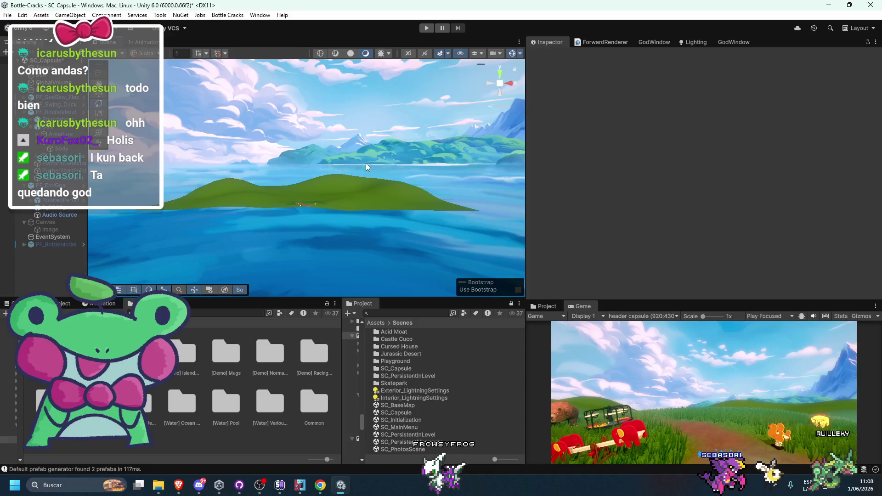
Frame the meadow in the Scene view and select PF_BottleModel to show its transform settings
scroll(313, 197, up, 5)
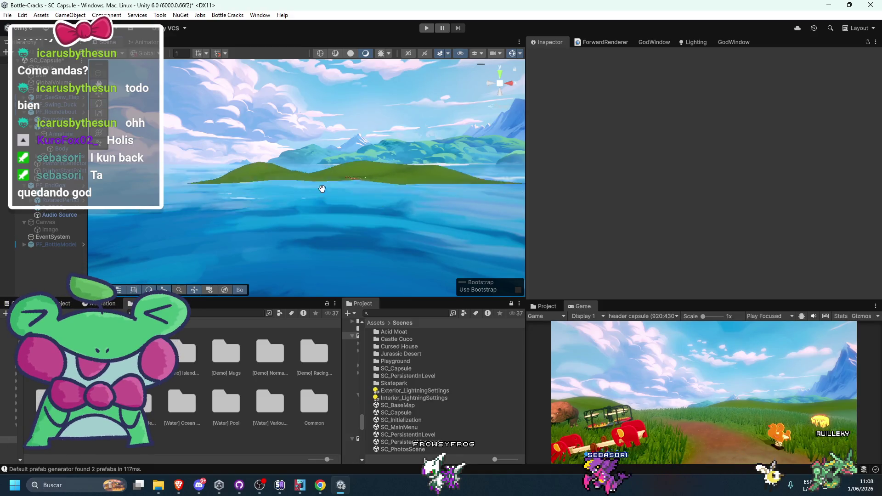
scroll(308, 225, up, 10)
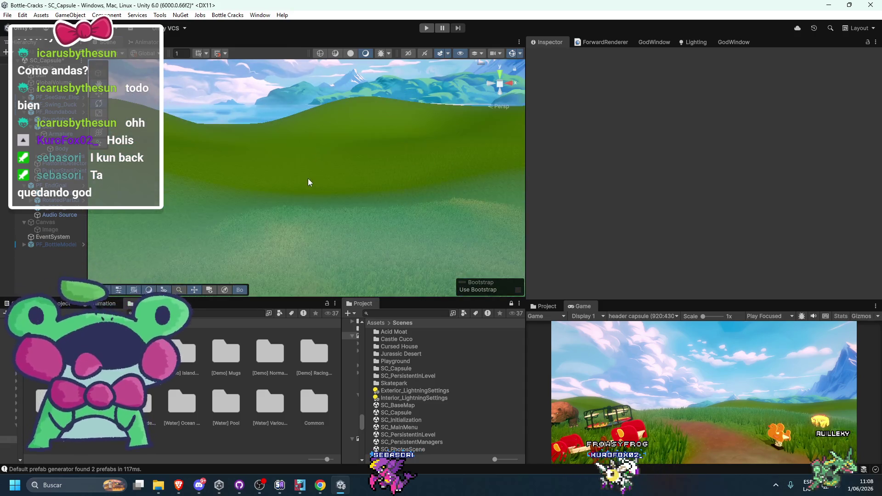
click(308, 179)
click(301, 111)
mouse_move(295, 157)
mouse_down()
mouse_move(315, 227)
mouse_move(372, 193)
mouse_move(321, 198)
mouse_move(319, 217)
mouse_move(265, 194)
mouse_move(313, 195)
mouse_move(302, 244)
mouse_move(329, 247)
mouse_up()
click(46, 245)
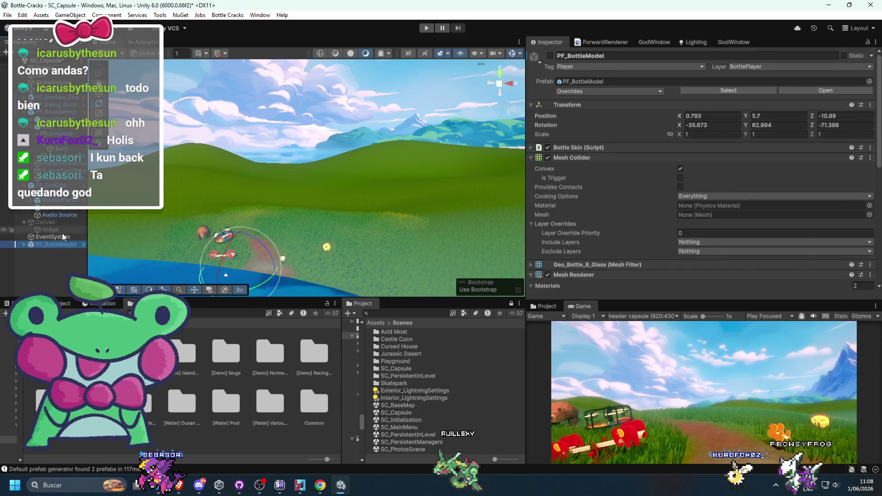
Set the ForwardRenderer fog Far to 234.65 and Near to -54.7, then open the distance gradient
click(602, 42)
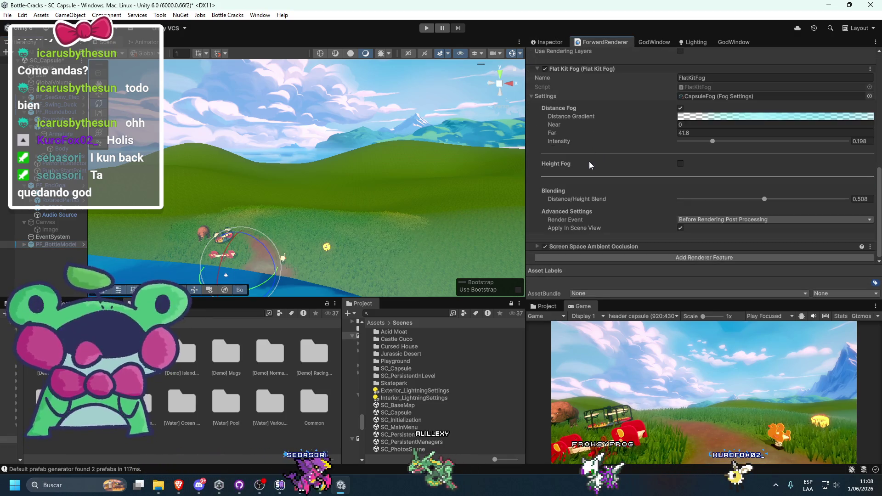
scroll(589, 163, up, 3)
drag(664, 185, 683, 186)
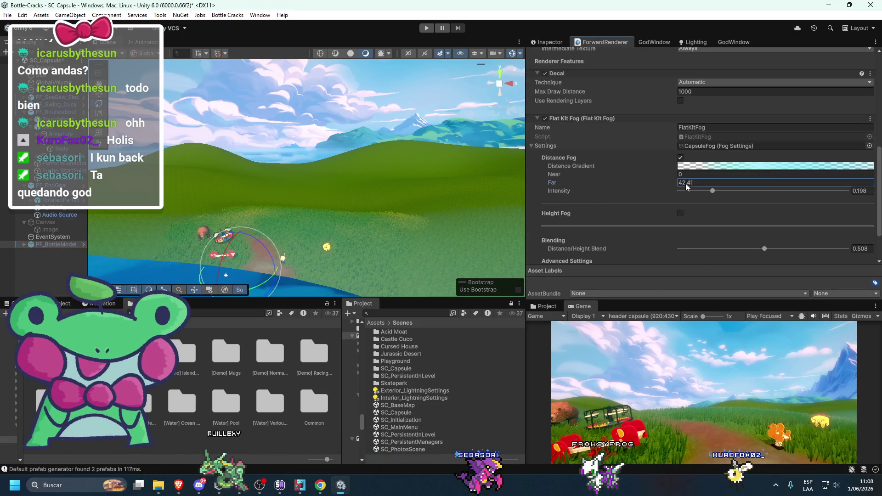
mouse_move(831, 205)
mouse_down()
mouse_move(710, 349)
mouse_move(782, 241)
mouse_move(476, 377)
mouse_move(449, 465)
mouse_move(44, 61)
mouse_up()
mouse_move(569, 173)
mouse_down()
mouse_move(414, 193)
mouse_move(492, 183)
mouse_up()
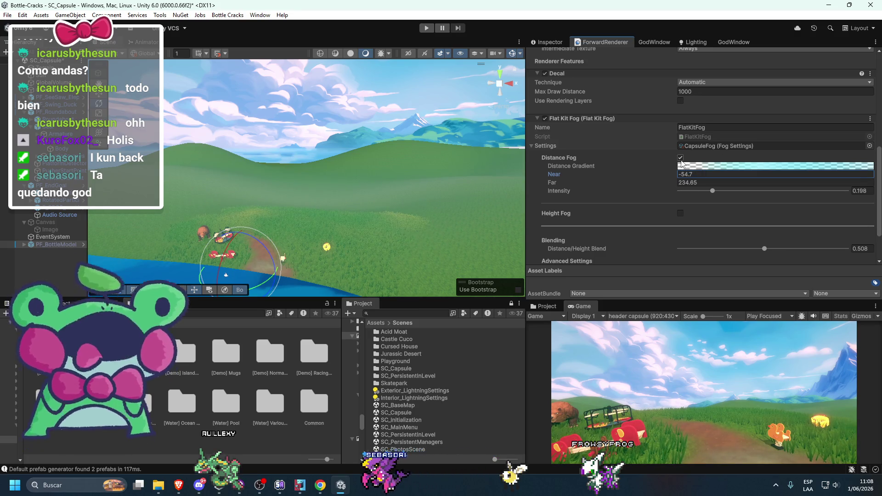
click(714, 165)
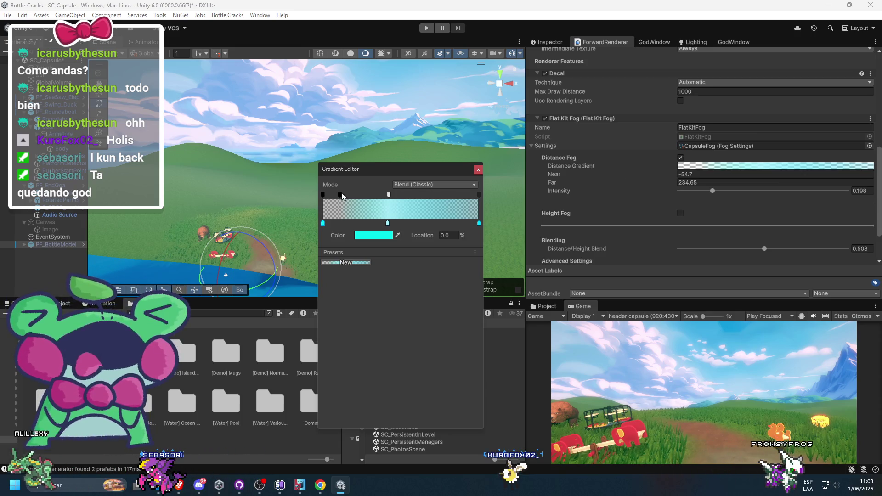
Make the distance-fog gradient fully opaque with alpha 255
click(381, 236)
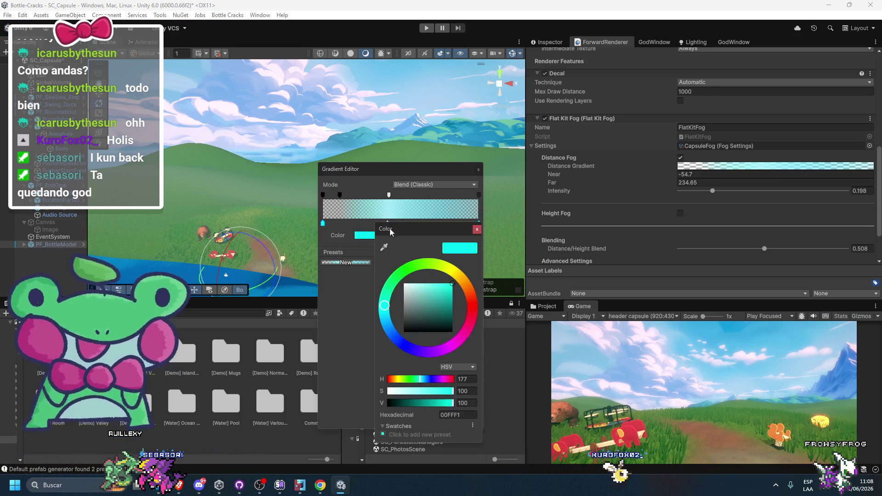
click(379, 200)
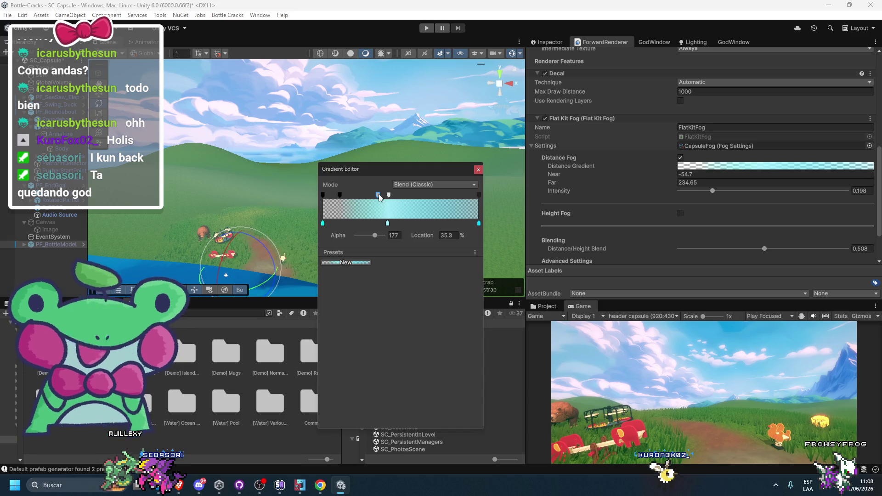
drag(324, 198, 379, 202)
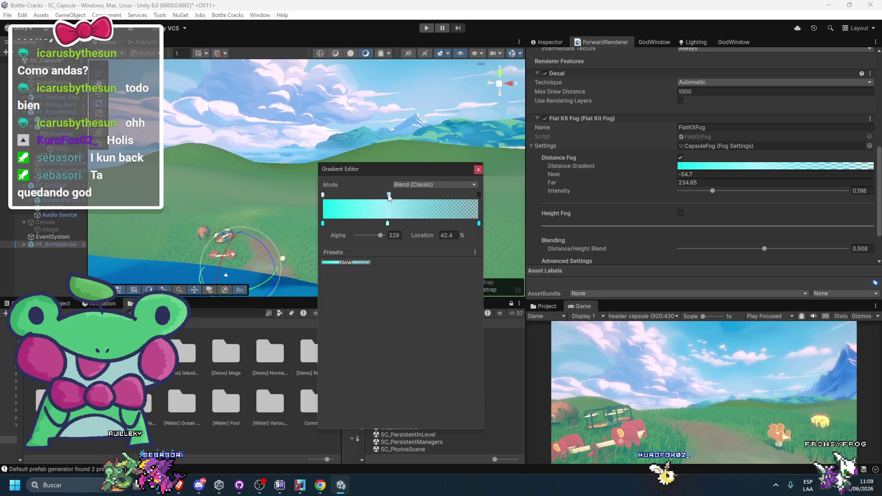
drag(377, 236, 504, 241)
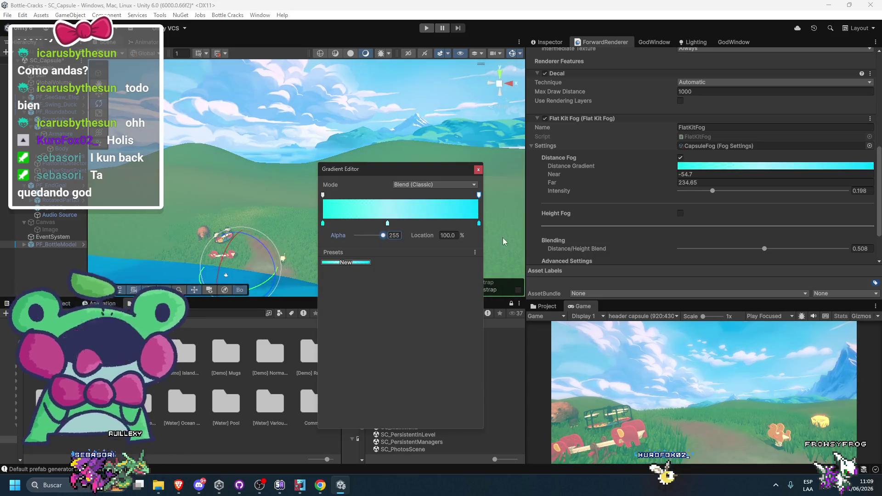
Recolour the first gradient key green and the middle key red, moving red toward green
click(323, 223)
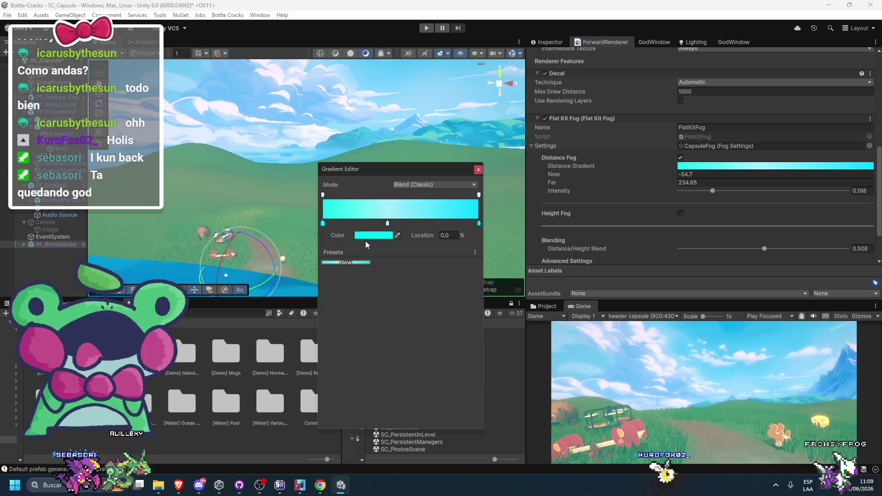
click(371, 236)
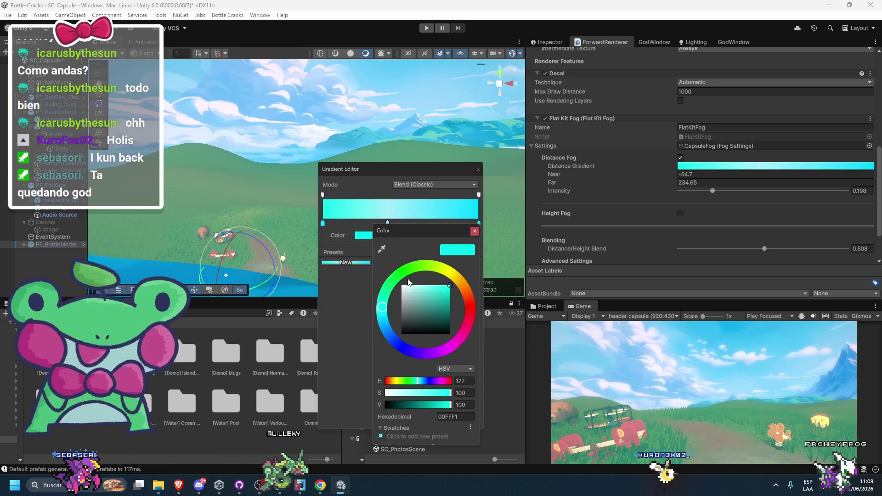
click(400, 274)
click(387, 222)
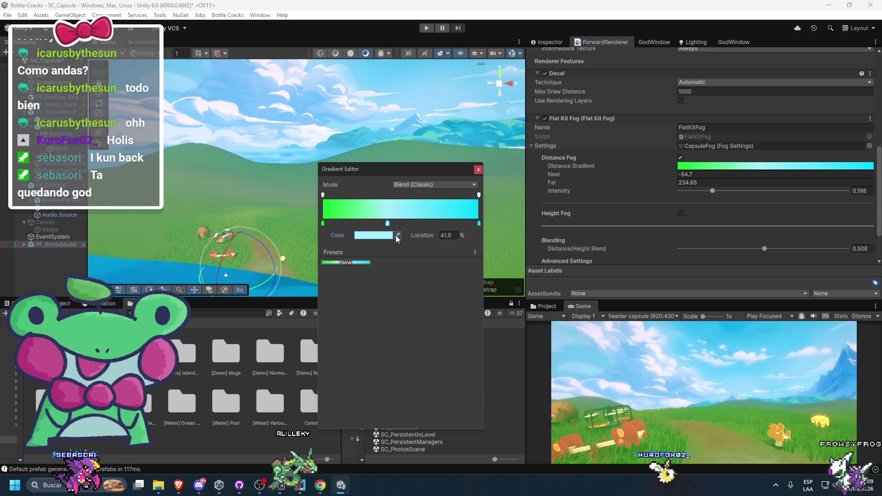
click(394, 232)
click(478, 312)
click(458, 286)
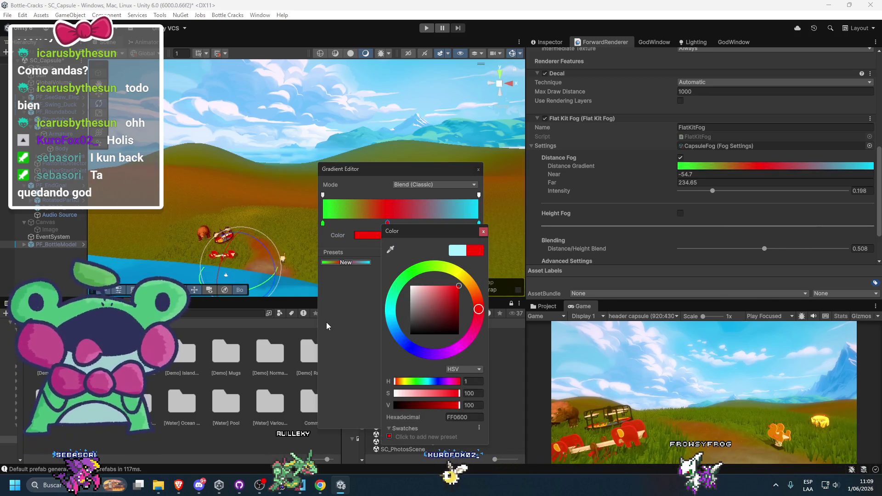
click(388, 231)
mouse_move(387, 224)
mouse_down()
mouse_move(342, 224)
mouse_move(364, 226)
mouse_up()
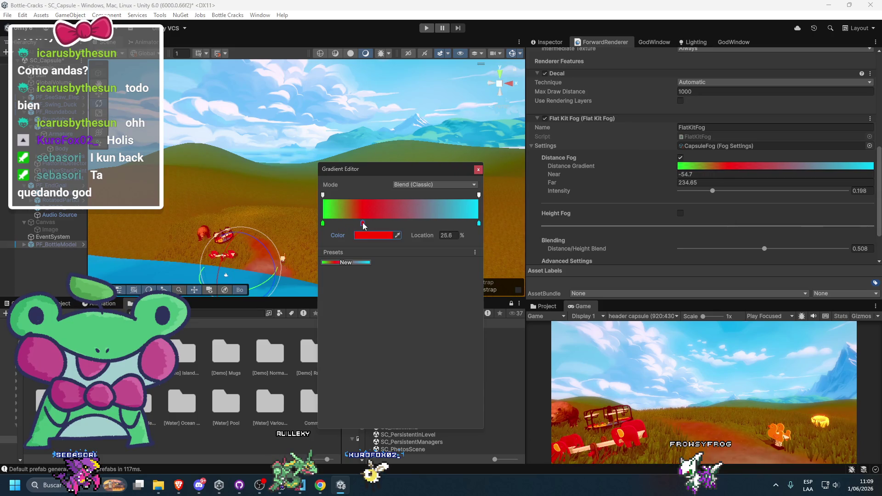
Raise the fog Near distance to -0.86
click(323, 224)
drag(605, 175, 710, 183)
mouse_move(252, 211)
mouse_down()
mouse_move(812, 294)
mouse_move(462, 326)
mouse_move(558, 326)
mouse_move(677, 268)
mouse_move(709, 172)
mouse_up()
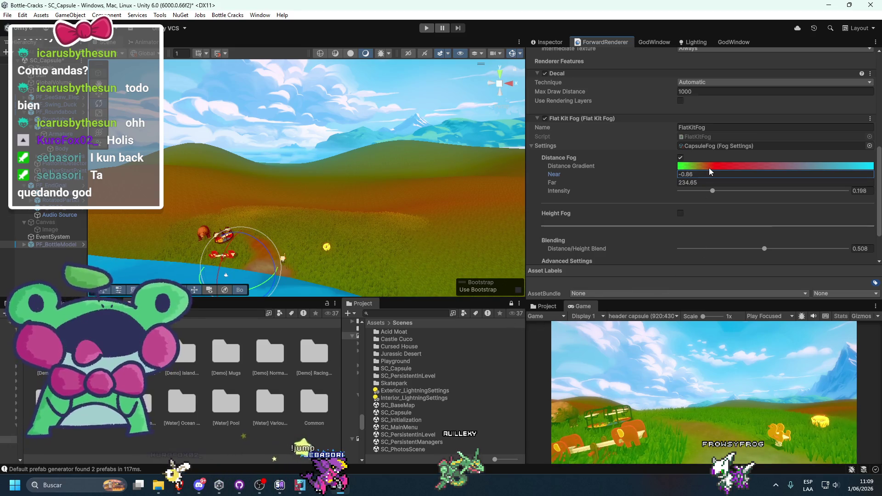
Slide the red gradient key toward the start and set fog Near to 0
click(709, 168)
mouse_move(354, 223)
mouse_down()
mouse_move(372, 221)
mouse_move(331, 227)
mouse_up()
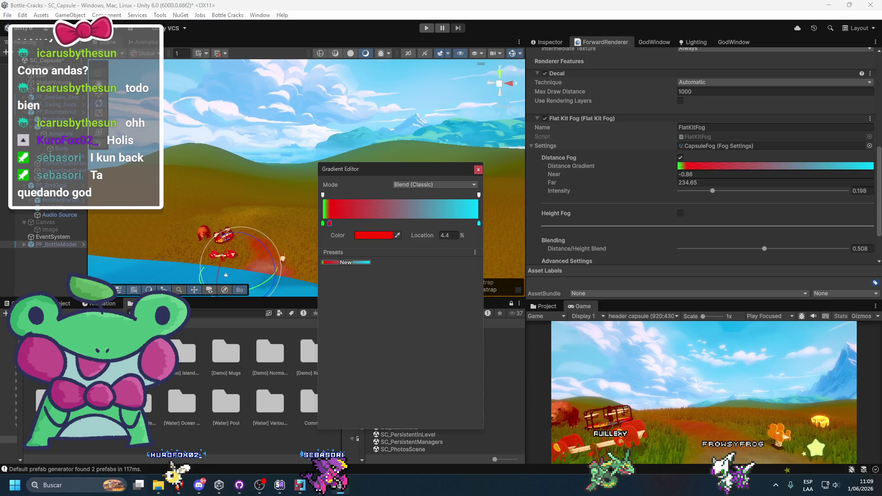
drag(330, 233, 330, 227)
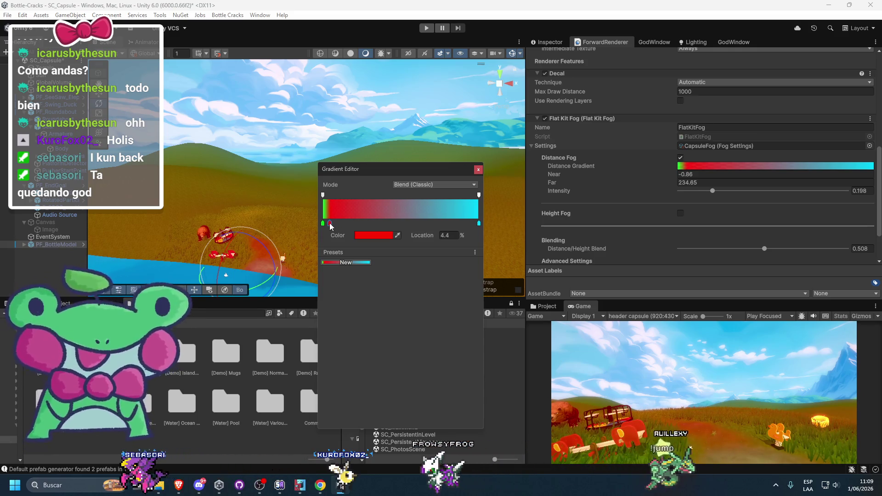
click(681, 174)
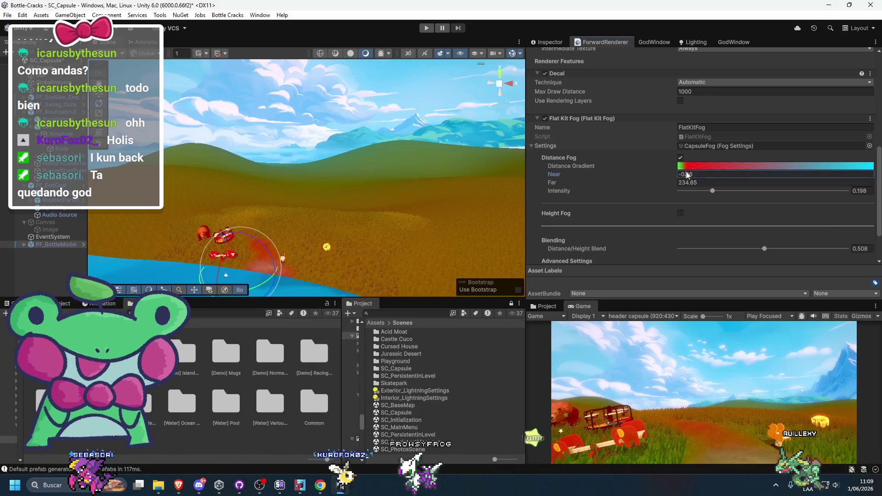
text(0)
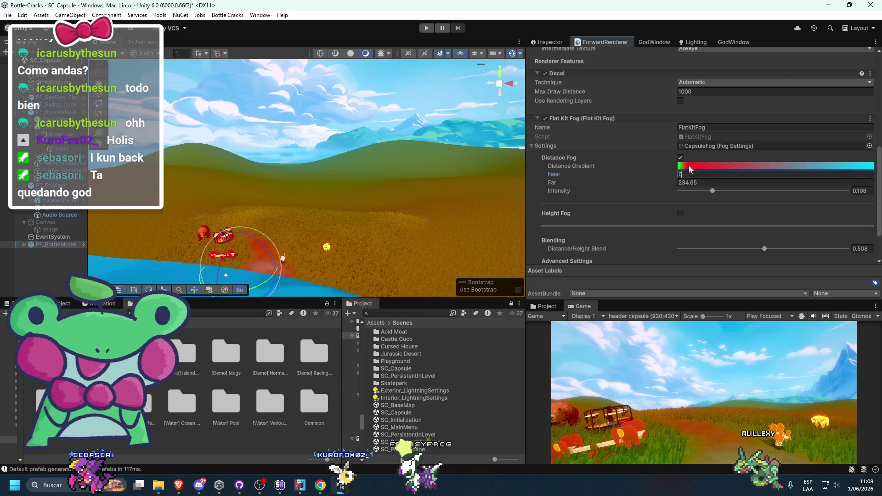
click(681, 166)
Remove the extra alpha and colour keys, keeping red beside the green start, then bring up the browser
click(344, 195)
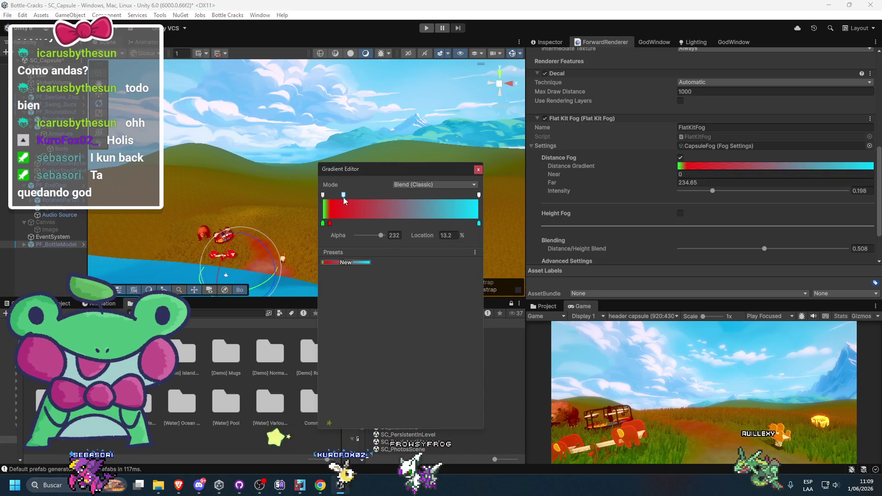
key(Delete)
click(352, 223)
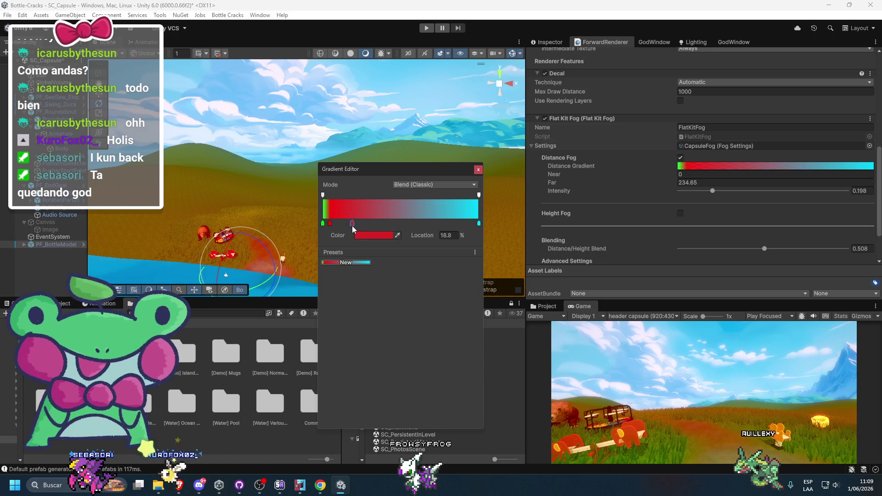
click(362, 235)
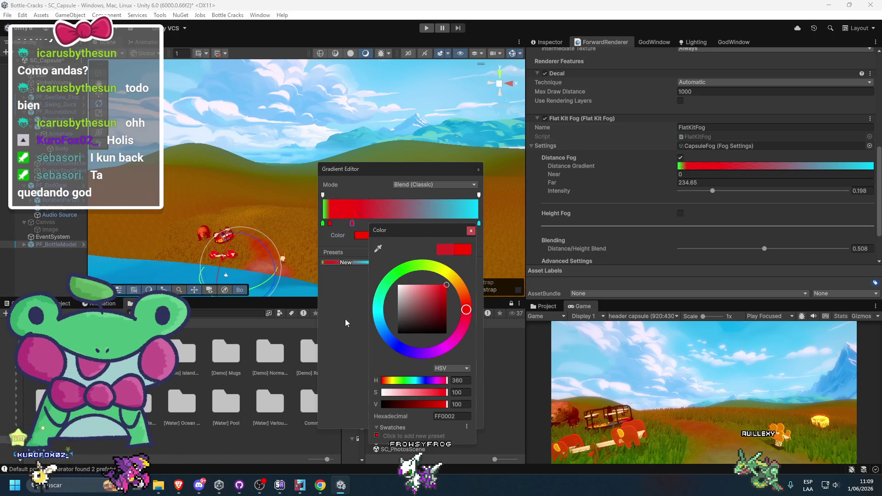
click(352, 224)
drag(352, 225, 356, 228)
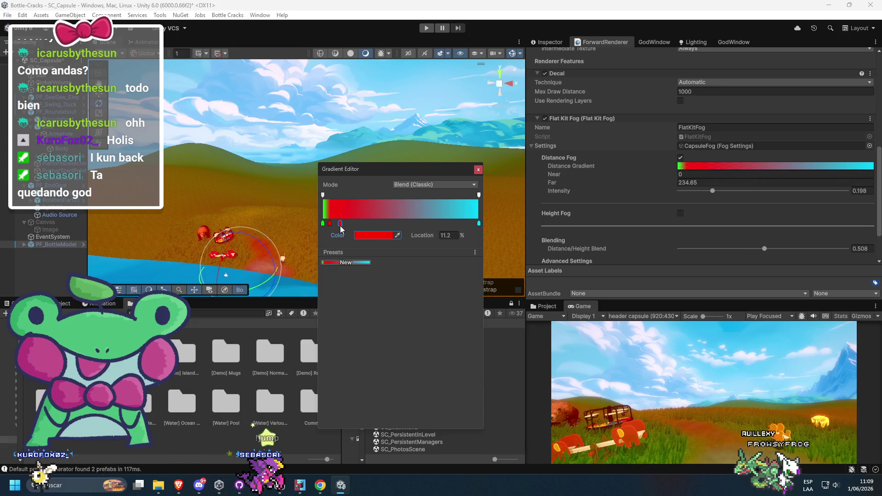
click(328, 226)
key(Delete)
drag(339, 224, 330, 227)
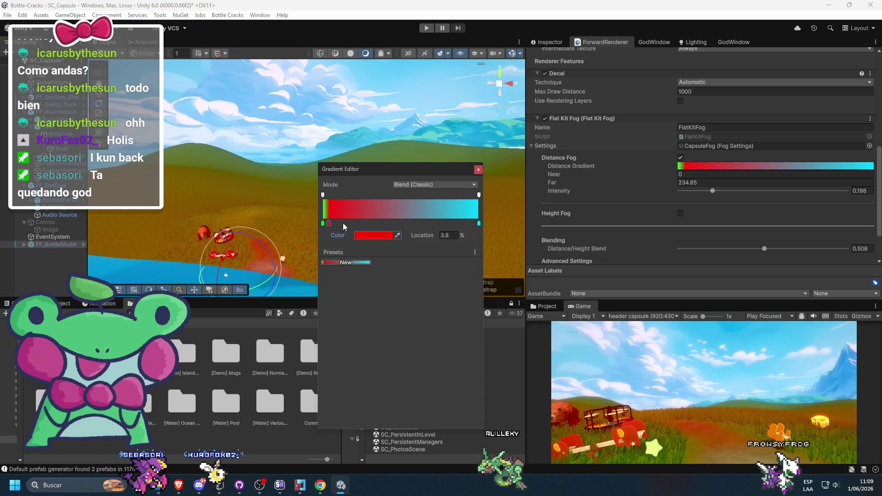
click(179, 486)
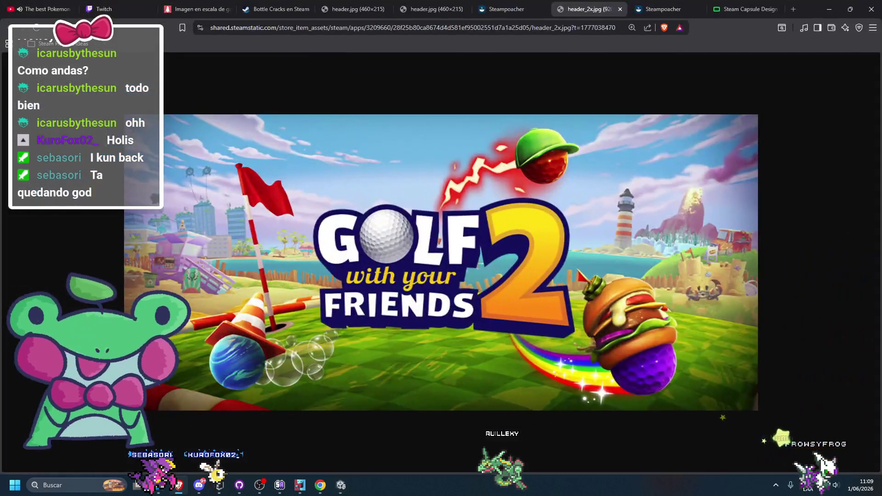
Bring up the Bottle Cracks Steam store page in Brave and reorder the grayscale tab
click(178, 484)
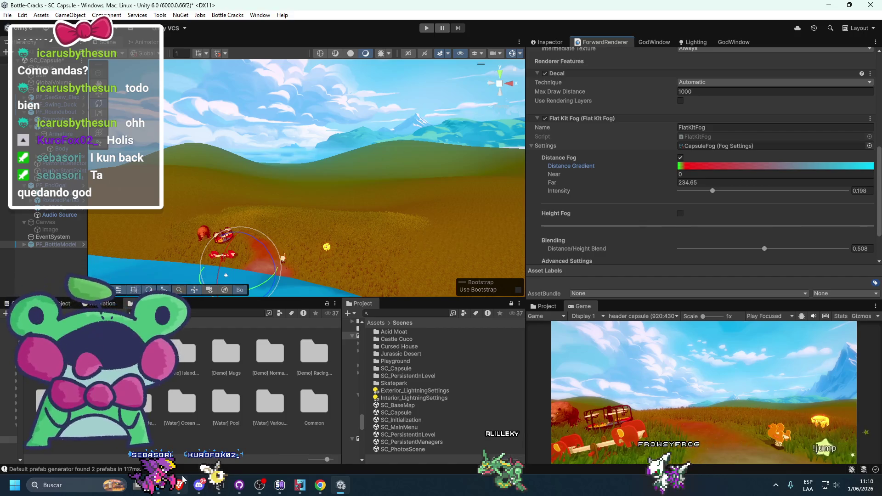
click(182, 480)
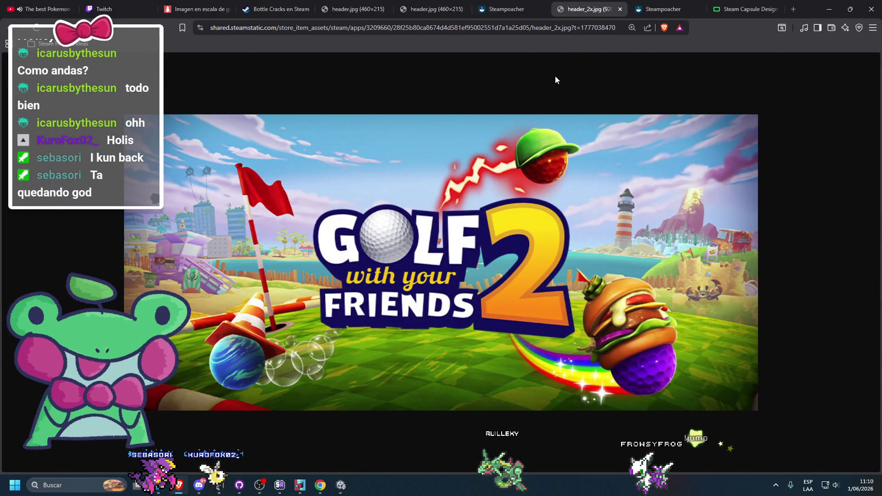
click(506, 8)
click(435, 9)
click(357, 9)
click(290, 5)
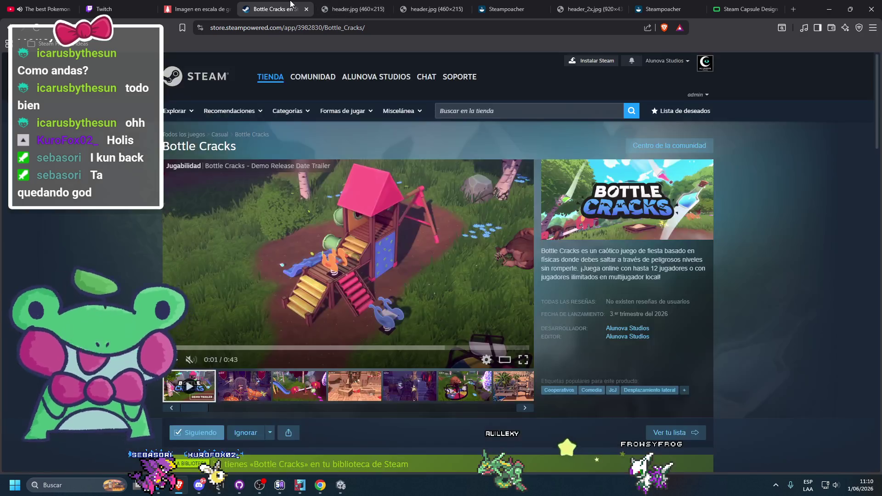
drag(198, 9, 276, 9)
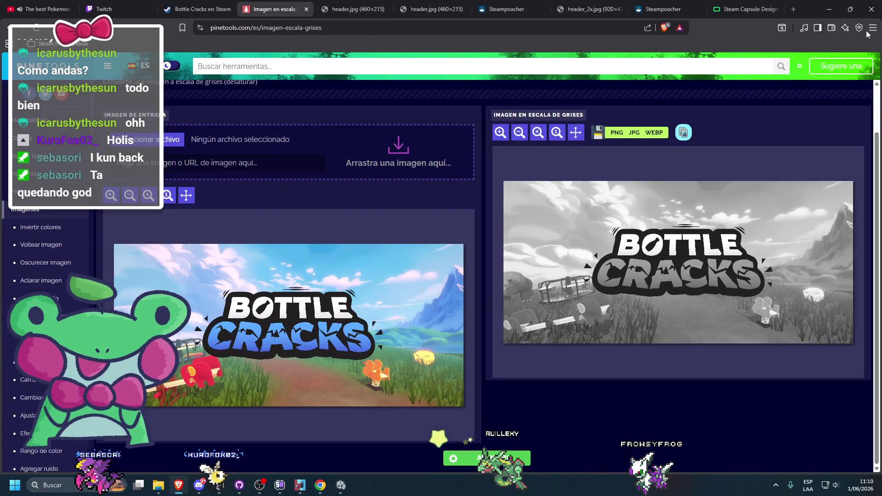
Check Brave's download history, then return to the Pinetools grayscale page
click(873, 27)
click(719, 207)
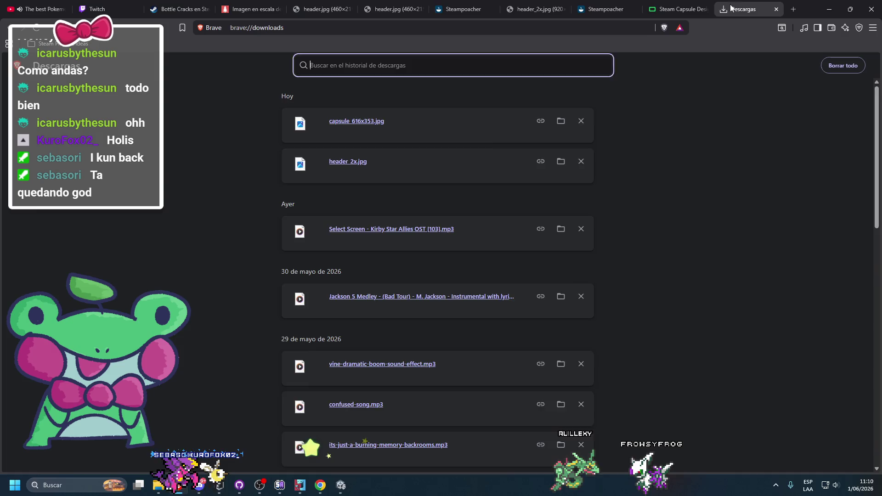
key(ctrl+w)
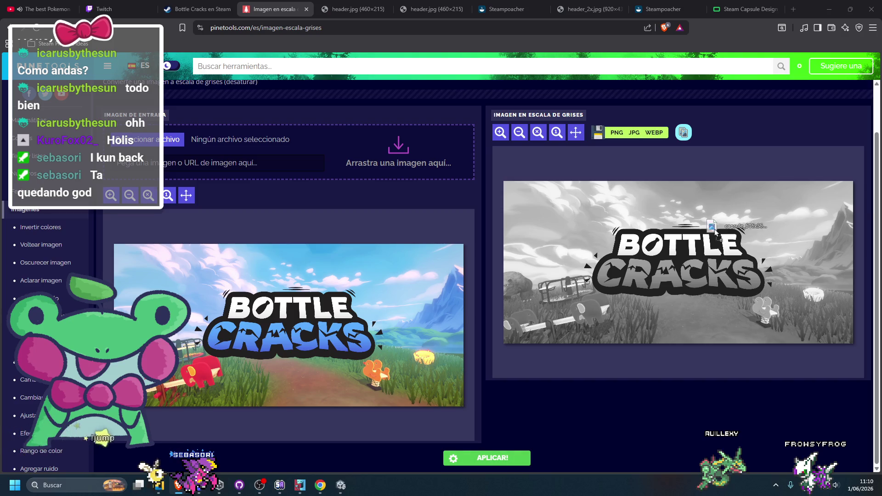
Convert the Golf With Your Friends 2 header to grayscale in Pinetools and return to Unity
drag(304, 220, 306, 222)
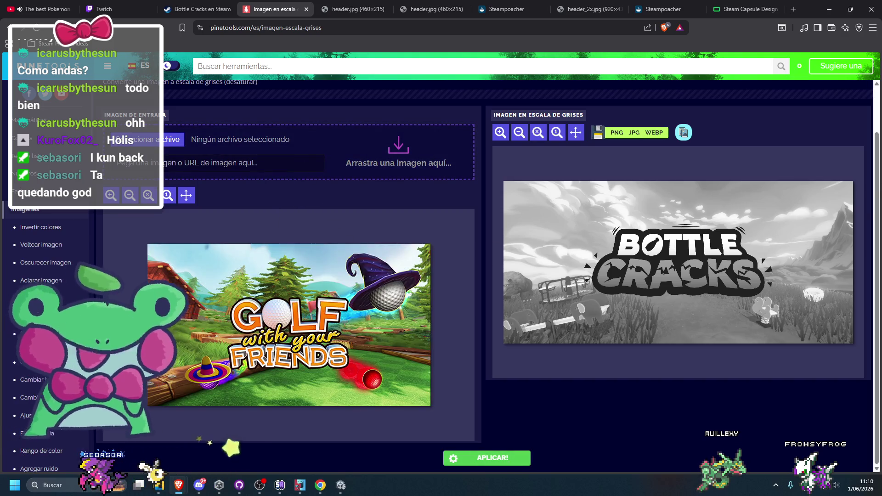
drag(317, 138, 322, 137)
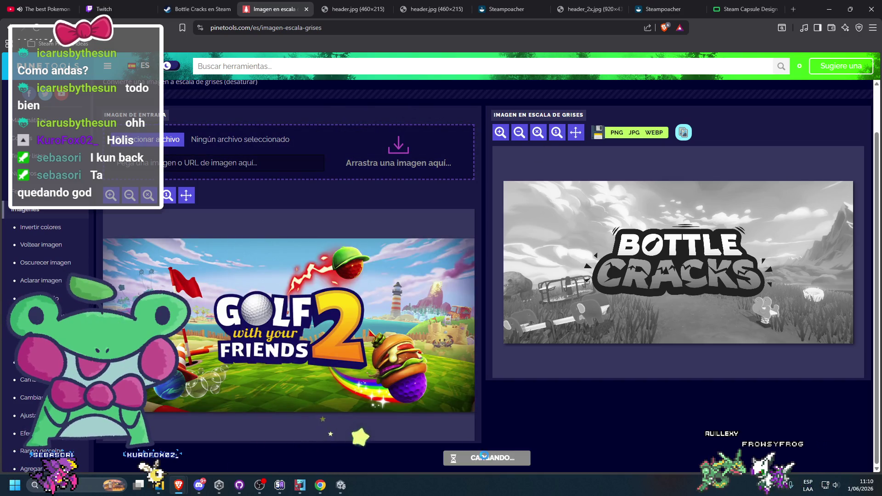
click(487, 457)
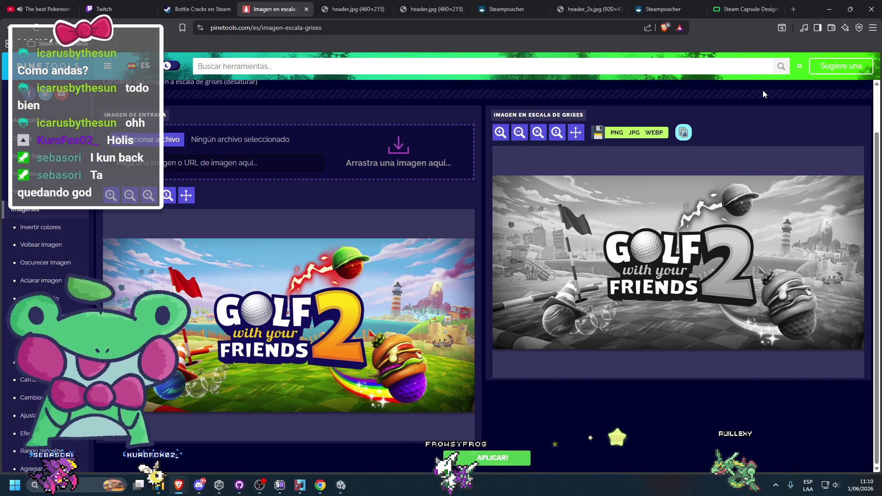
click(827, 7)
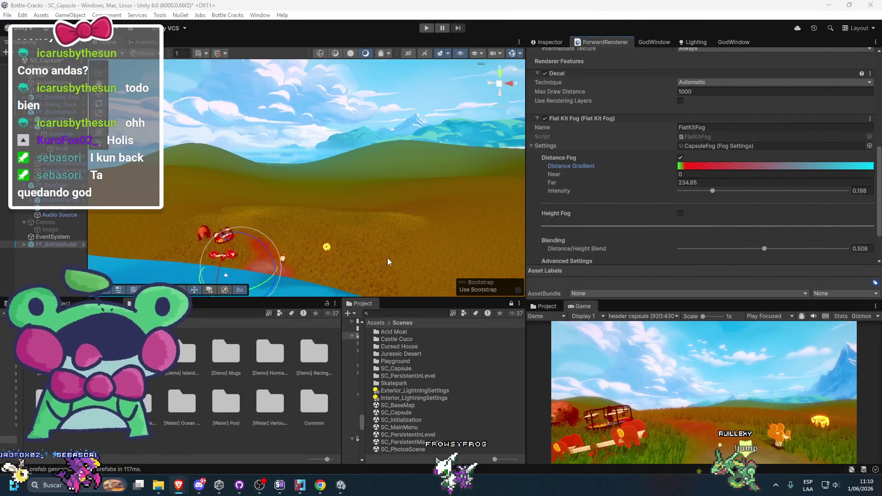
Set the fog gradient's left key to red and the second key to a light cyan
click(693, 164)
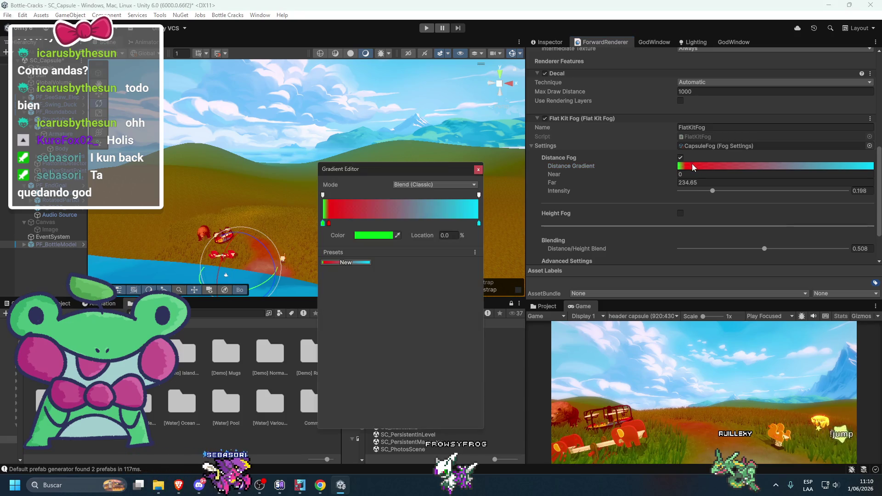
double_click(323, 224)
click(456, 303)
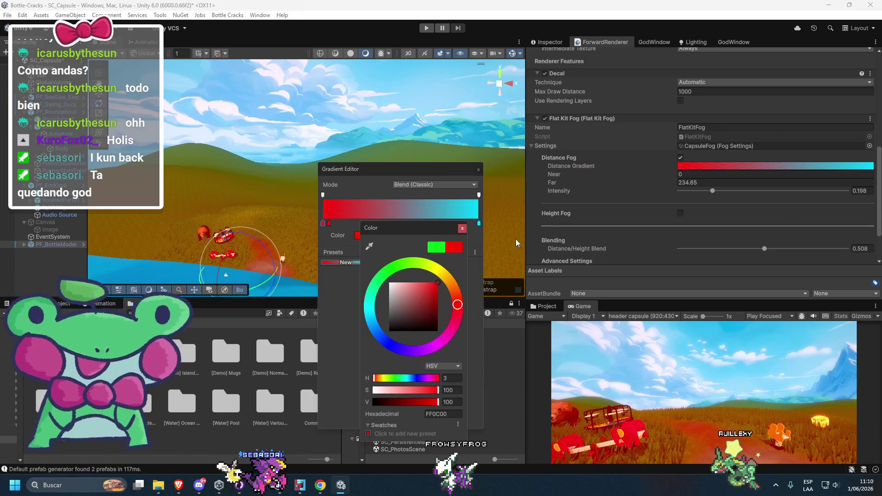
double_click(328, 224)
click(413, 269)
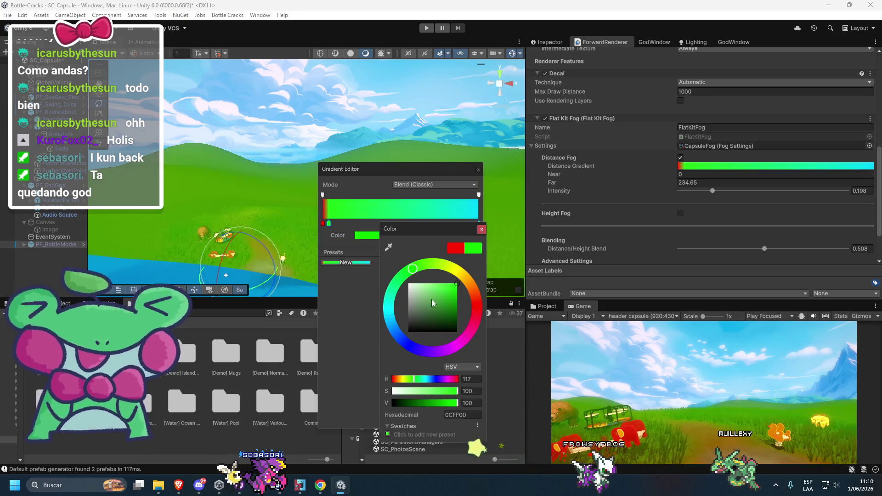
click(390, 321)
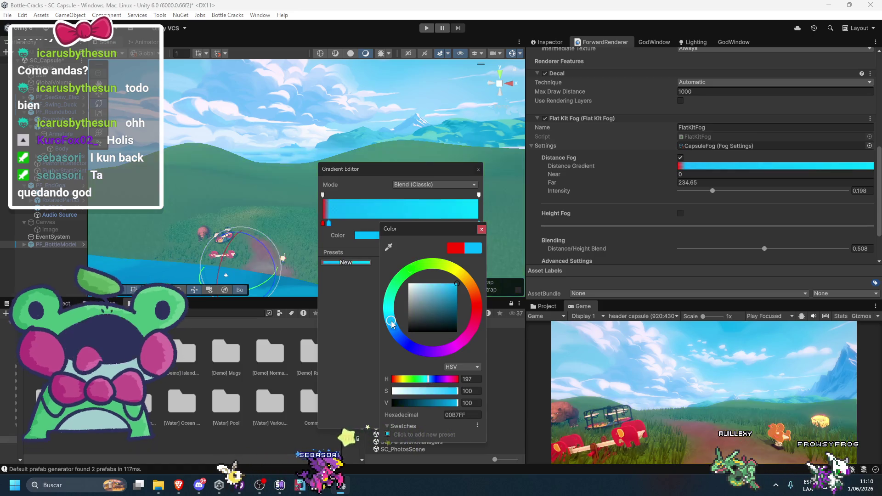
click(343, 310)
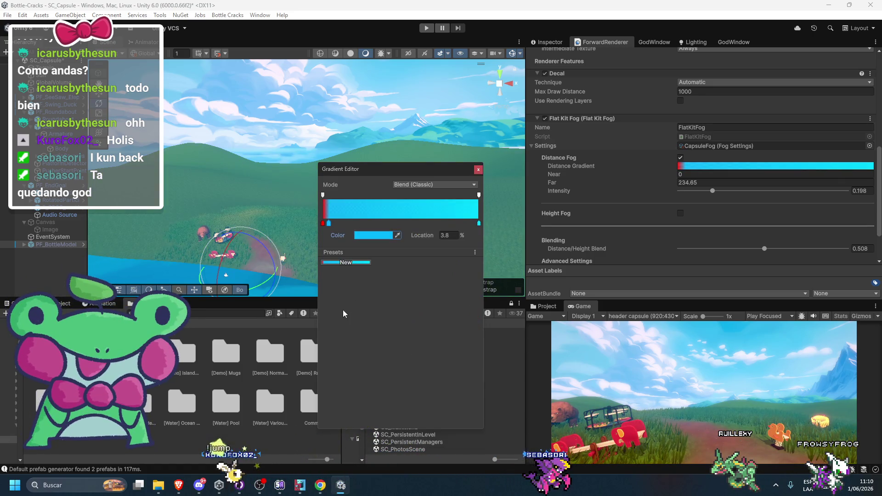
click(375, 237)
drag(394, 317, 385, 311)
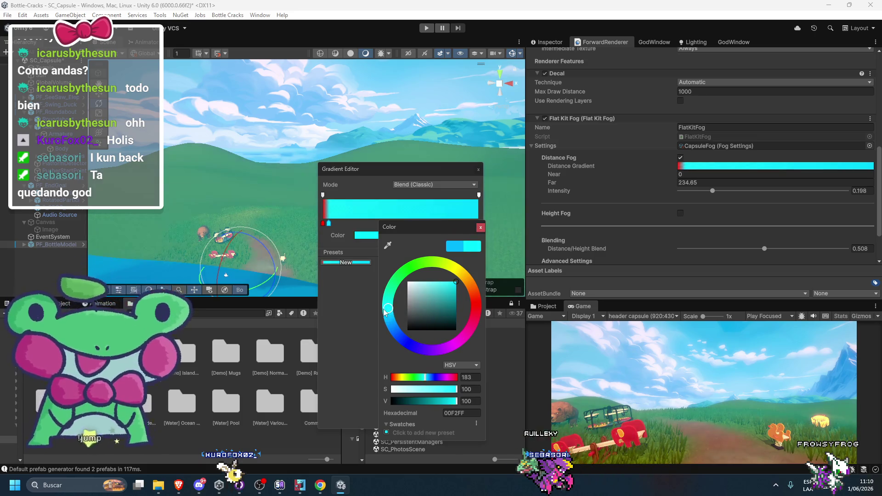
click(347, 324)
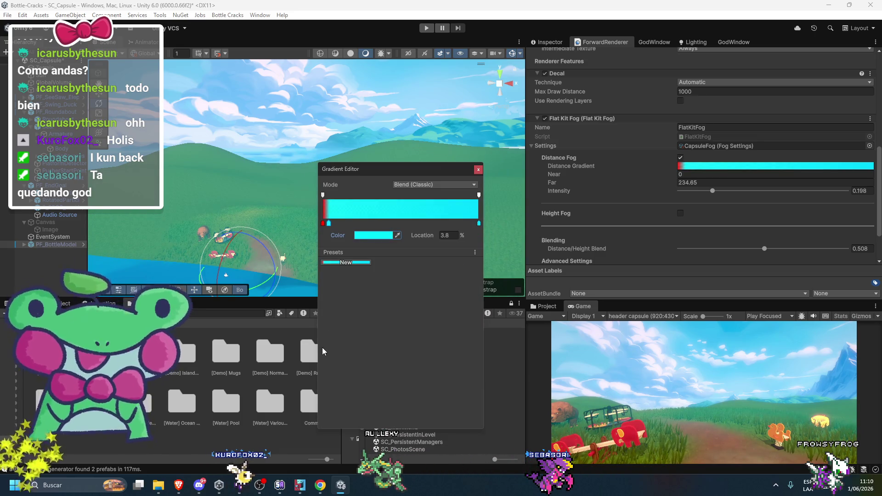
Try a less saturated cyan on the selected key, then undo back to full-strength cyan
click(380, 238)
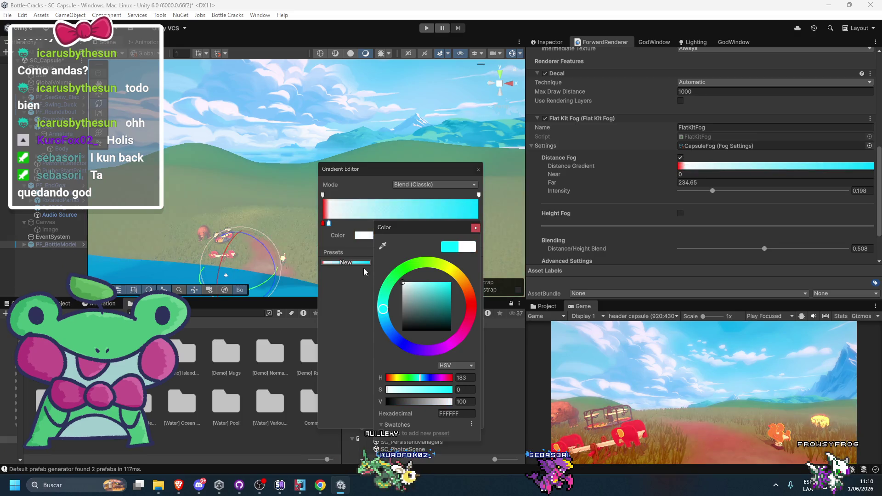
click(427, 282)
key(ctrl+z)
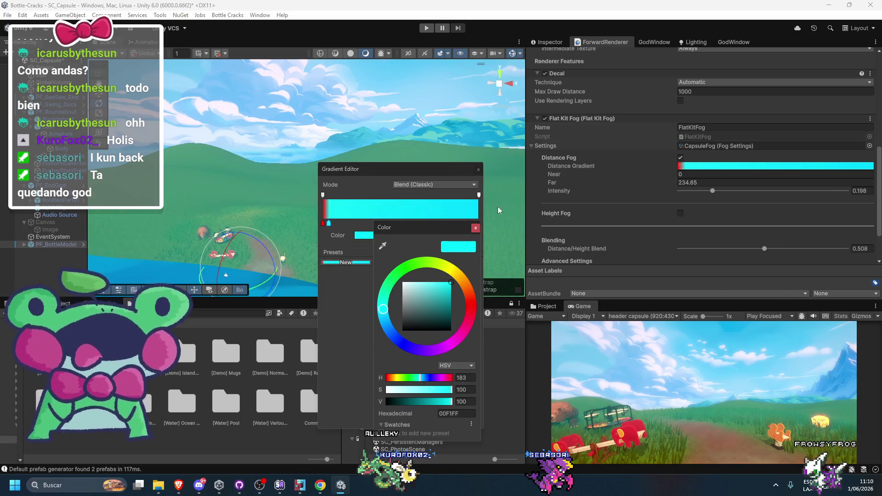
click(341, 321)
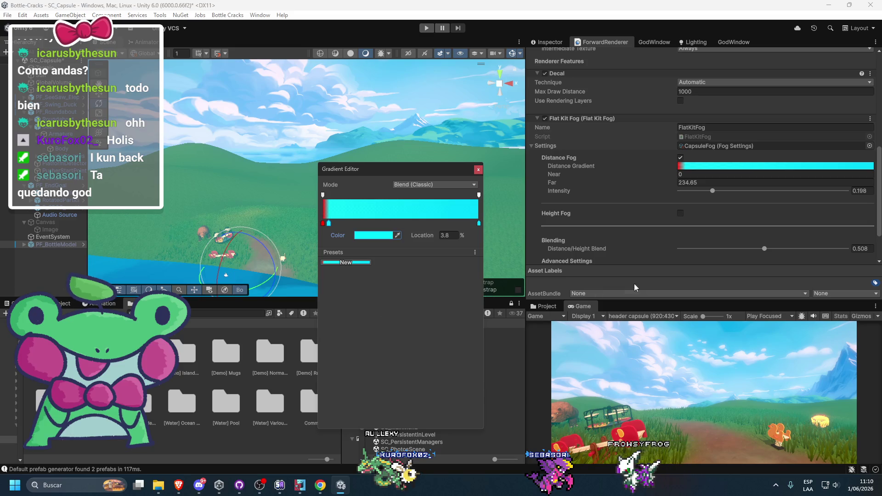
click(327, 246)
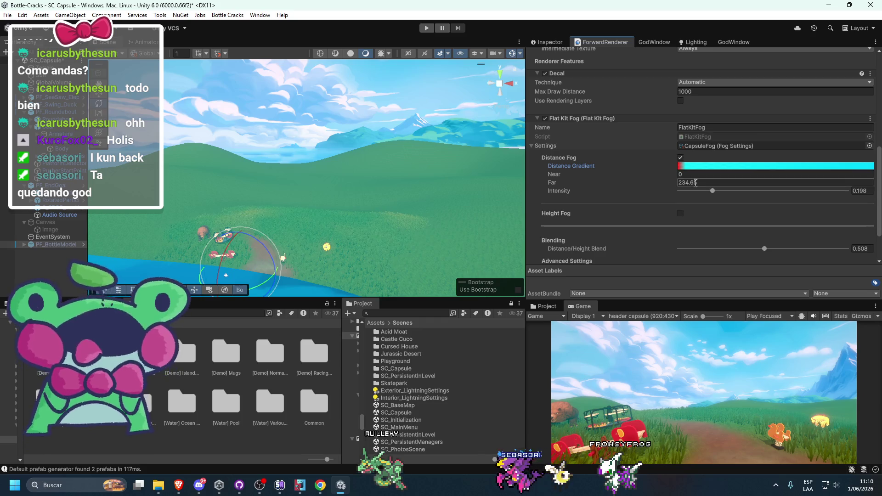
Set the gradient's right-end key to pure red
click(777, 166)
click(478, 223)
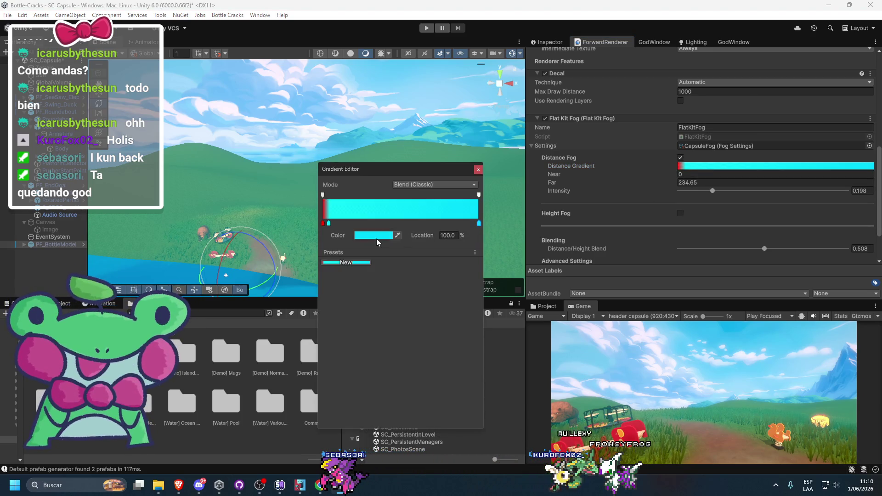
click(373, 235)
mouse_move(430, 291)
mouse_down()
mouse_move(405, 287)
mouse_move(518, 227)
mouse_up()
click(472, 317)
click(478, 231)
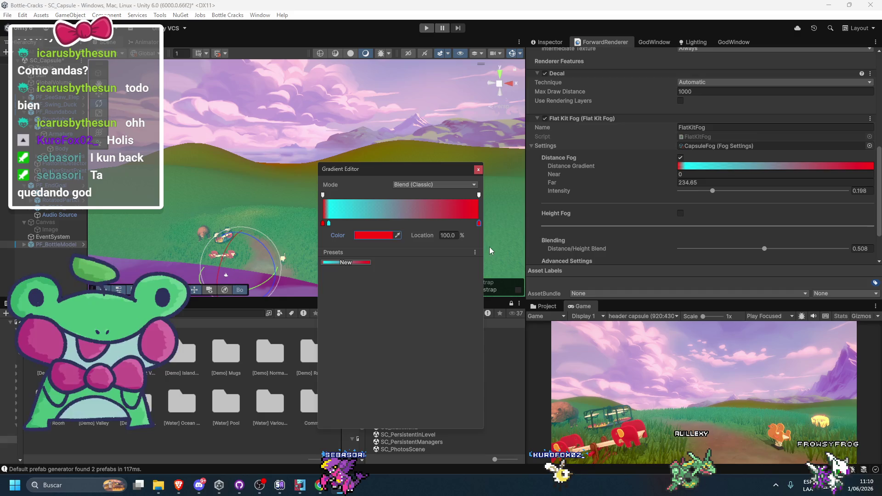
Move the red gradient key to 45%, glancing at the Pinetools page before returning to Unity
mouse_move(468, 227)
mouse_down()
mouse_move(324, 228)
mouse_move(451, 229)
mouse_move(428, 229)
mouse_move(410, 246)
mouse_move(399, 226)
mouse_move(407, 219)
mouse_move(475, 227)
mouse_move(393, 227)
mouse_up()
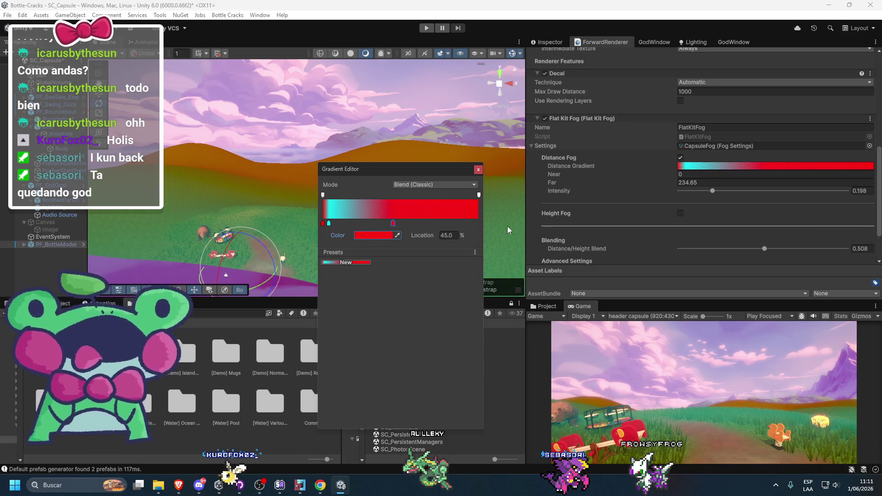
click(180, 485)
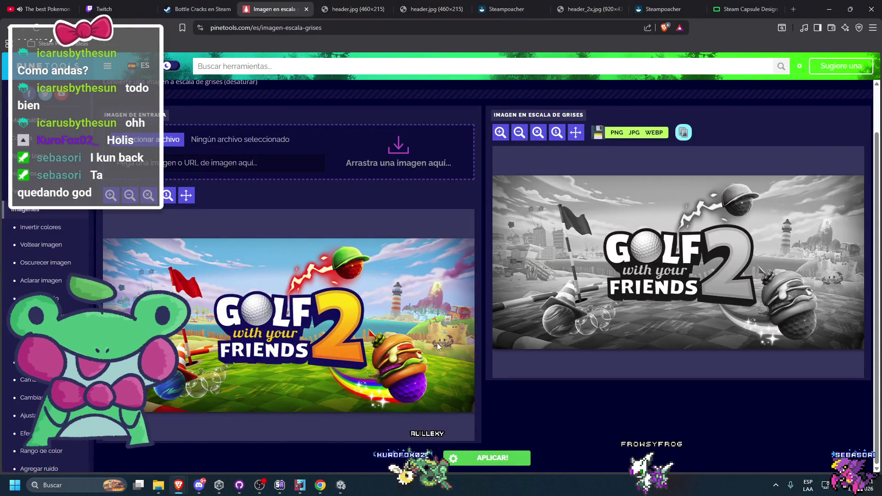
click(828, 14)
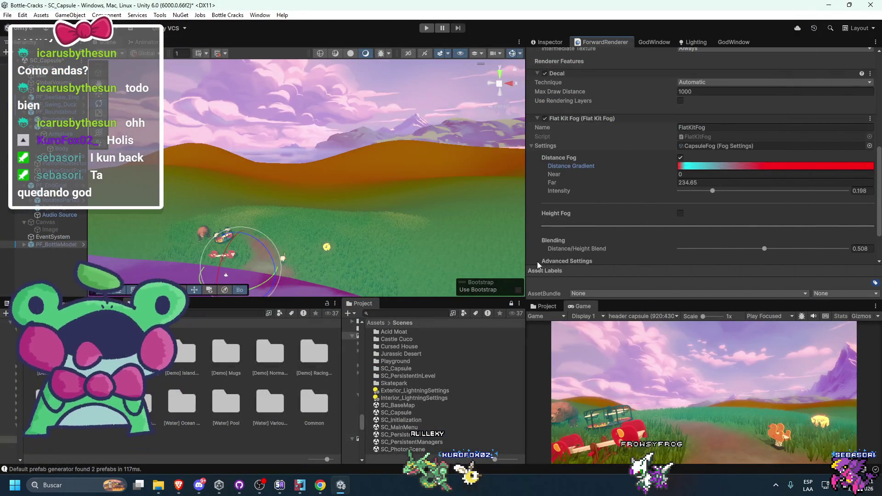
Add a green colour key to the fog gradient and begin recolouring the left key magenta
click(733, 167)
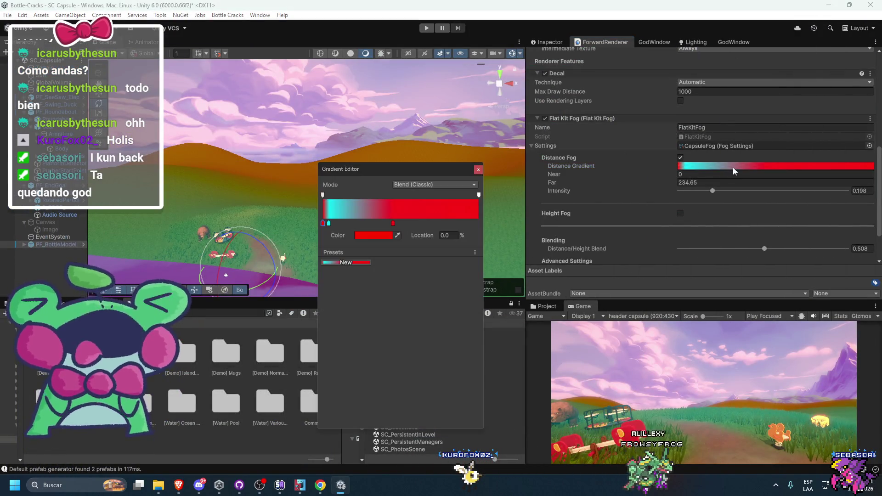
click(342, 224)
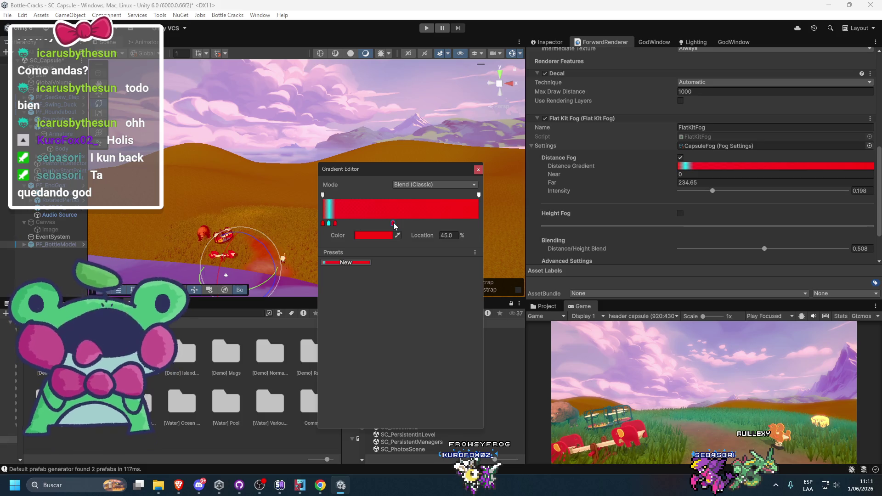
click(372, 236)
drag(414, 265, 404, 267)
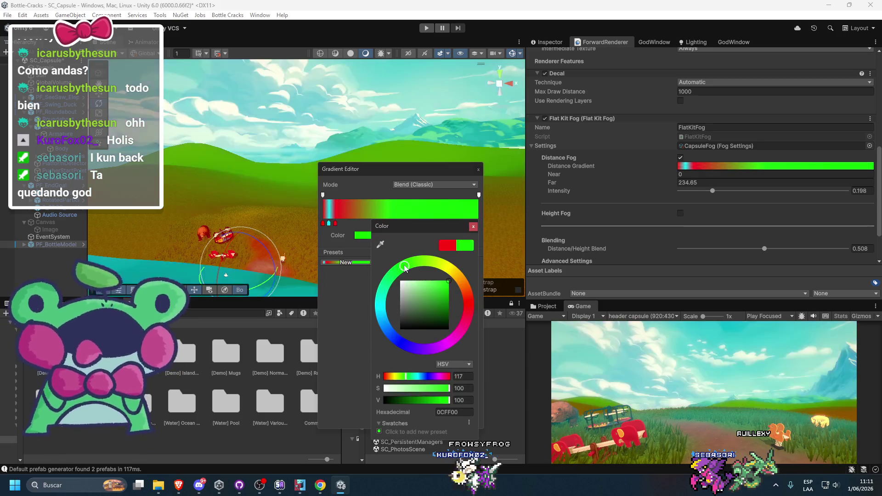
click(393, 223)
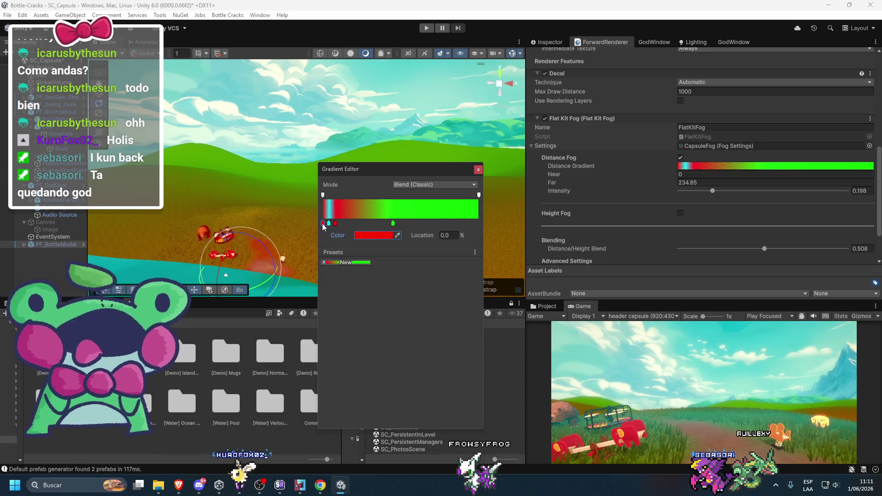
click(370, 235)
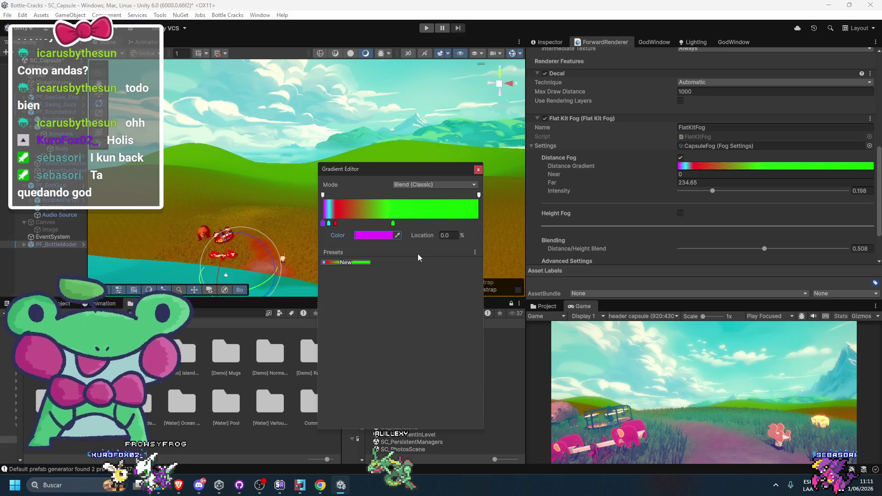
Replace the green key with a blue colour key around 65% and reposition it
mouse_move(394, 225)
mouse_down()
mouse_move(396, 234)
mouse_move(393, 226)
mouse_move(415, 224)
mouse_move(388, 227)
mouse_up()
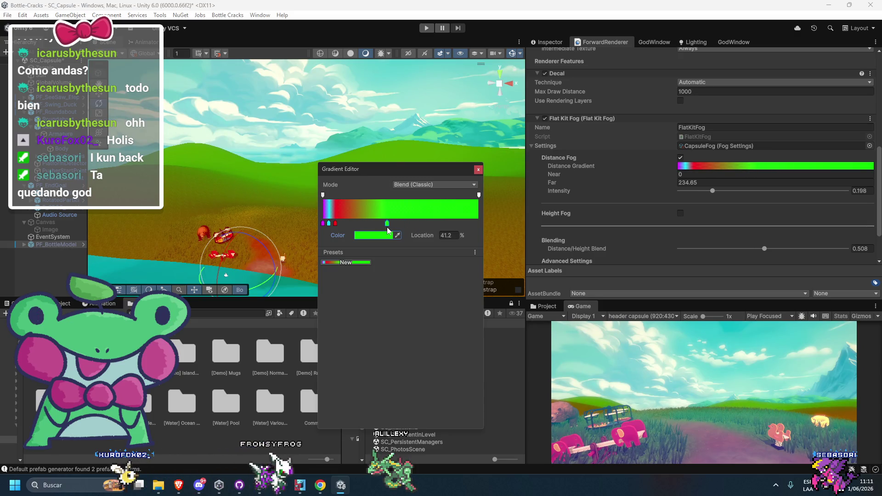
click(424, 225)
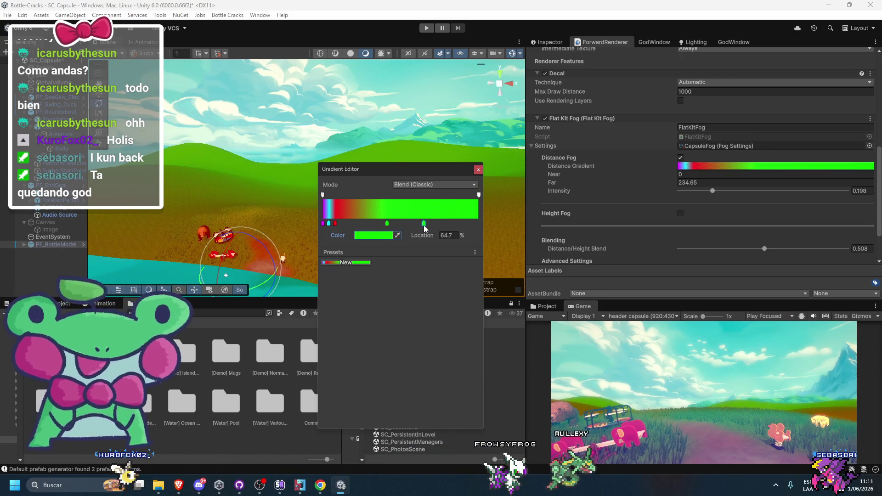
double_click(422, 224)
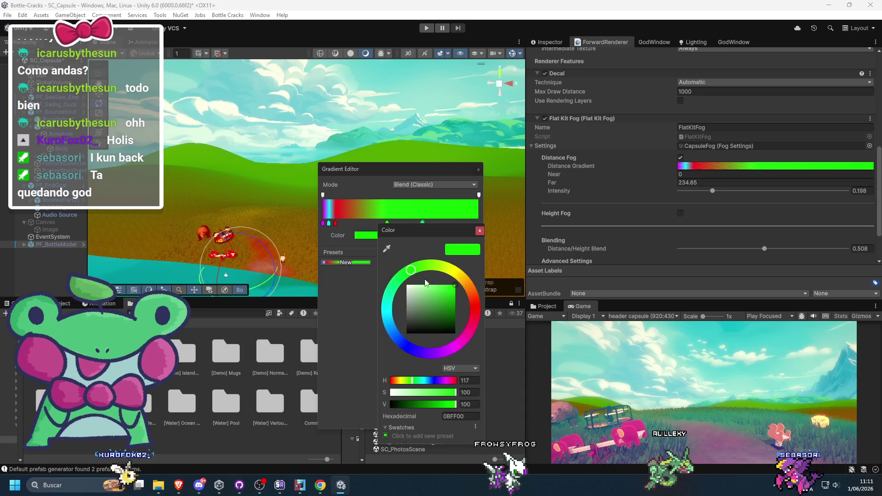
click(389, 325)
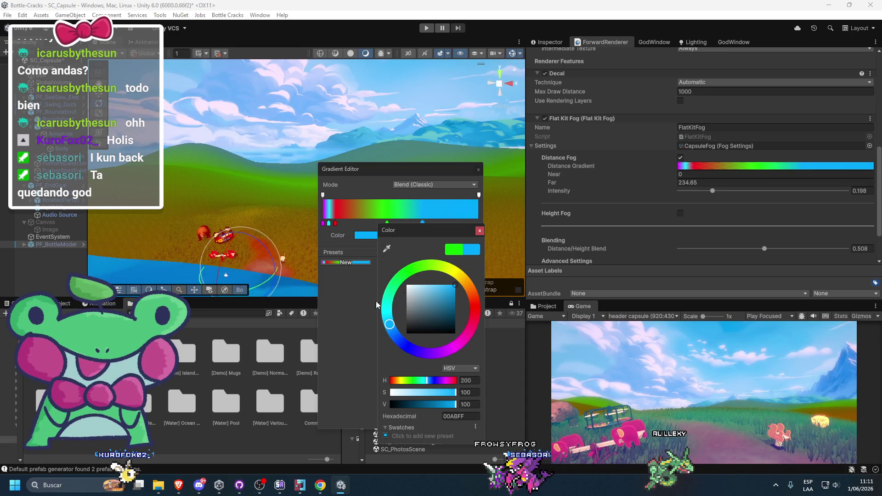
click(424, 235)
mouse_move(421, 223)
mouse_down()
mouse_move(521, 222)
mouse_move(415, 235)
mouse_move(412, 221)
mouse_up()
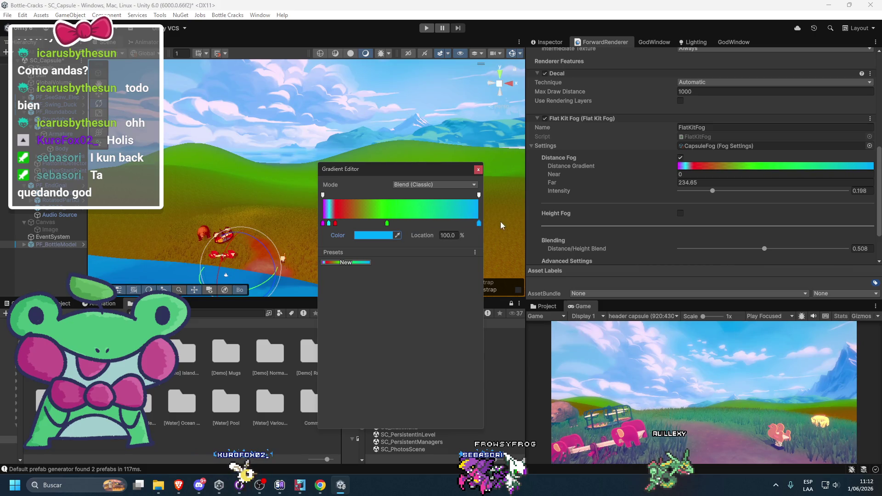
Try white on the end key, revert to blue, and add a 230-alpha key at 7.9%
click(377, 236)
mouse_move(415, 294)
mouse_down()
mouse_move(409, 272)
mouse_move(440, 256)
mouse_move(432, 257)
mouse_up()
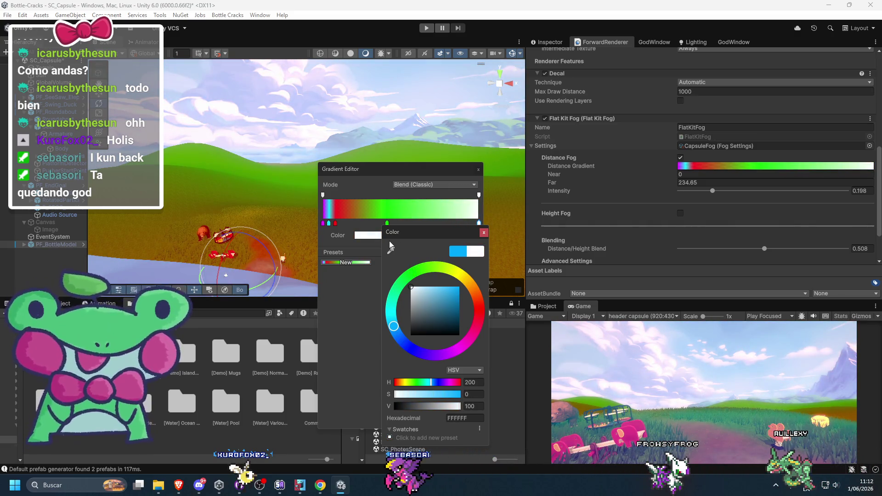
click(453, 251)
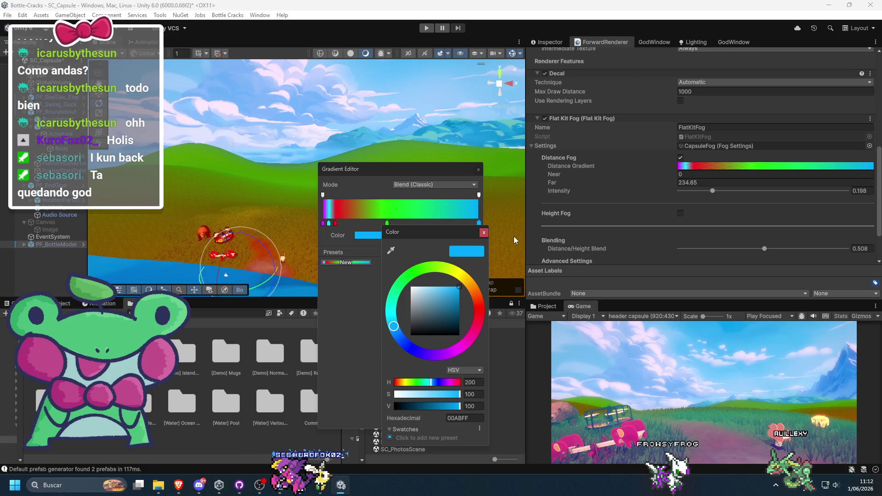
click(359, 309)
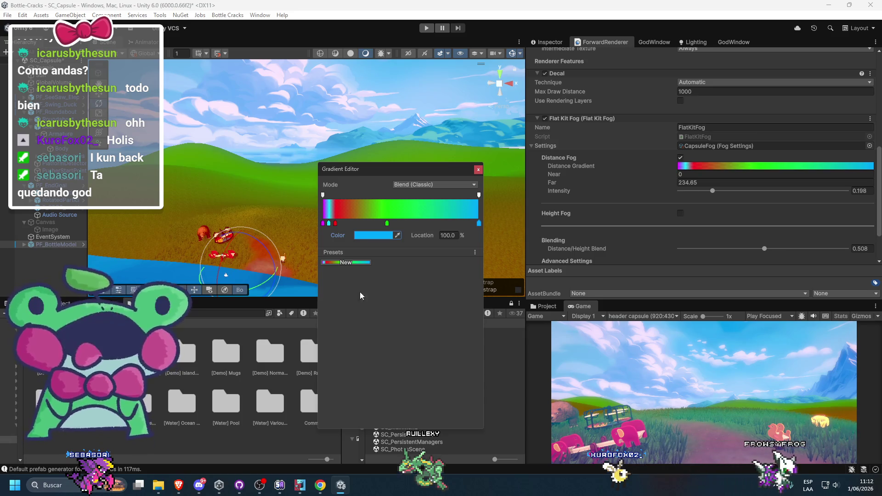
click(328, 197)
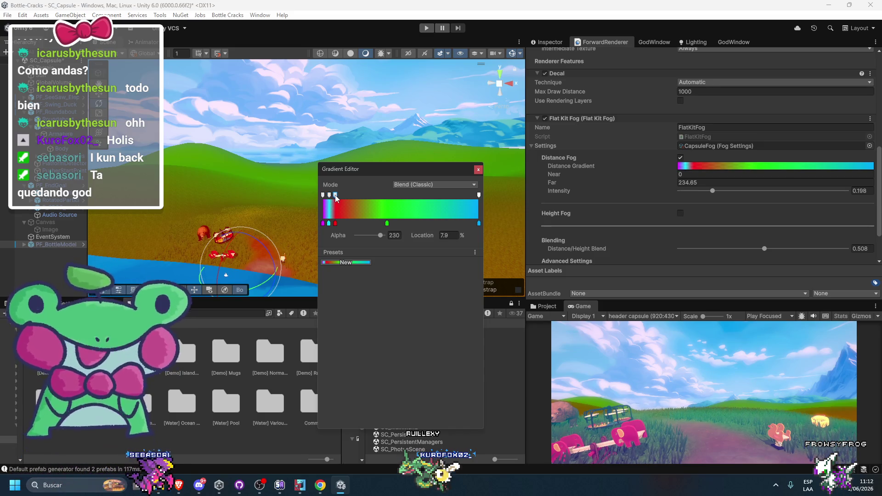
Add a fully opaque alpha key at about 41.5% on the fog gradient
click(388, 195)
drag(388, 196, 389, 197)
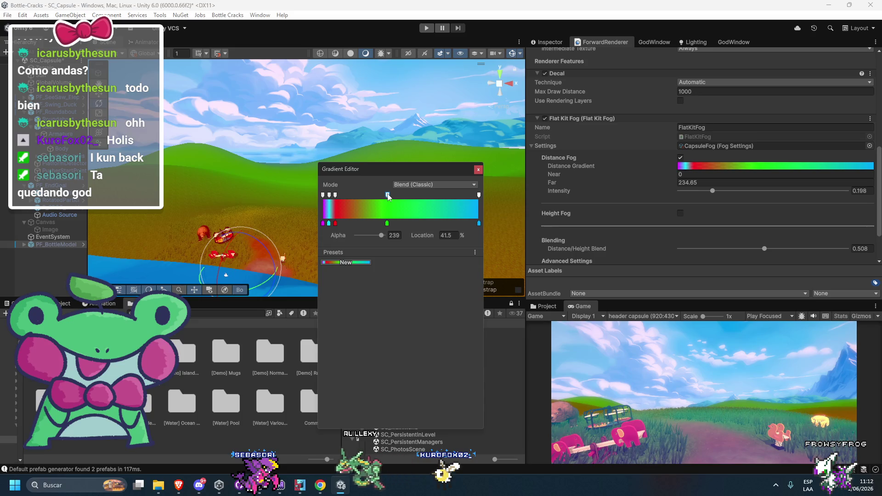
drag(390, 236, 448, 260)
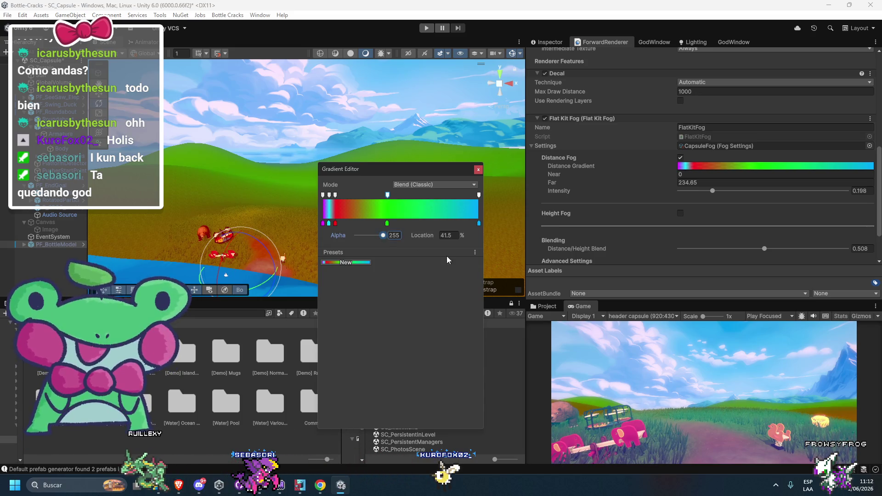
Move the 4.1% alpha key to a location of exactly 3.8%
click(335, 197)
click(479, 196)
click(330, 195)
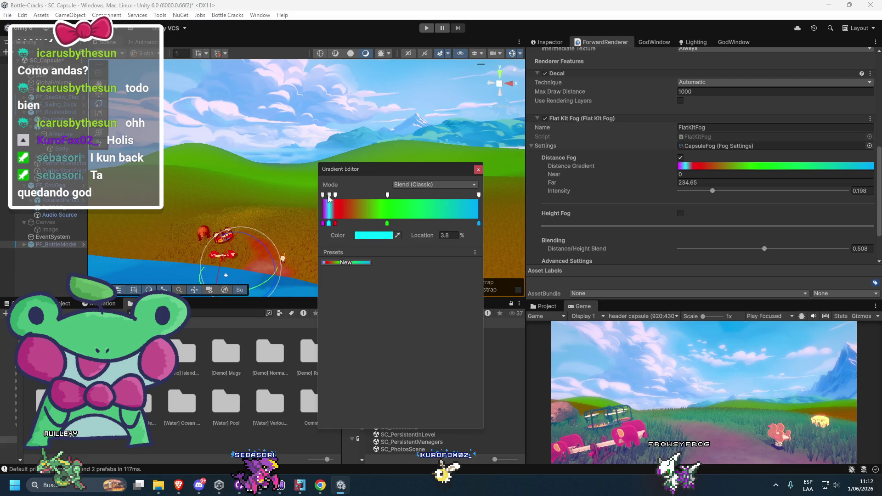
drag(329, 196, 326, 195)
click(448, 236)
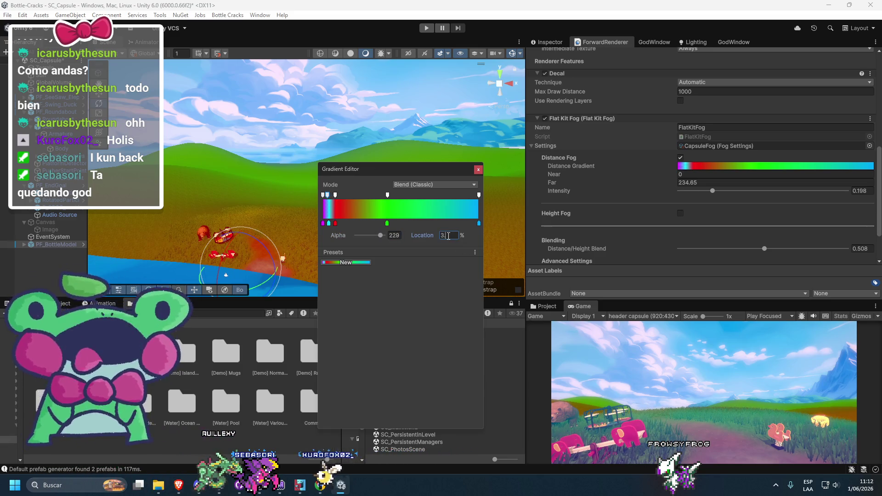
text(788)
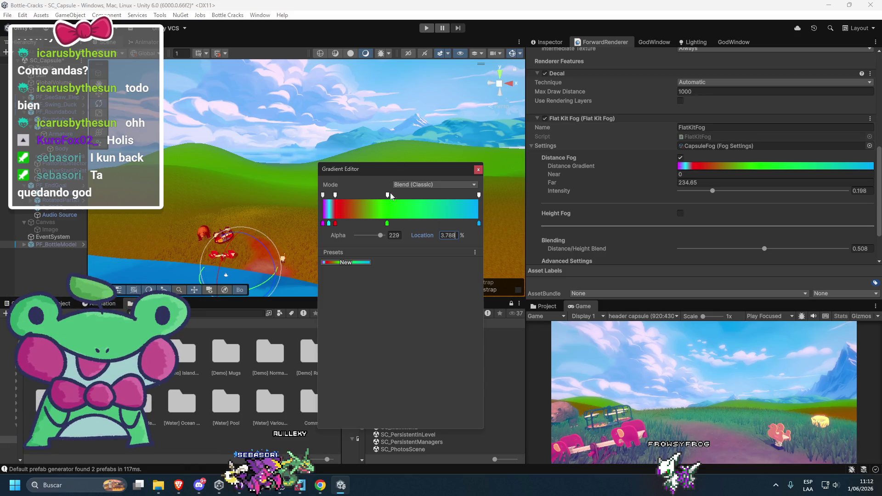
click(449, 239)
text(3.8)
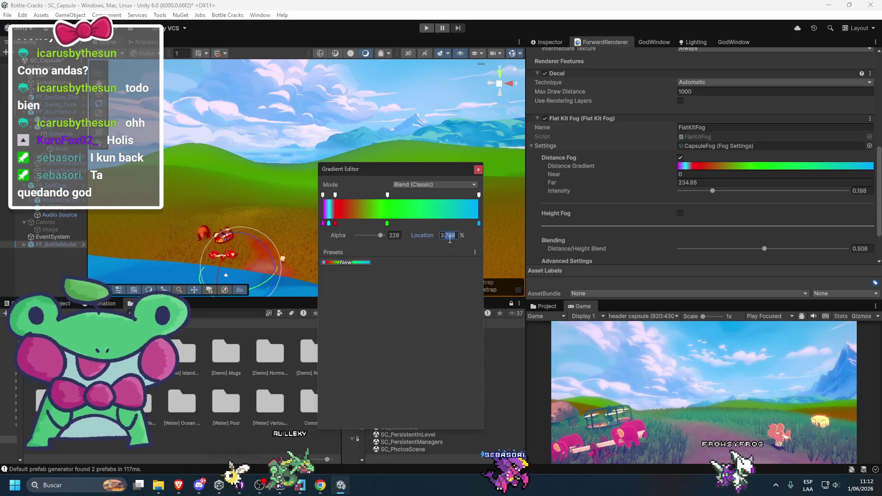
Add another alpha key near 4.1%, then select the 41.5% key's location
click(336, 196)
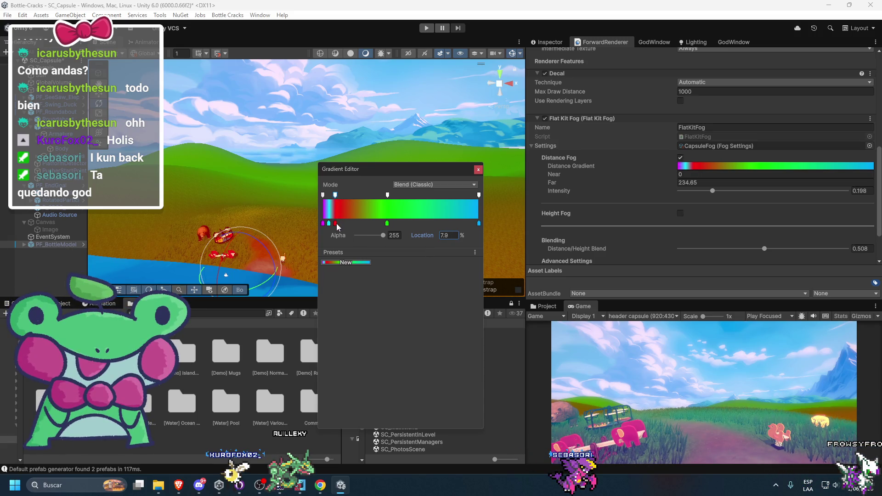
click(329, 195)
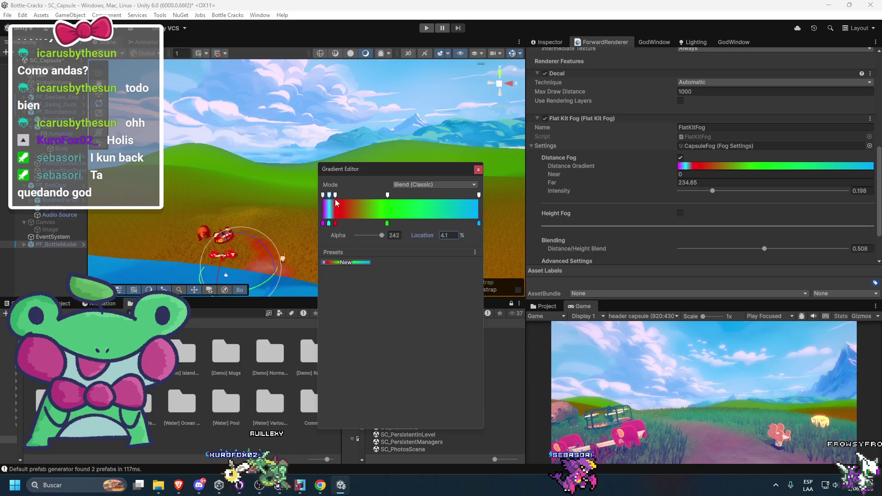
click(448, 236)
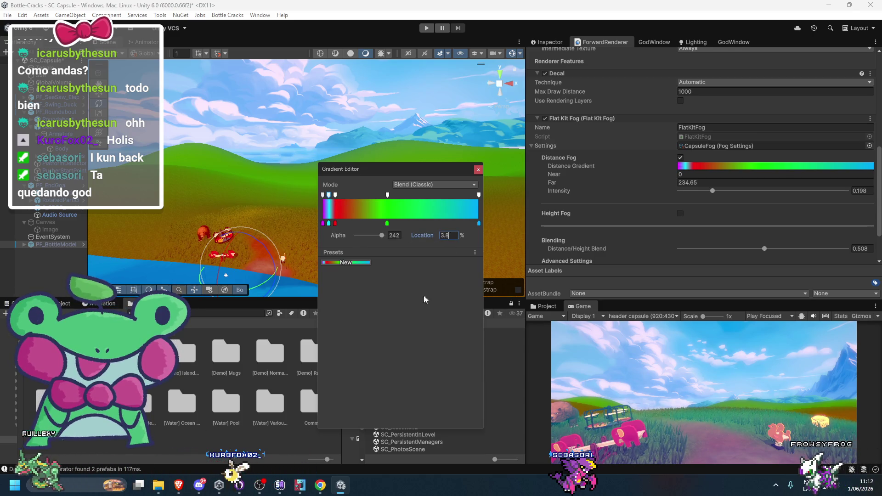
click(387, 223)
click(387, 194)
click(452, 235)
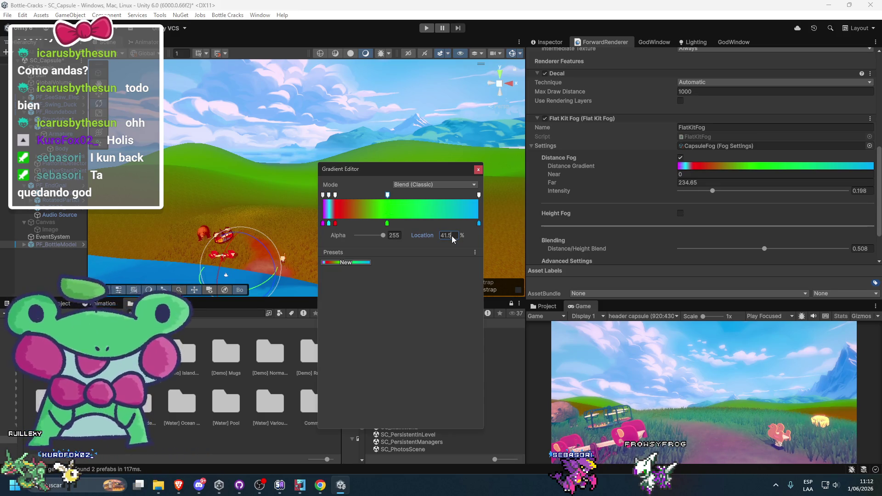
Set the opaque alpha key's location to 41.2%
text(41.2)
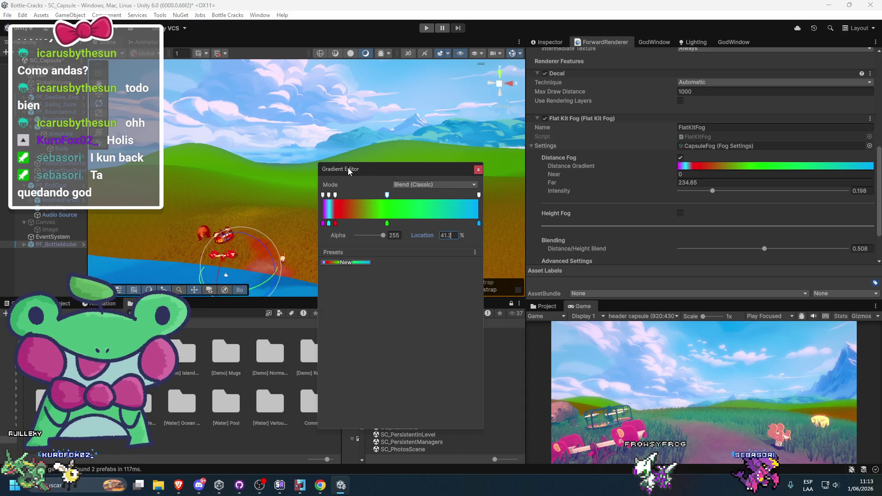
drag(346, 168, 336, 169)
click(312, 196)
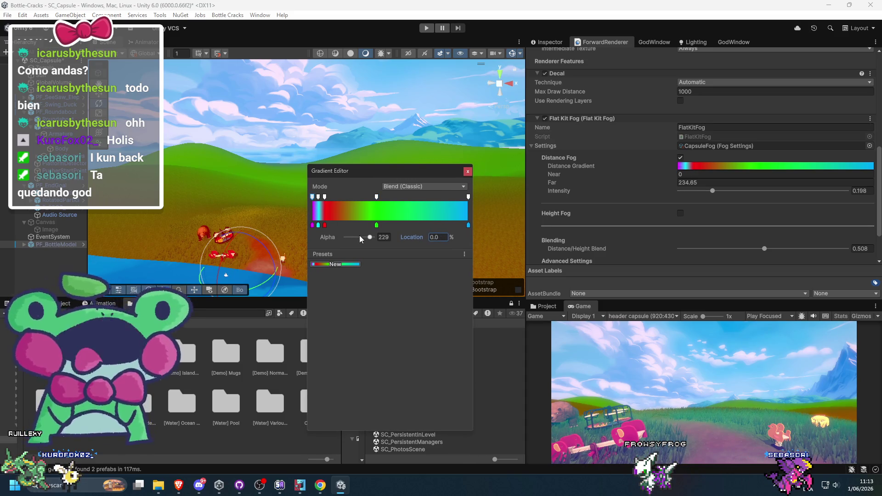
Try a green and then black on the gradient's first colour key
click(313, 225)
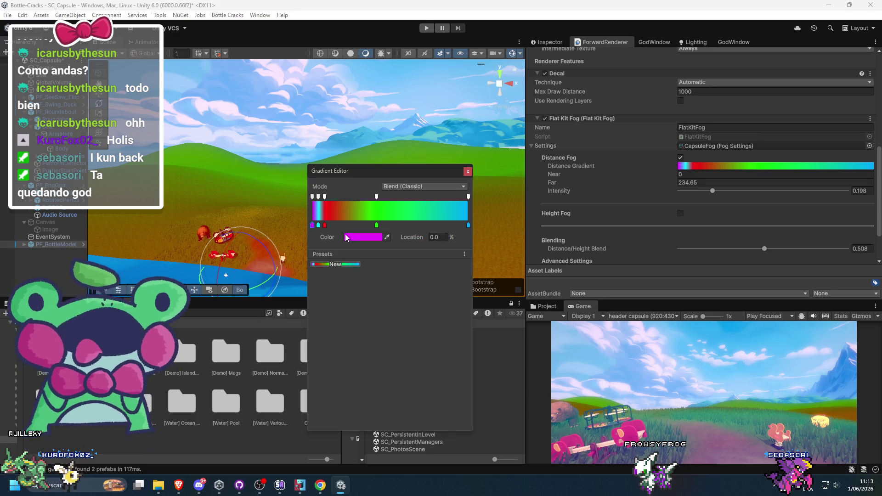
click(365, 238)
click(408, 270)
mouse_move(408, 271)
mouse_down()
mouse_move(391, 275)
mouse_move(423, 265)
mouse_move(398, 271)
mouse_up()
click(436, 296)
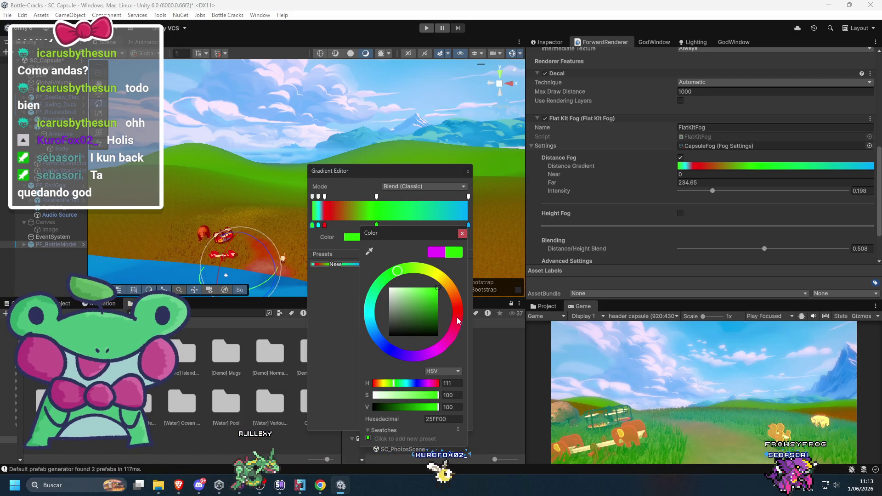
drag(439, 292, 464, 426)
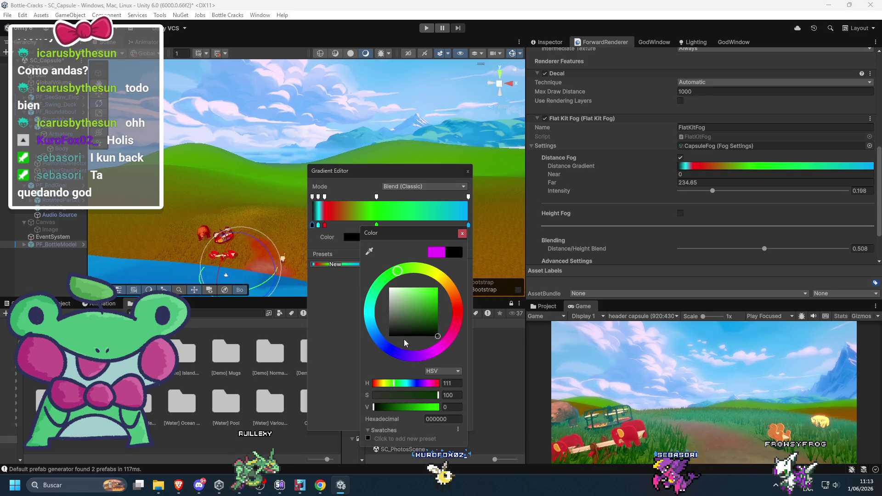
click(312, 197)
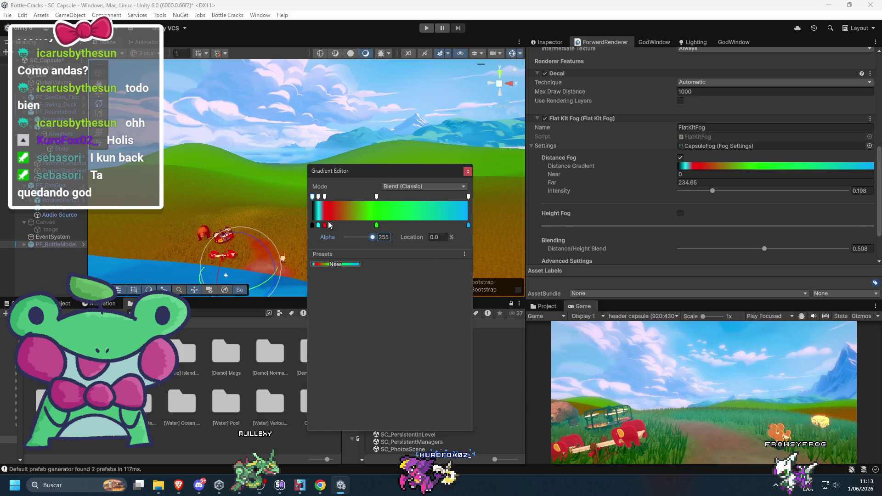
Make the first colour key a bright cool green and the 0% alpha key 0
click(313, 225)
click(363, 238)
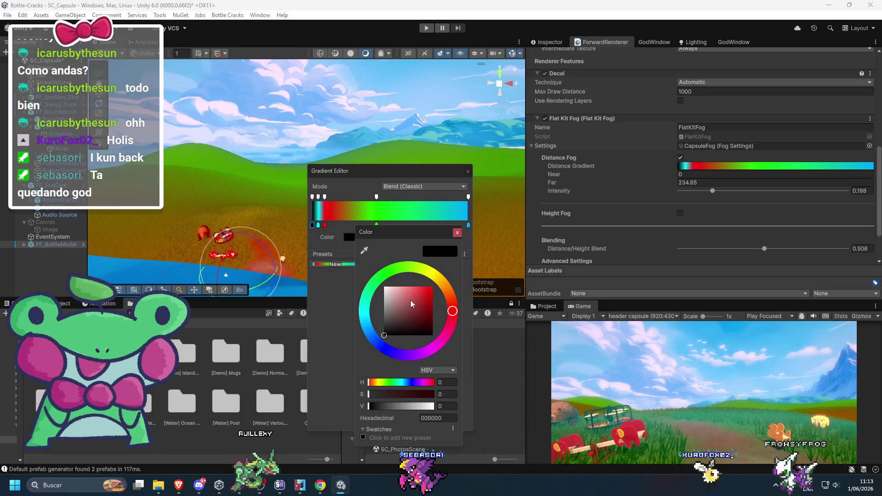
click(407, 286)
click(391, 270)
click(403, 288)
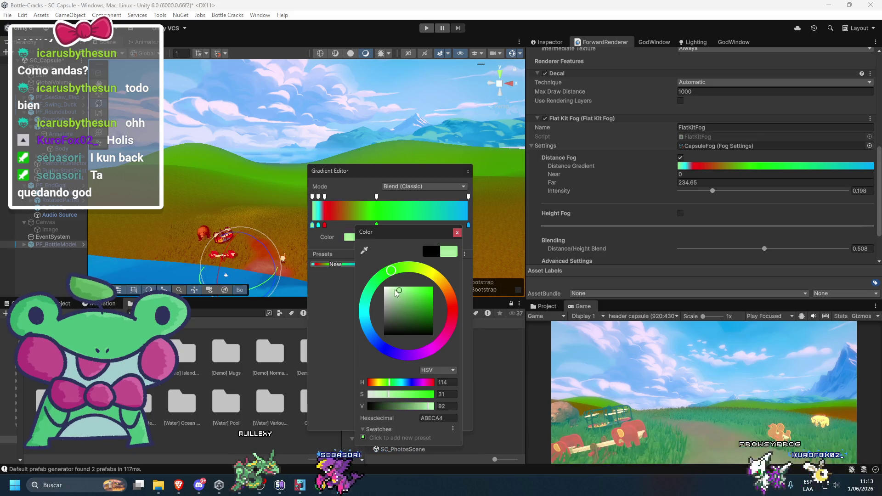
click(402, 286)
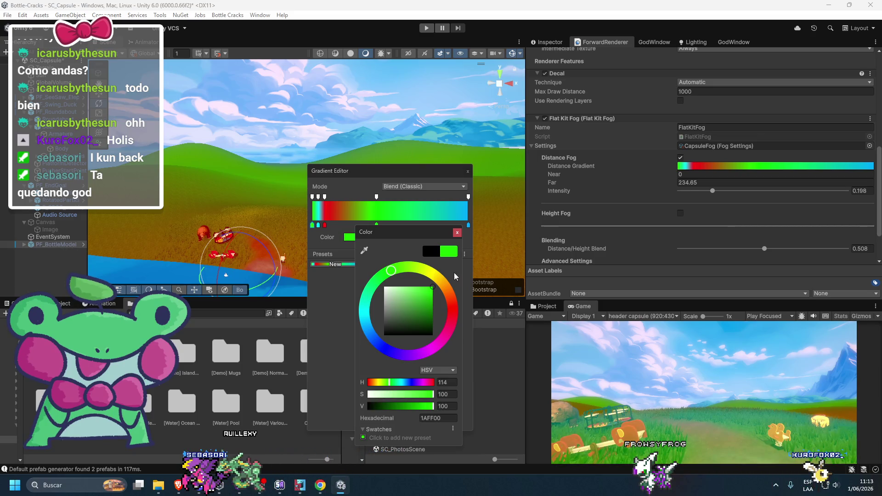
mouse_move(395, 274)
mouse_down()
mouse_move(379, 281)
mouse_move(411, 270)
mouse_up()
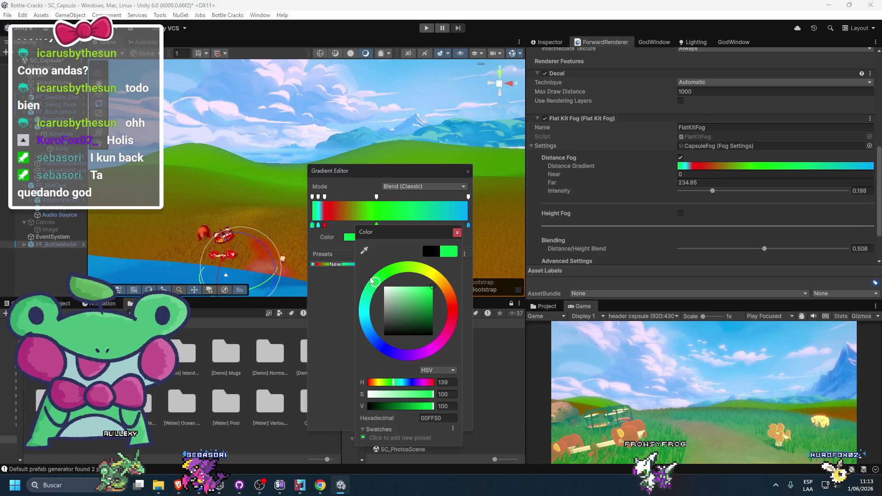
click(341, 297)
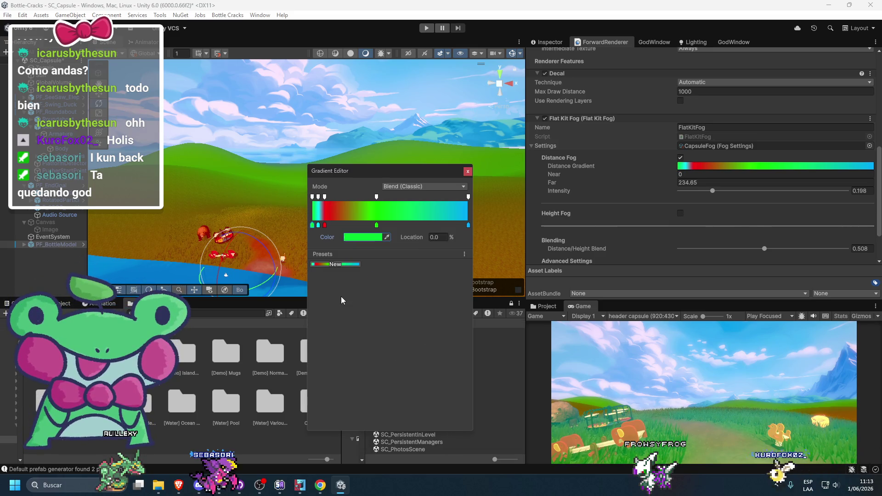
click(312, 198)
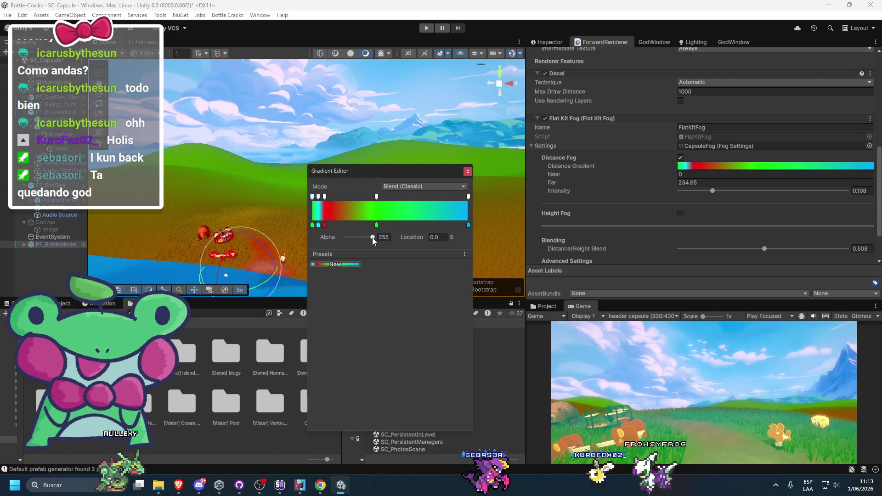
drag(372, 238, 318, 236)
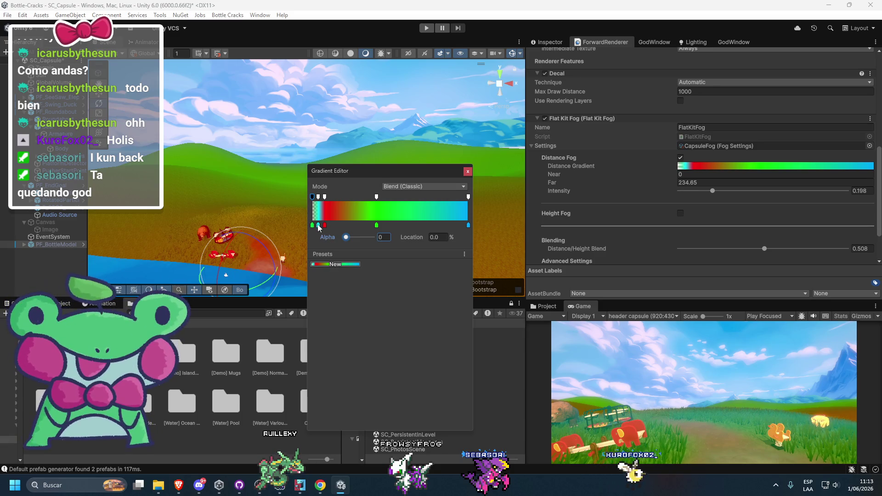
Set the 3.8% alpha key's Alpha to 100
click(317, 197)
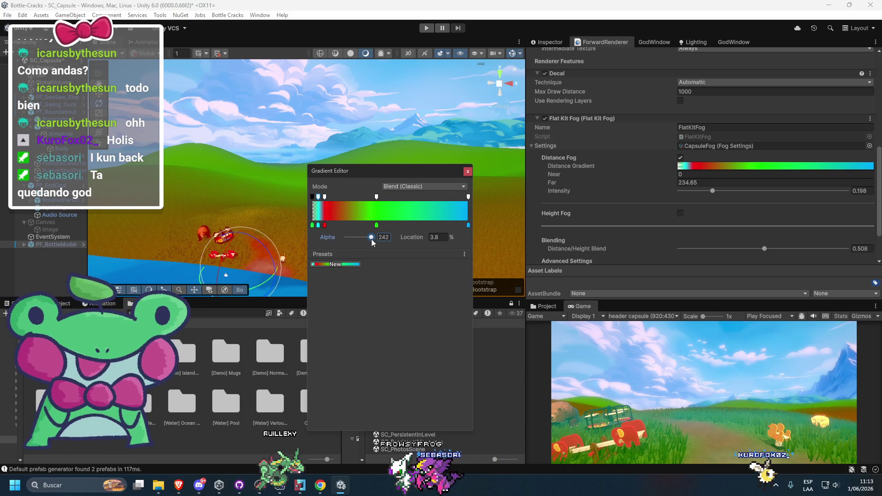
mouse_move(371, 237)
mouse_down()
mouse_move(323, 239)
mouse_move(358, 239)
mouse_up()
click(383, 237)
text(100)
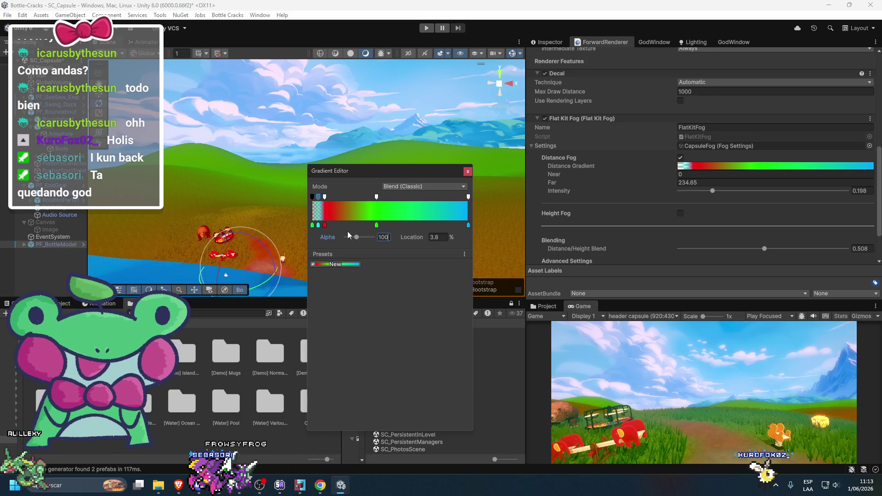
Compare with the grayscale reference capsule in Brave, then reopen the Distance Gradient editor
click(325, 196)
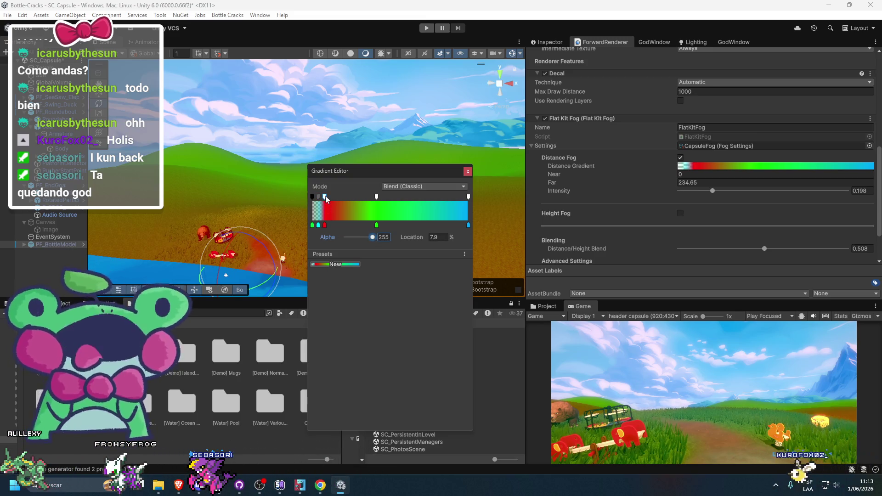
click(324, 226)
click(348, 237)
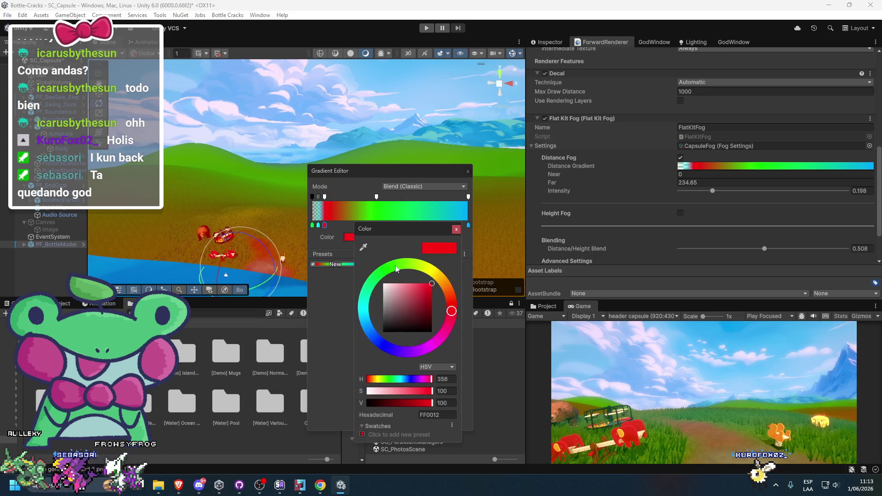
click(181, 486)
click(153, 446)
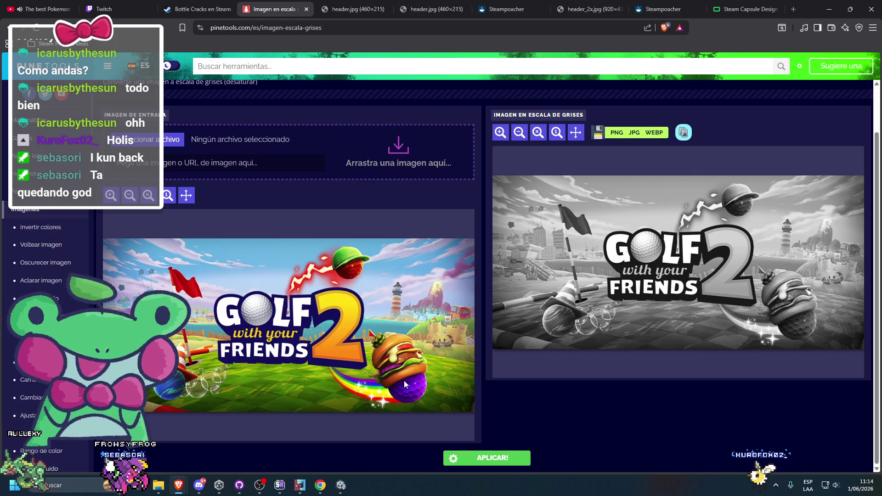
key(alt+Tab)
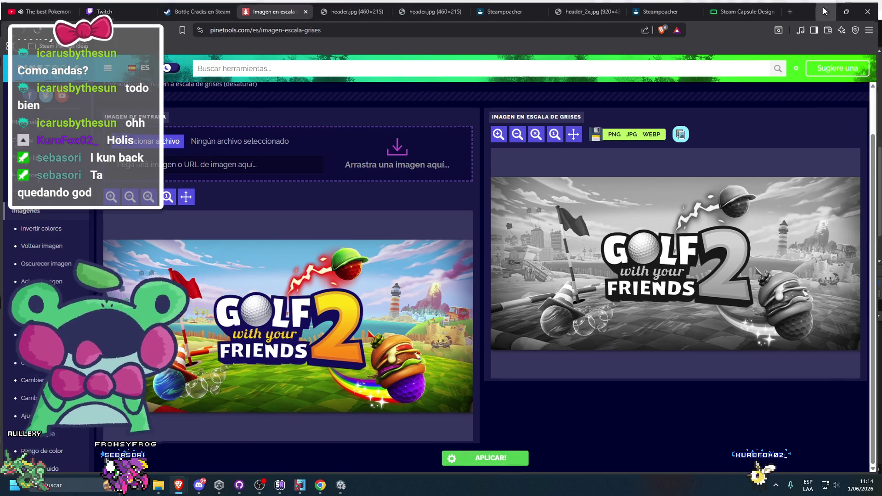
click(726, 167)
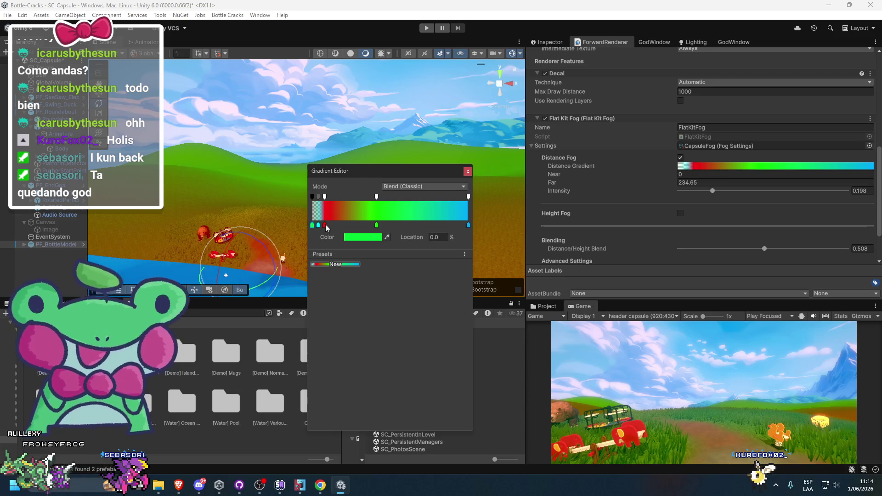
Change the red colour key to a pale cream yellow
click(325, 225)
click(349, 237)
click(431, 279)
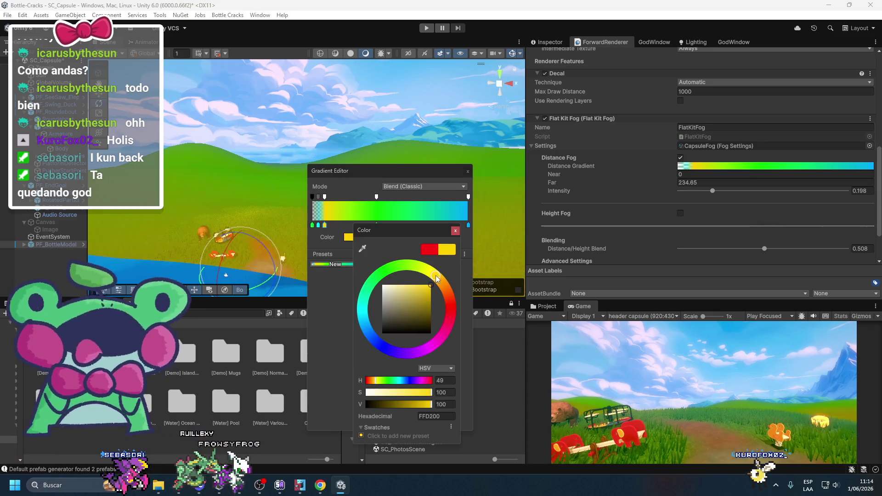
click(400, 291)
mouse_move(400, 292)
mouse_down()
mouse_move(387, 273)
mouse_move(393, 267)
mouse_up()
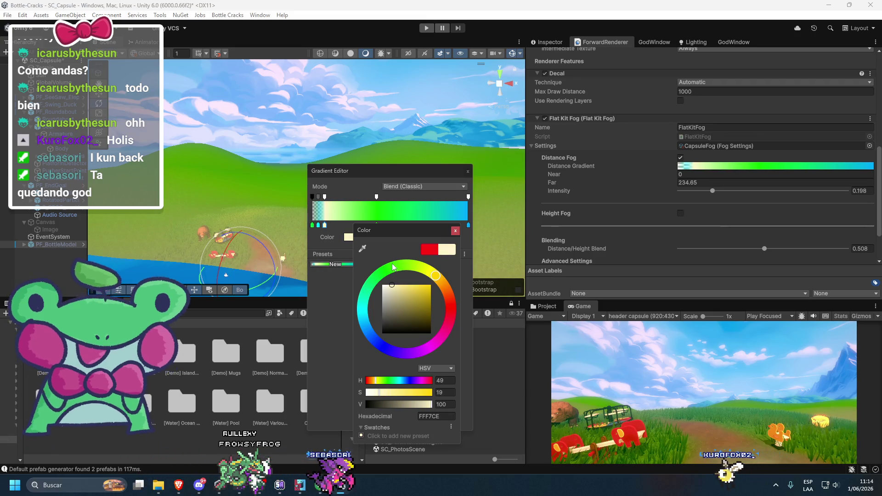
click(338, 315)
Move the near alpha key to 8.8% and set its Alpha to 120
click(325, 197)
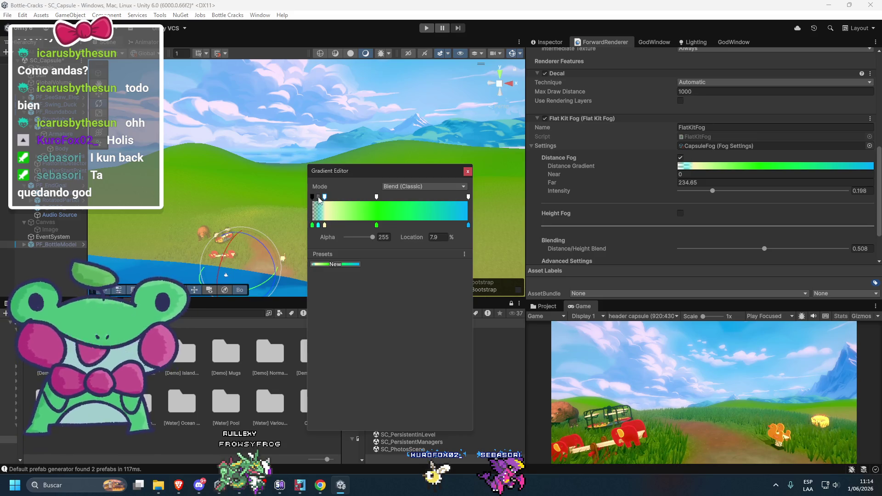
drag(325, 198, 326, 197)
mouse_move(359, 238)
mouse_down()
mouse_move(371, 239)
mouse_move(357, 238)
mouse_up()
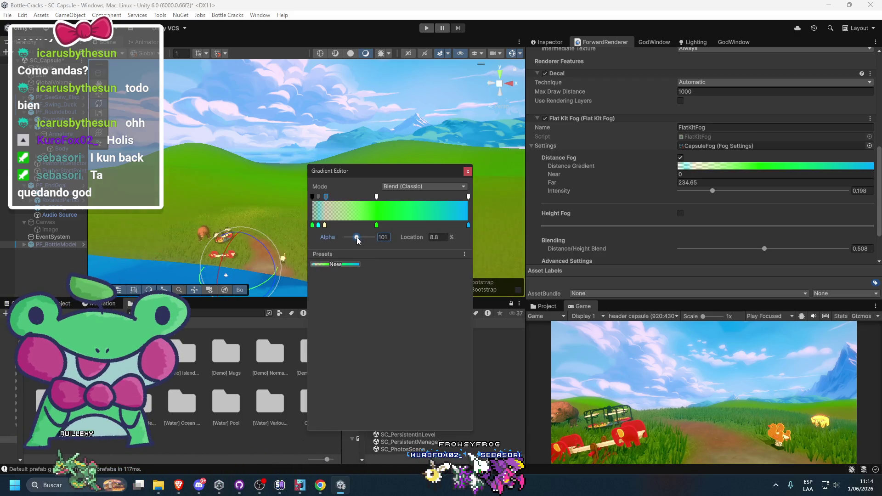
text(120)
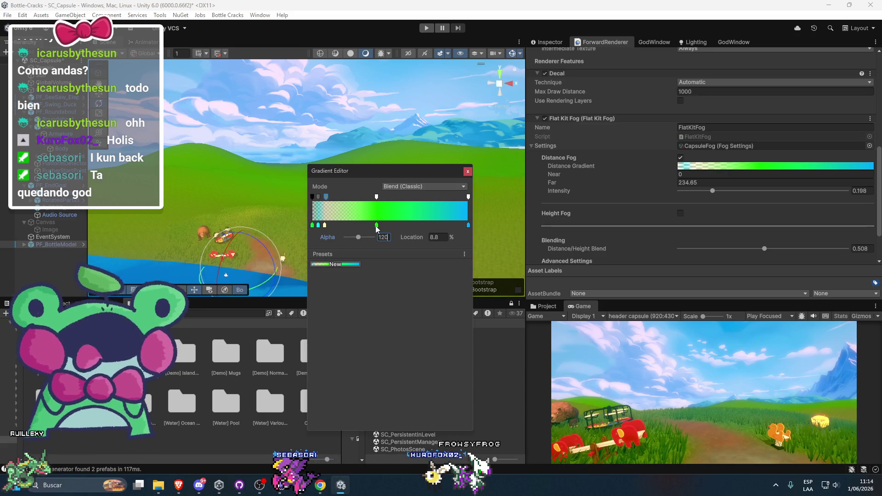
Copy the pale yellow FFF2B8 onto the green colour key
click(324, 226)
click(362, 239)
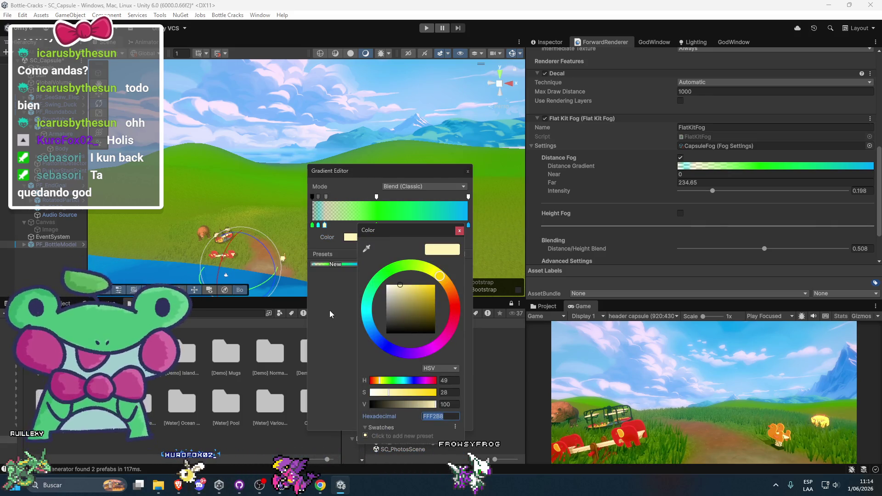
click(312, 225)
click(362, 237)
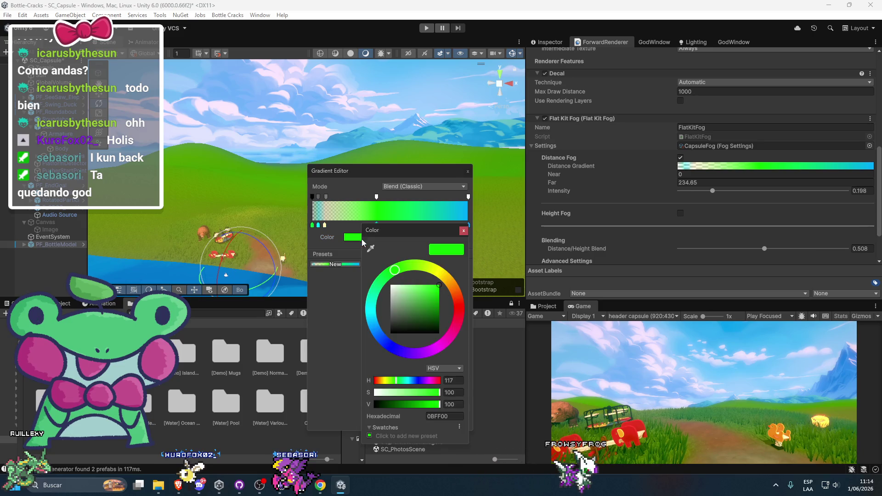
click(445, 415)
text(FFF2B8)
click(346, 295)
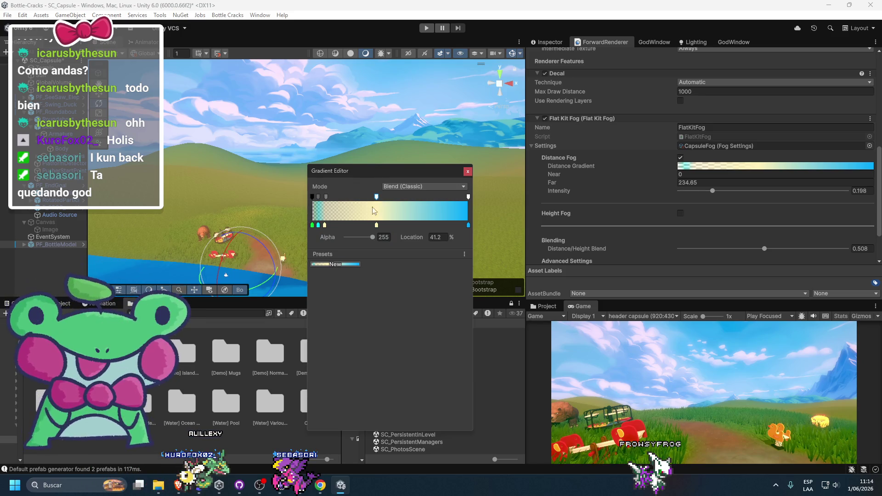
Recolour the near colour key from pale yellow to saturated cyan 00FDFF
click(325, 225)
click(352, 237)
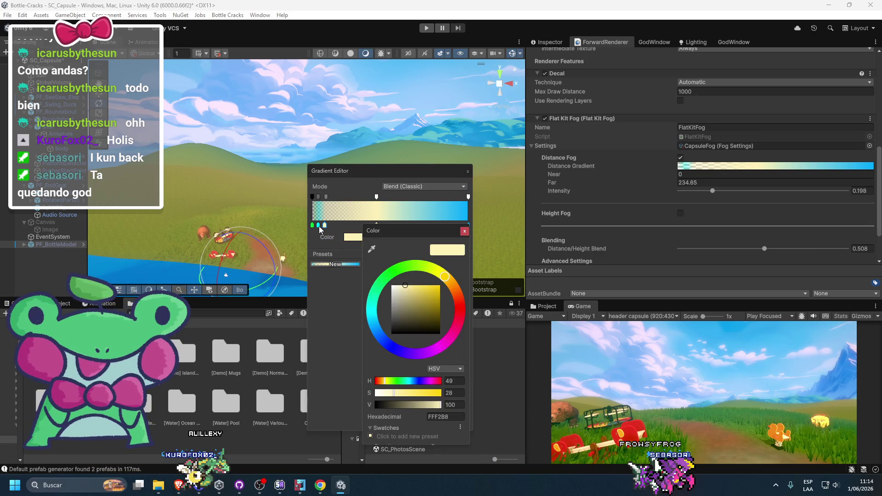
key(Escape)
click(319, 197)
click(327, 196)
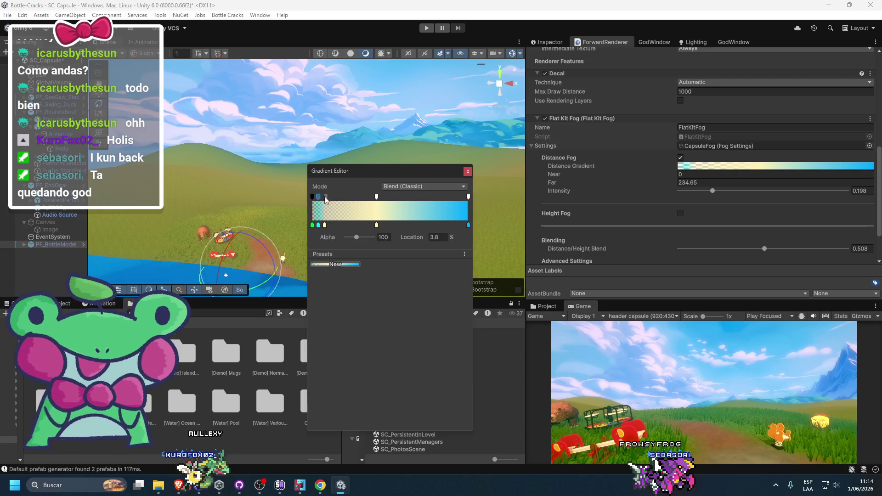
click(325, 225)
click(348, 238)
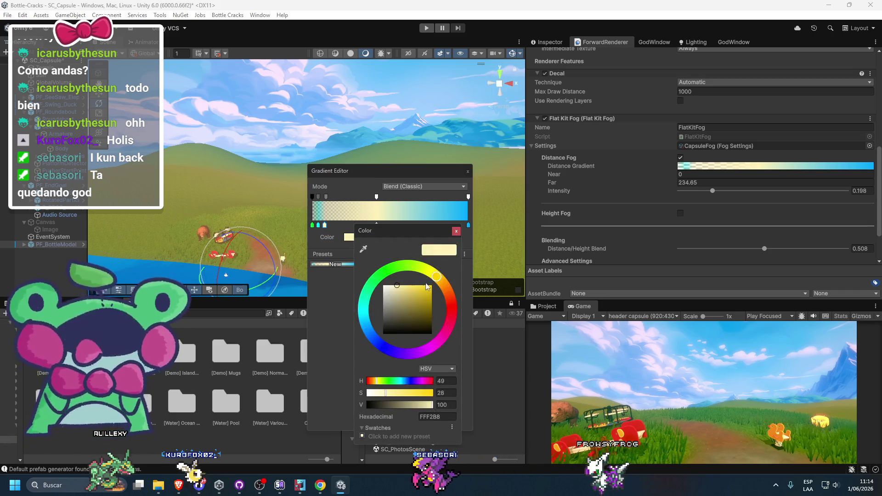
mouse_move(366, 329)
mouse_down()
mouse_move(351, 280)
mouse_move(349, 298)
mouse_up()
drag(486, 271, 464, 264)
click(356, 323)
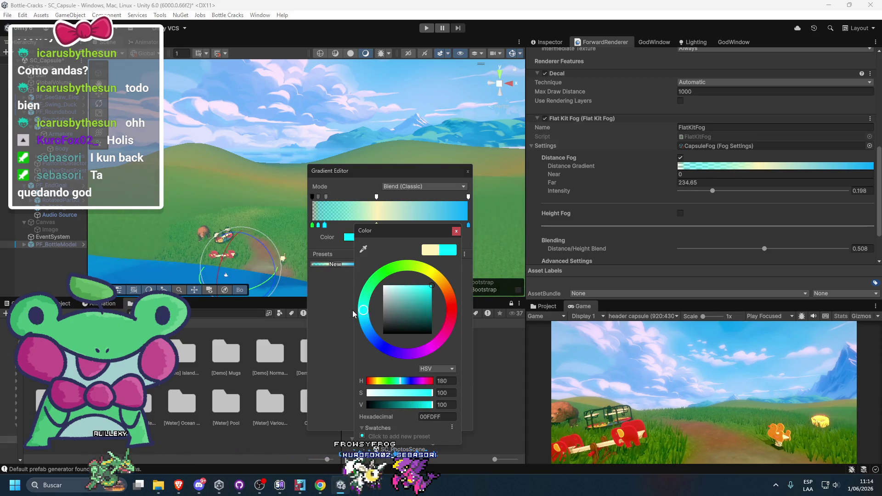
Soften the near colour key to a paler cyan tint
drag(351, 310, 349, 302)
click(431, 272)
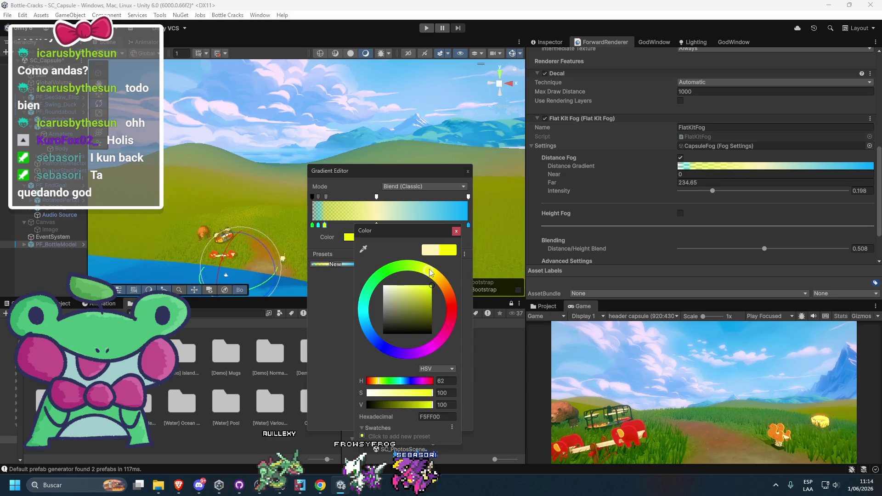
click(365, 312)
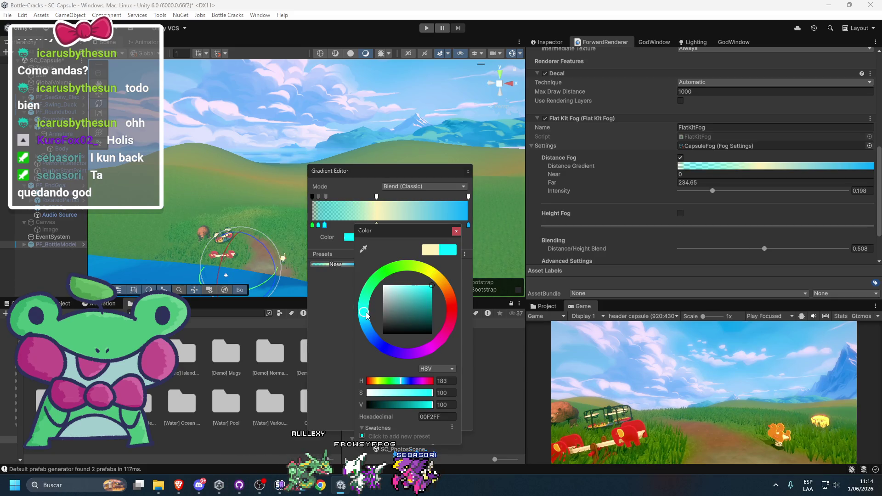
drag(366, 320, 361, 311)
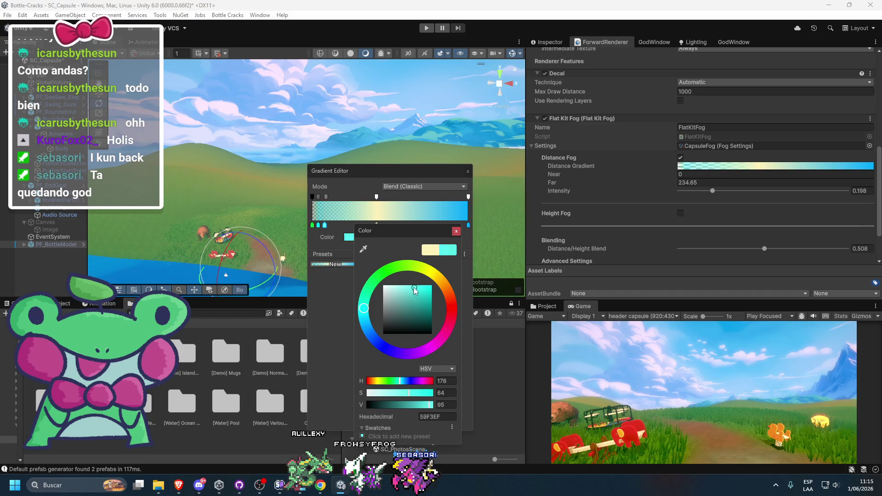
drag(436, 286, 405, 286)
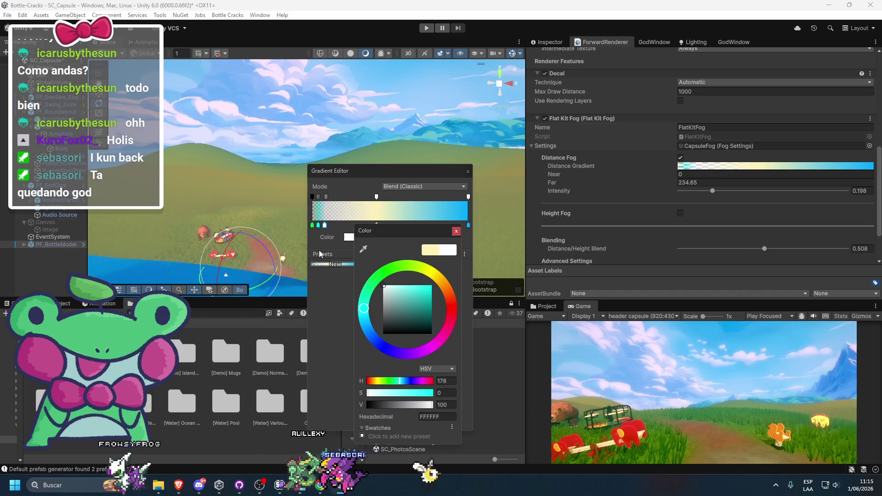
click(348, 285)
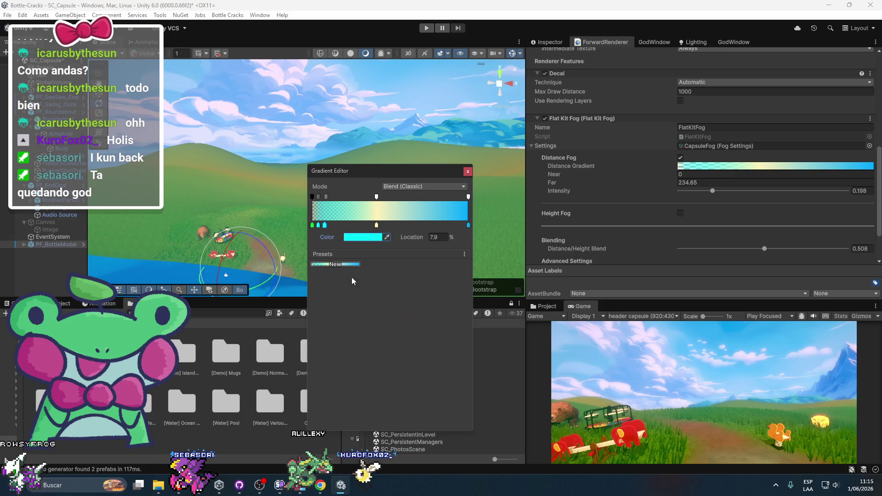
Set the middle colour key to bright cyan
click(327, 196)
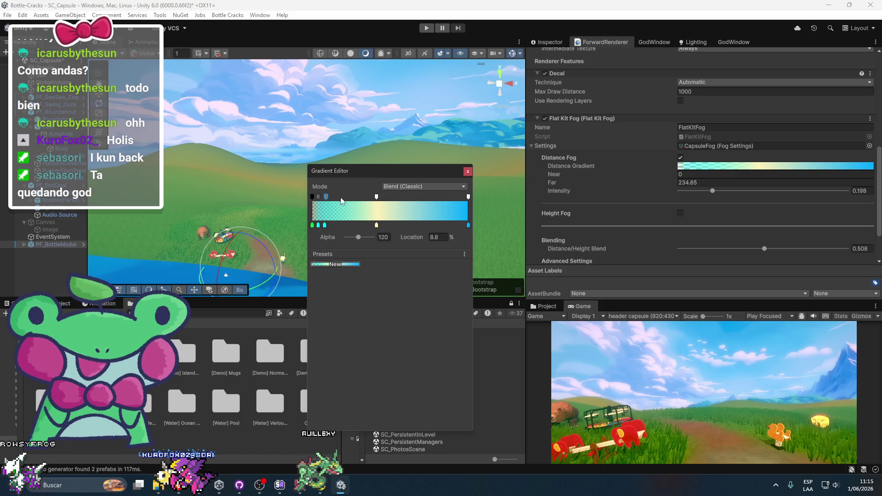
click(376, 225)
click(353, 237)
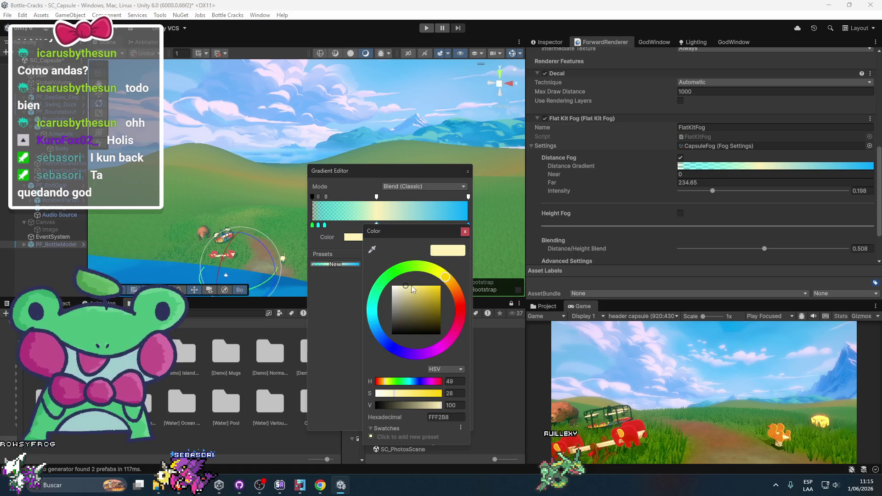
click(405, 286)
drag(414, 298, 467, 267)
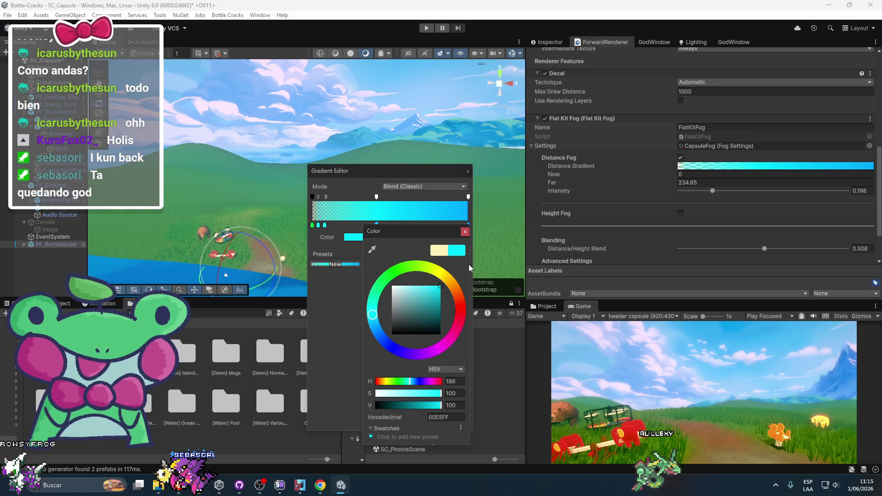
click(469, 263)
Lighten the 41.2% colour key to near-white cyan CEFAFF
click(376, 197)
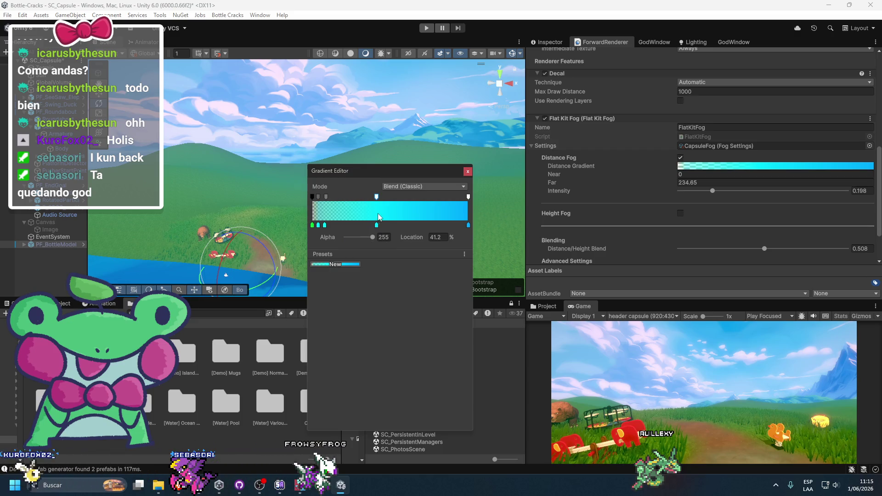
click(376, 224)
click(366, 238)
mouse_move(411, 296)
mouse_down()
mouse_move(388, 281)
mouse_move(406, 272)
mouse_up()
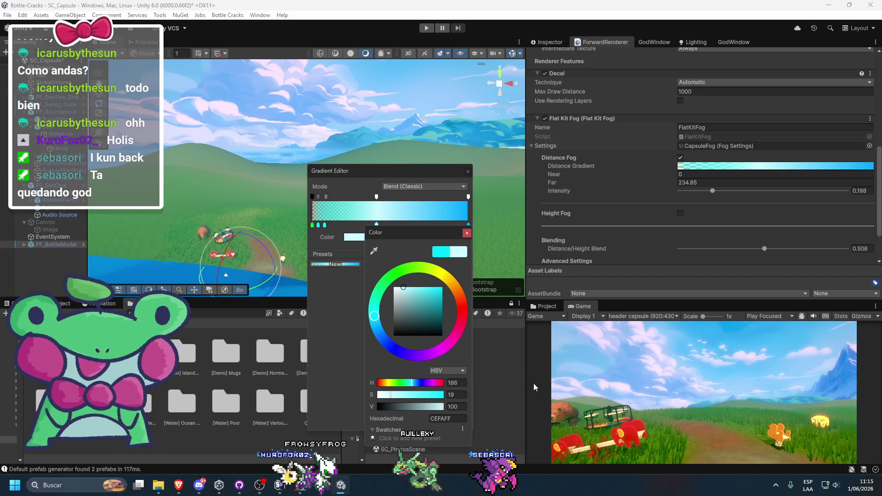
click(179, 485)
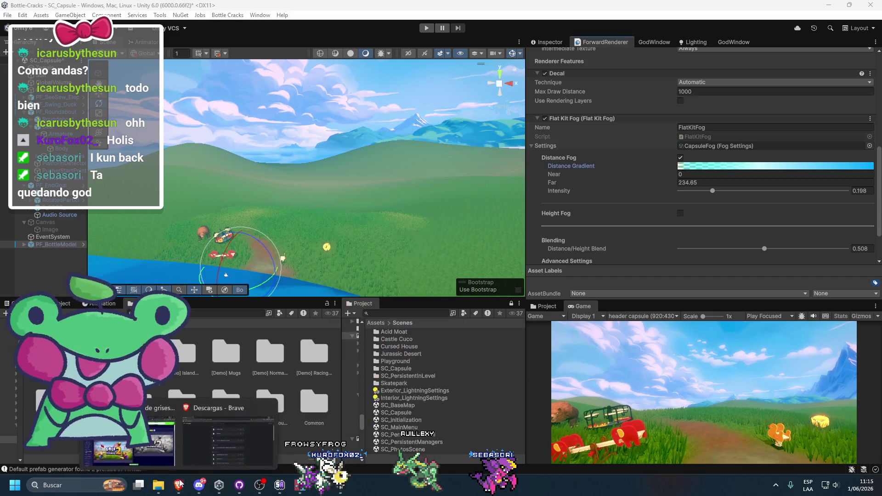
Reopen the Distance Gradient and shift the far colour key's hue to cyan
mouse_move(167, 454)
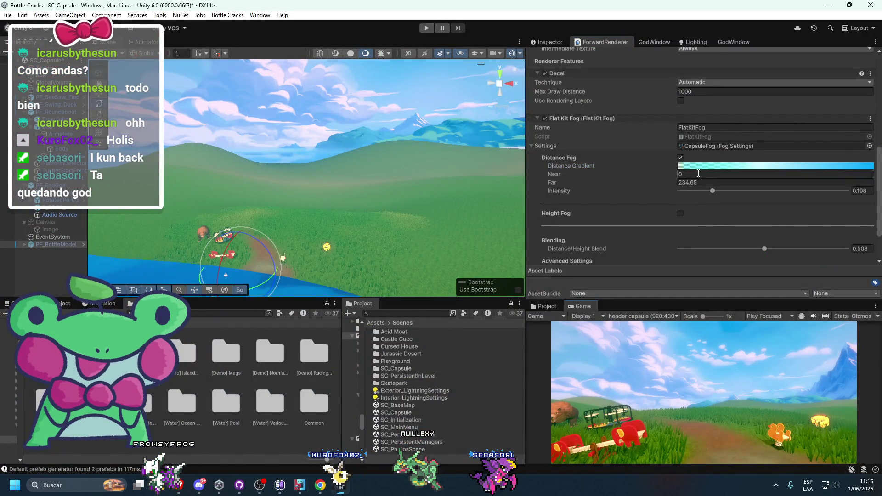
click(706, 169)
click(468, 225)
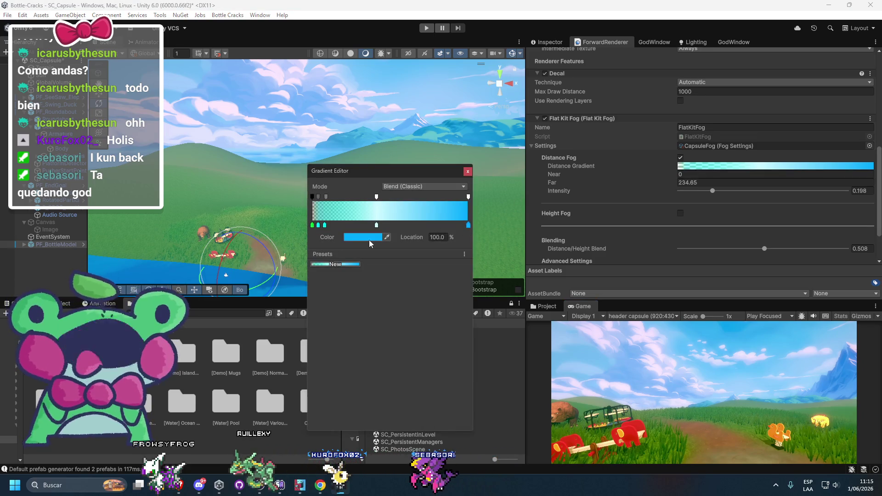
click(369, 239)
mouse_move(380, 328)
mouse_down()
mouse_move(361, 303)
mouse_move(364, 312)
mouse_up()
click(334, 306)
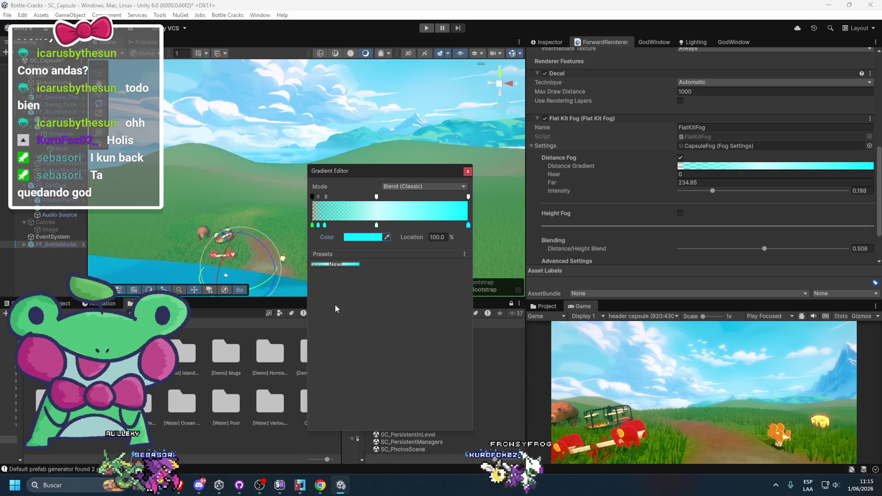
Add a trial colour key at 80.9%, then delete it
click(438, 225)
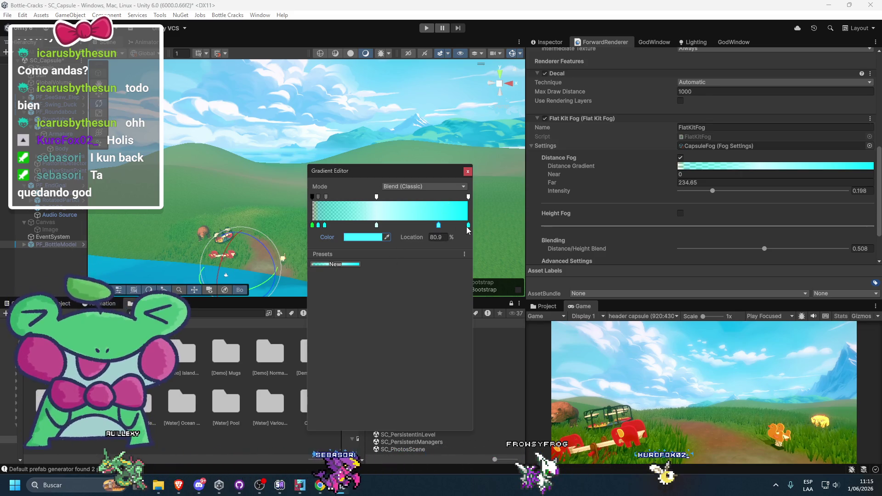
click(363, 237)
drag(471, 306, 455, 306)
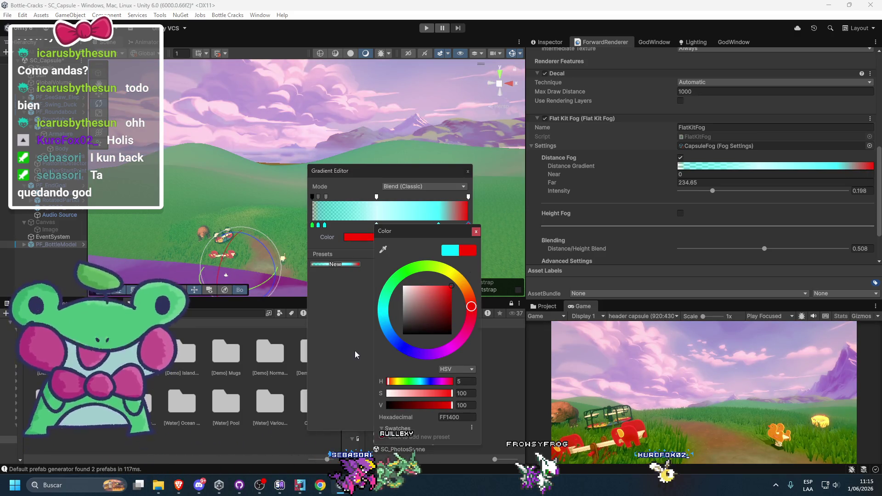
click(441, 227)
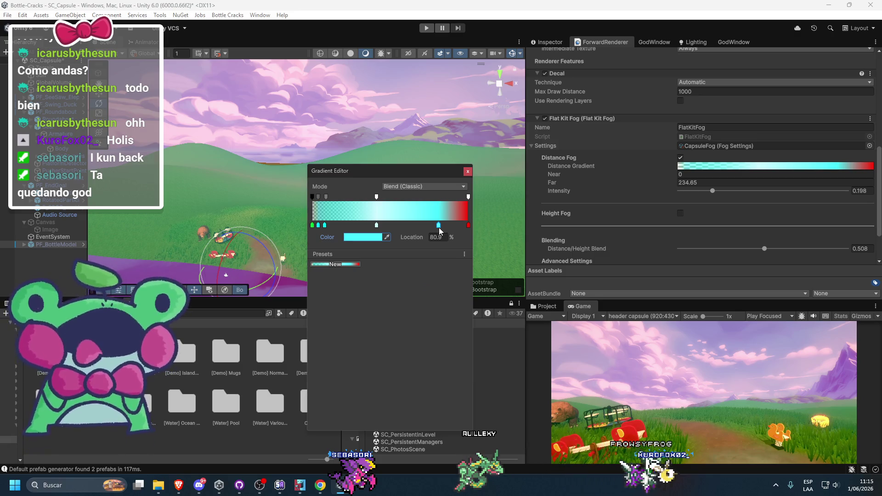
key(Delete)
Set the gradient's end colour key to pale cyan
click(467, 225)
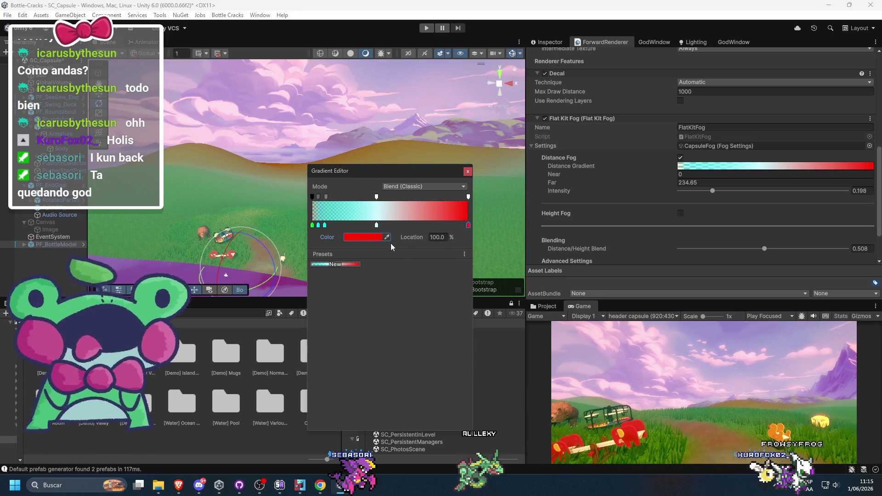
click(363, 237)
drag(419, 294, 328, 244)
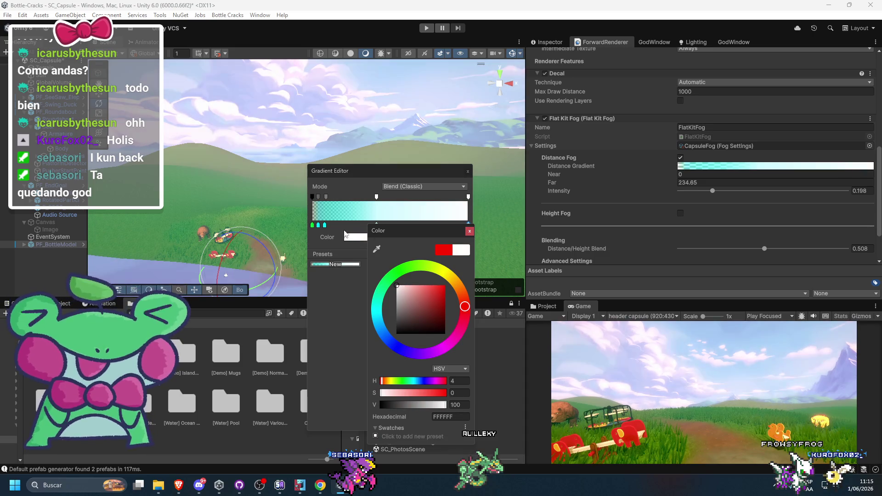
click(376, 312)
mouse_move(415, 290)
mouse_down()
mouse_move(404, 282)
mouse_move(427, 275)
mouse_move(421, 267)
mouse_up()
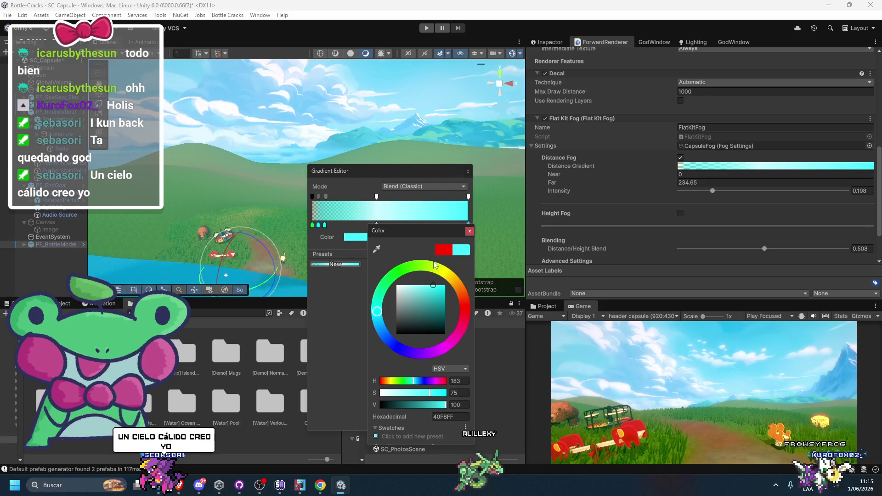
click(349, 311)
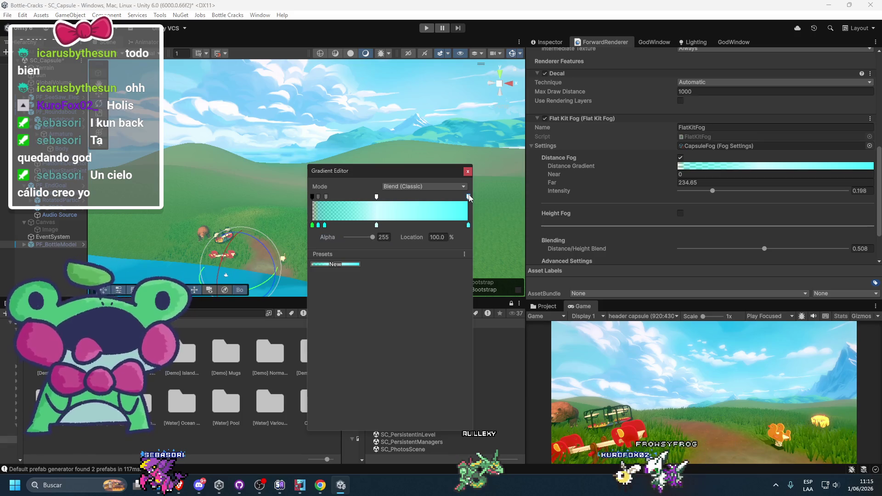
mouse_move(366, 239)
mouse_down()
mouse_move(311, 246)
mouse_move(392, 237)
mouse_up()
Make the end colour paler E4FEFF and lower the end alpha to 163
click(469, 225)
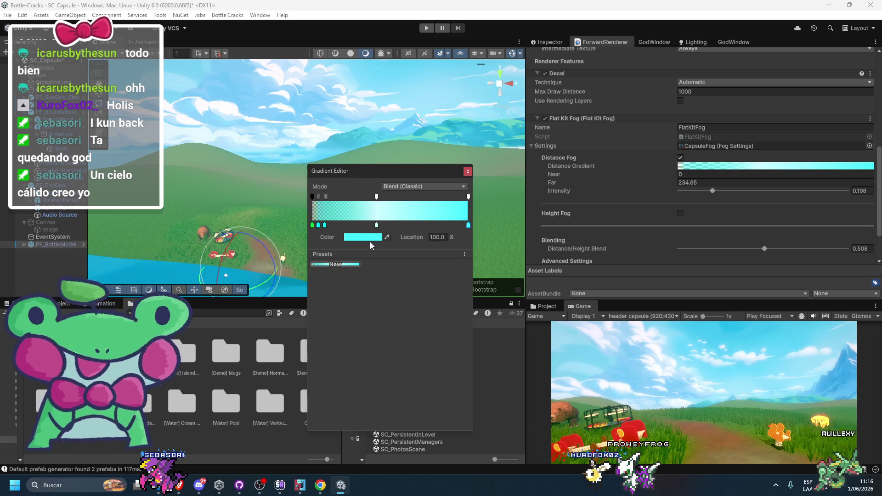
click(374, 238)
click(395, 288)
drag(408, 282, 395, 274)
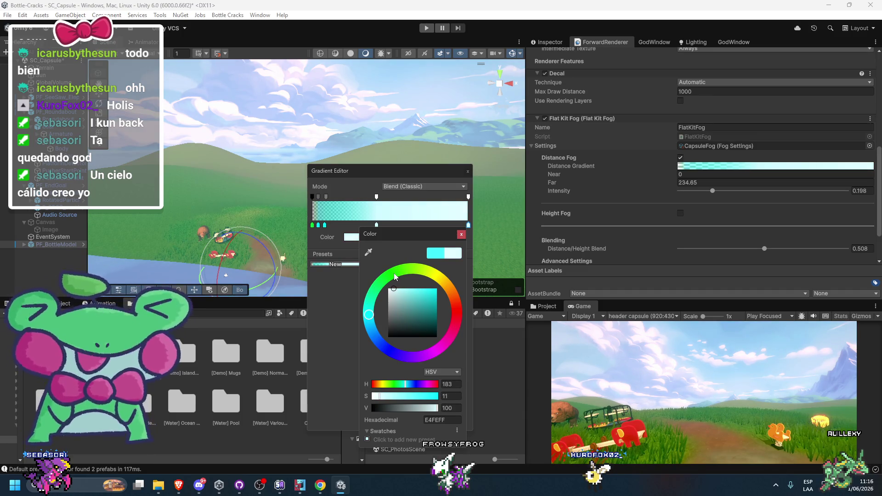
click(342, 289)
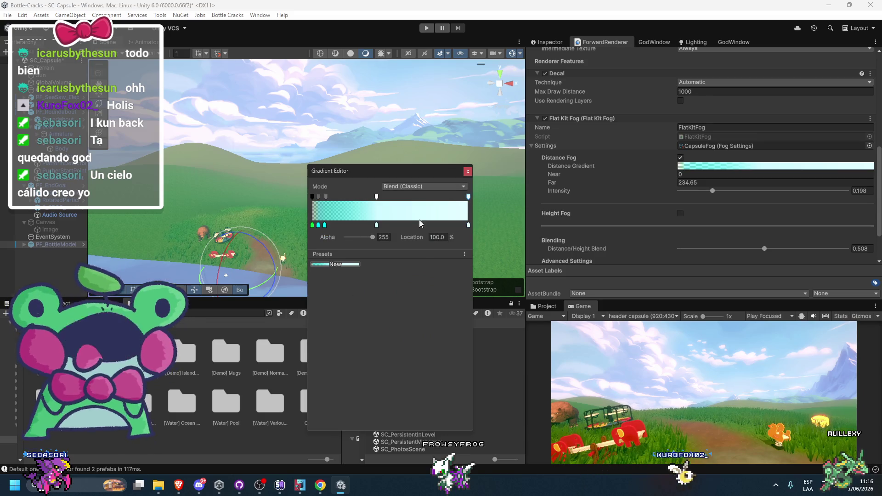
drag(371, 240, 366, 241)
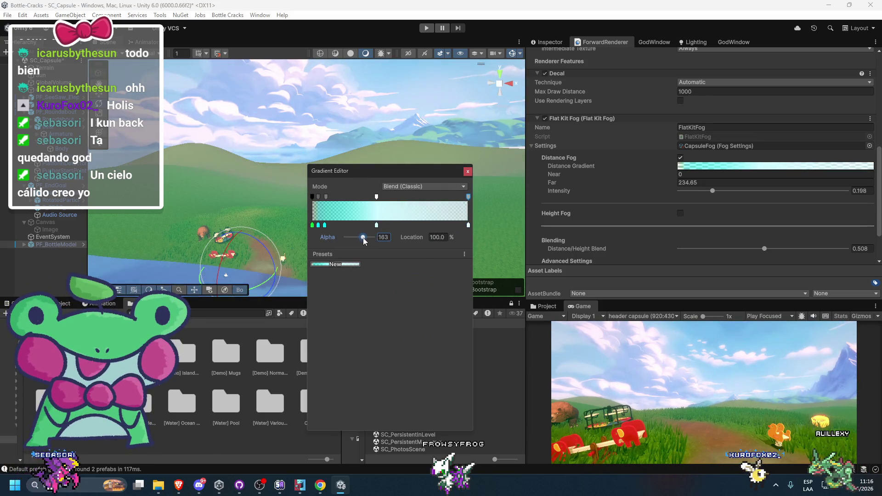
key(shift+space)
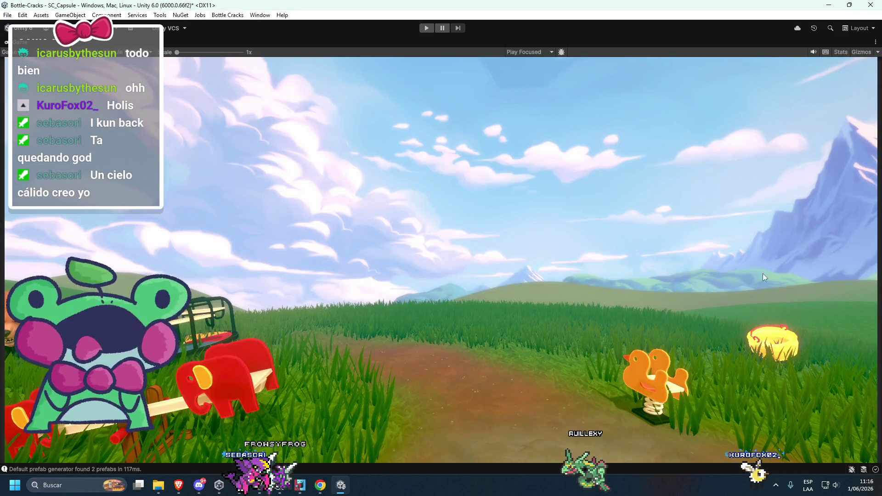
Restore the layout and recolour the 41.2% colour key to pale blue C2F6FF
key(shift+space)
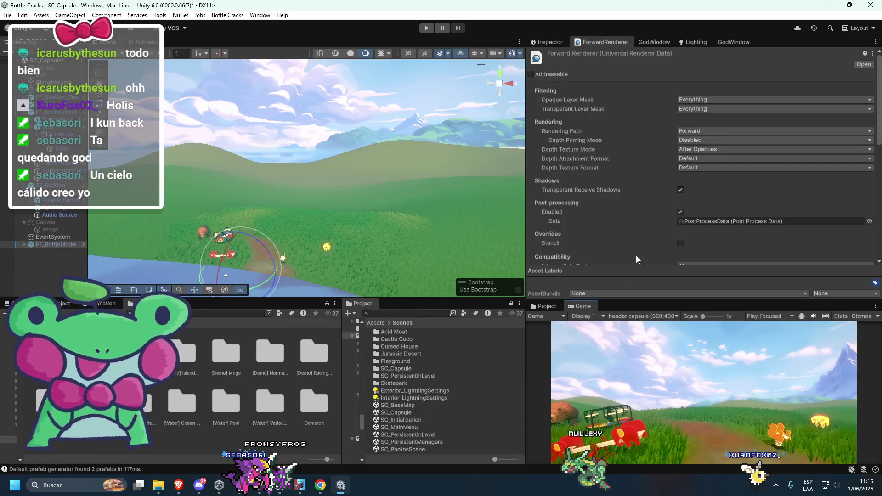
click(728, 138)
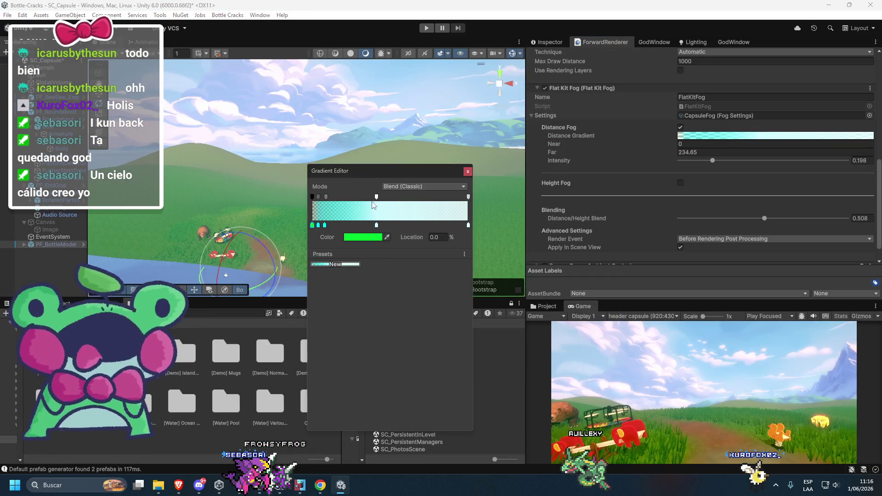
drag(376, 197, 378, 197)
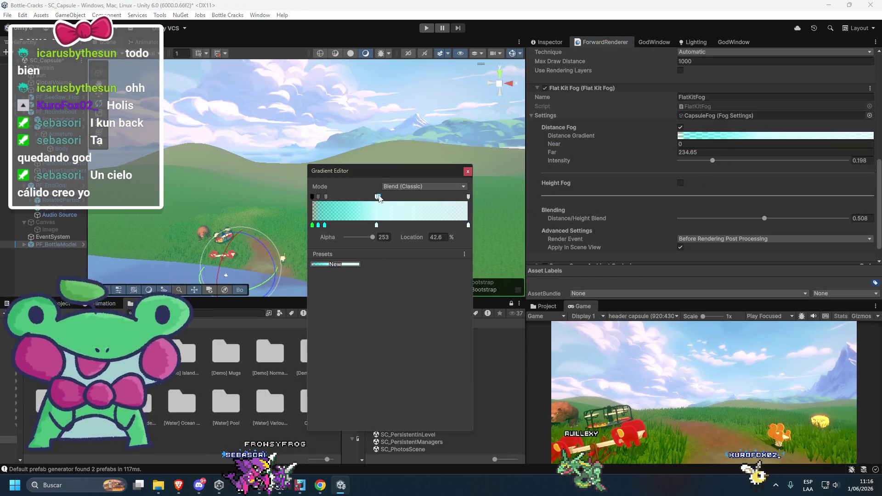
click(373, 224)
click(348, 237)
drag(396, 294, 408, 284)
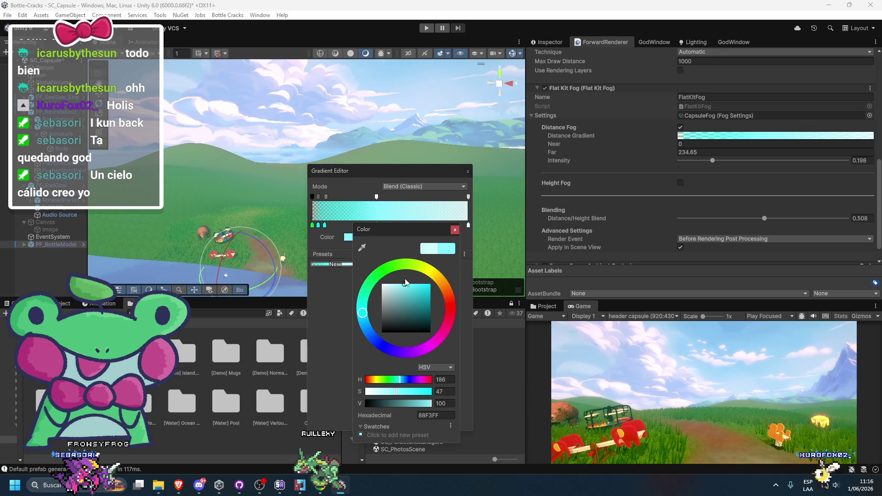
drag(402, 282, 389, 282)
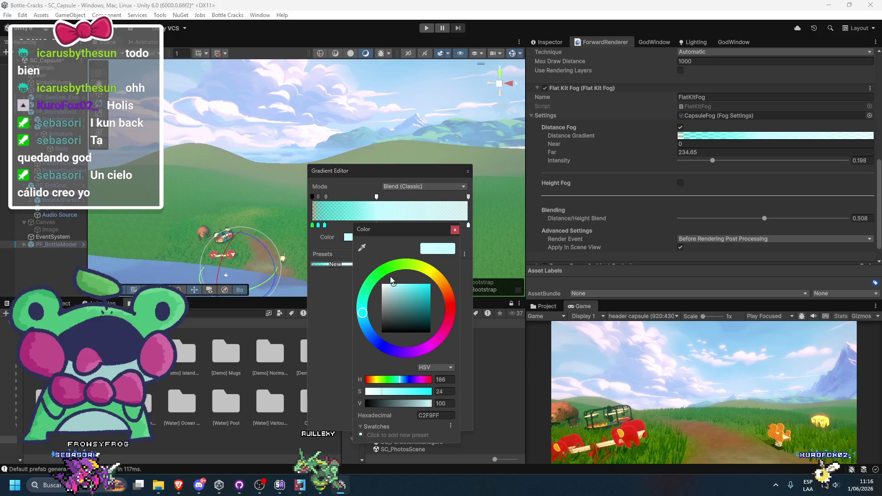
mouse_move(363, 320)
mouse_down()
mouse_move(396, 248)
mouse_move(484, 279)
mouse_move(450, 365)
mouse_move(354, 327)
mouse_move(350, 307)
mouse_up()
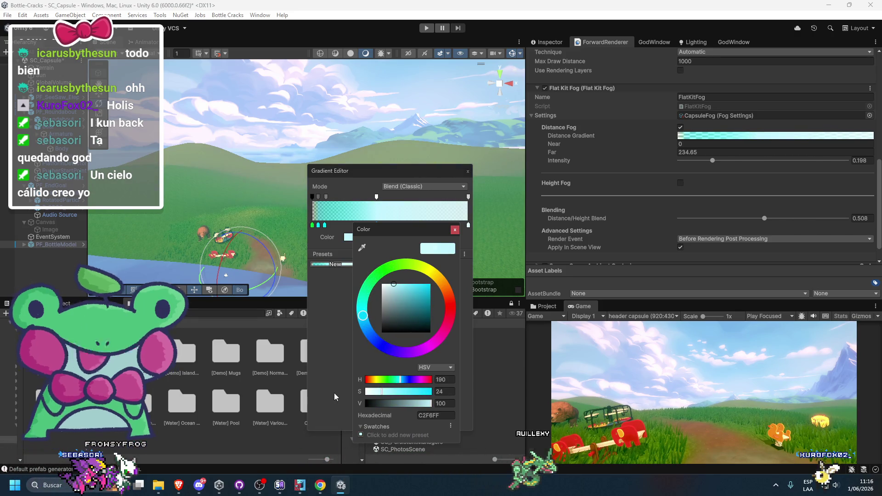
click(351, 362)
scroll(597, 242, down, 2)
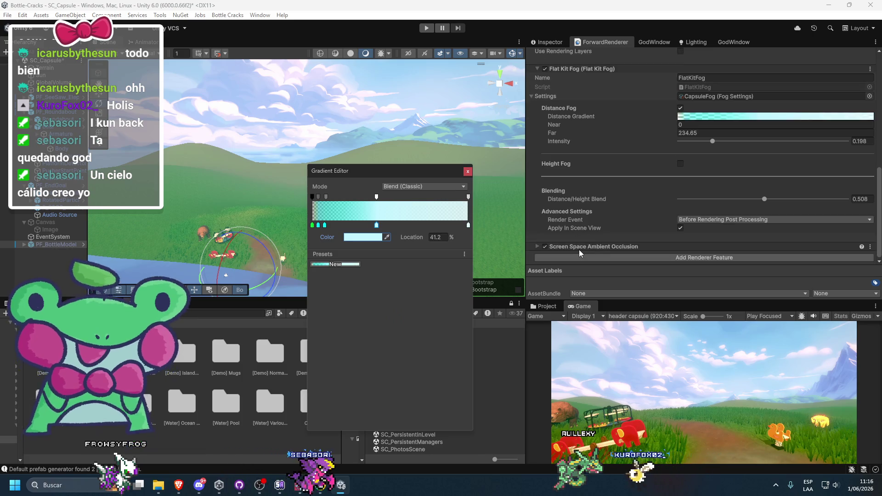
Close the open gradient window and enable Height Fog
click(657, 172)
click(681, 164)
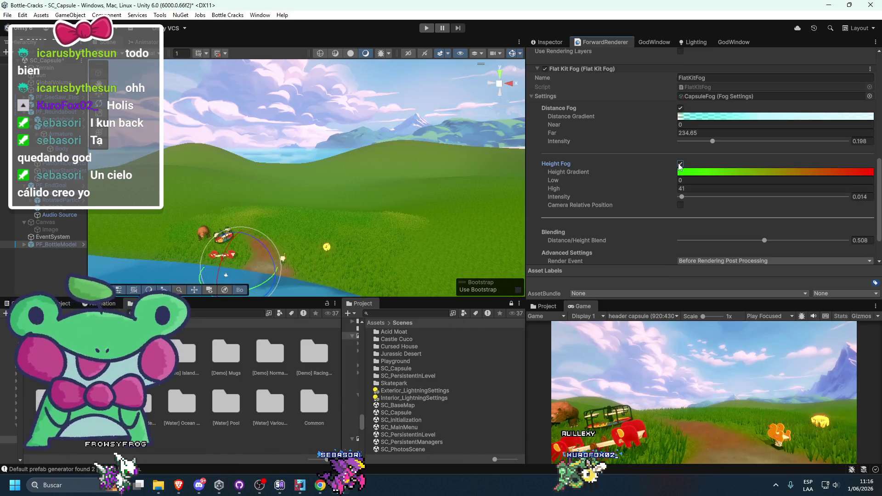
click(680, 163)
click(681, 164)
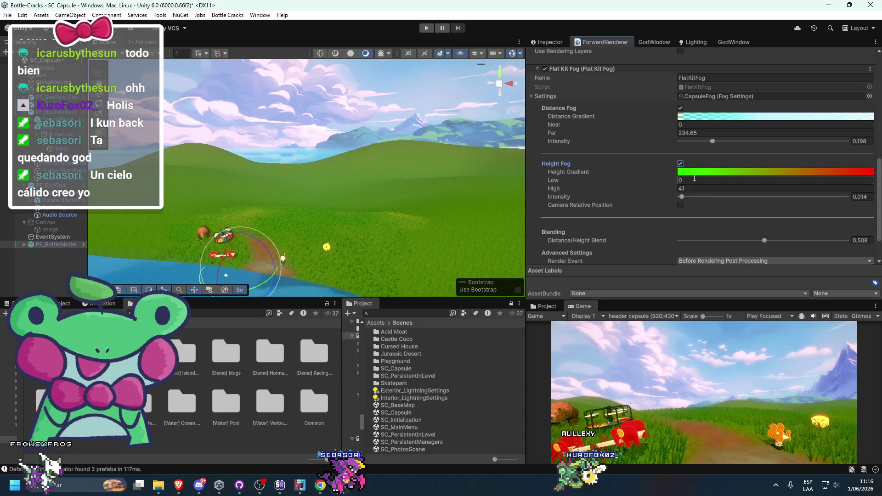
Edit the Height Gradient: remove the green key, make the alpha keys 0, and colour it light blue 00B2FF
click(689, 172)
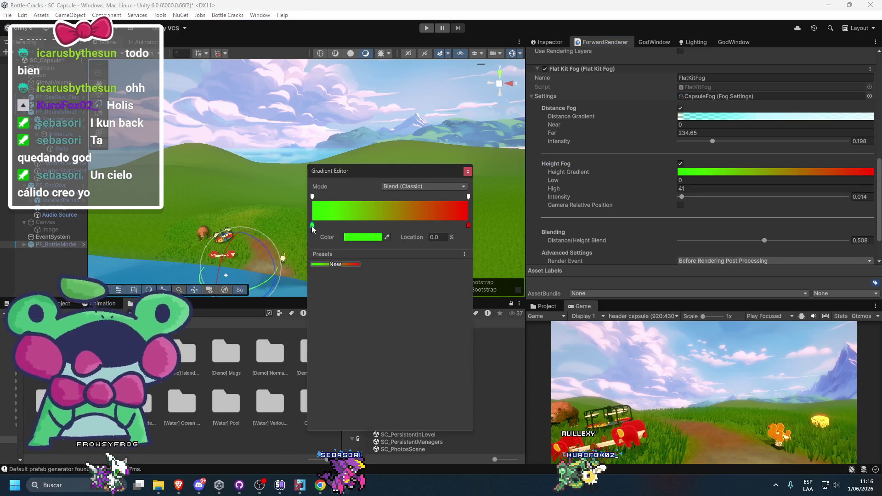
key(Delete)
click(313, 197)
drag(327, 237, 305, 239)
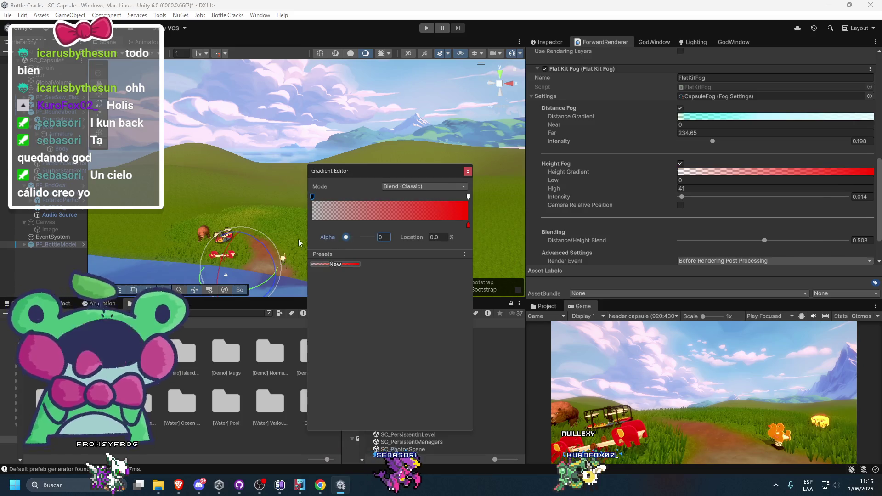
drag(378, 197, 453, 196)
drag(327, 237, 310, 242)
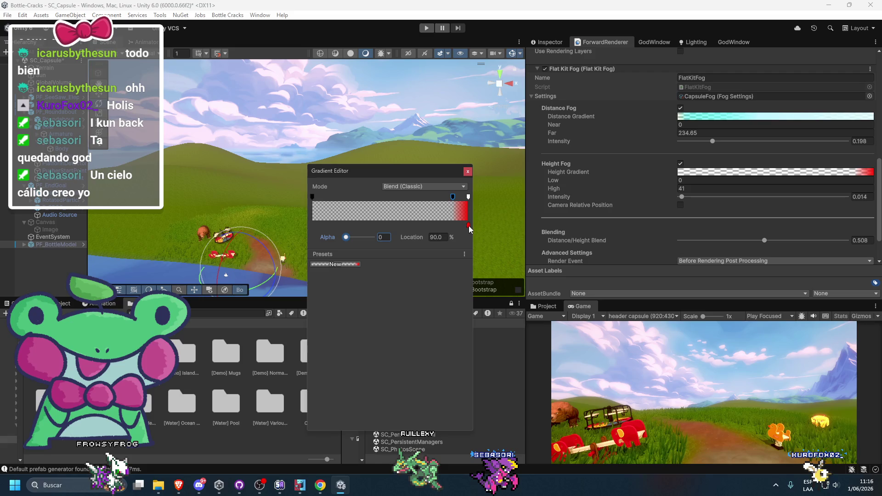
click(363, 237)
click(373, 321)
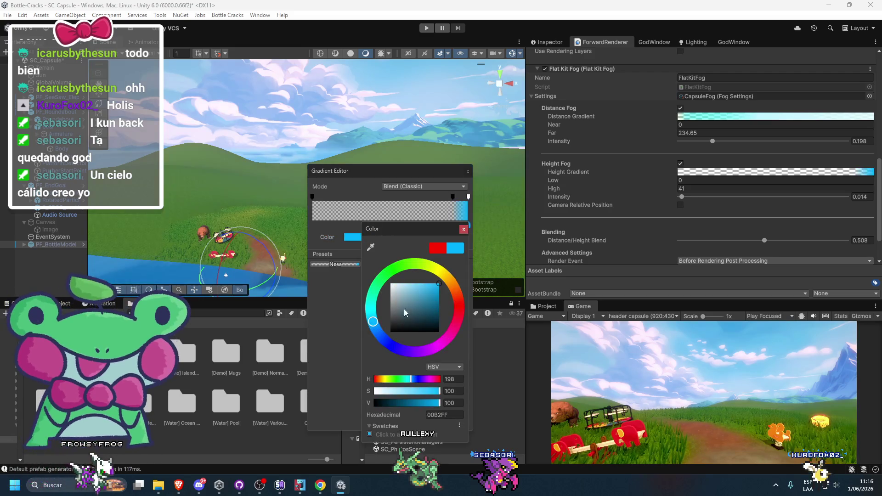
click(318, 340)
Set the Height Fog Intensity to 1
mouse_move(688, 197)
mouse_down()
mouse_move(832, 197)
mouse_move(695, 215)
mouse_up()
key(ctrl+z)
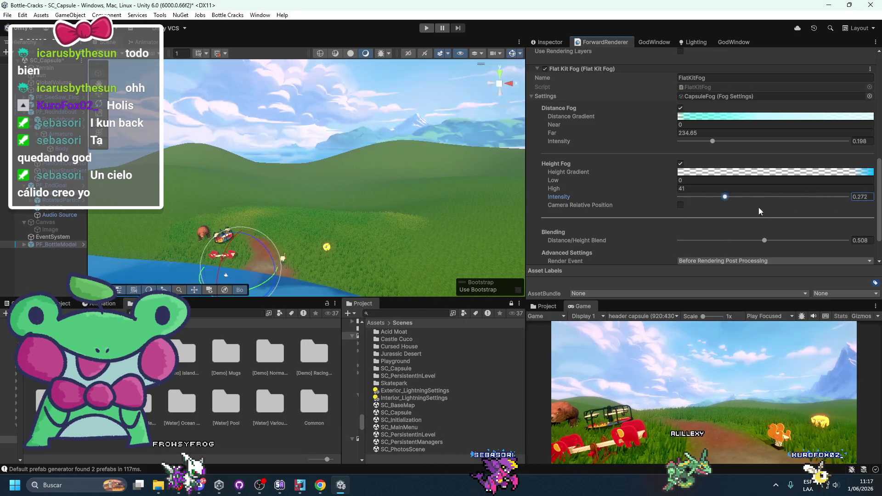
click(780, 174)
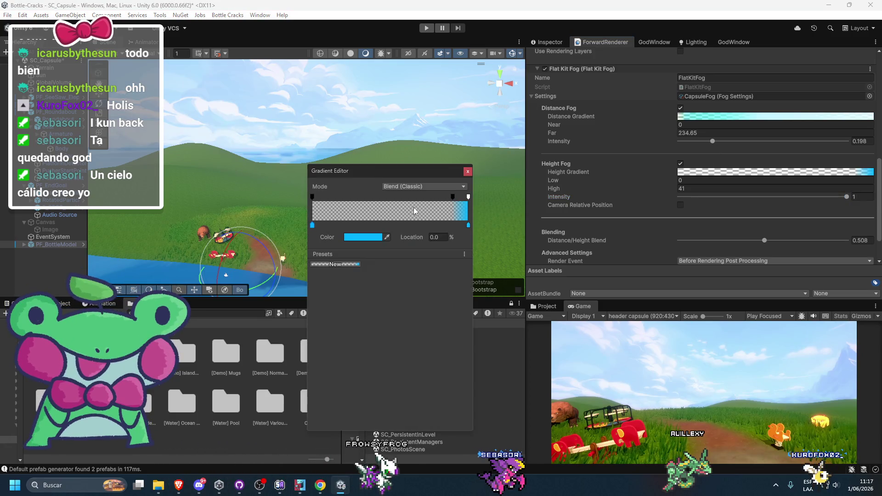
Add a transparent alpha key near 70% and lower Height Fog Low to -8.7
drag(441, 197, 423, 206)
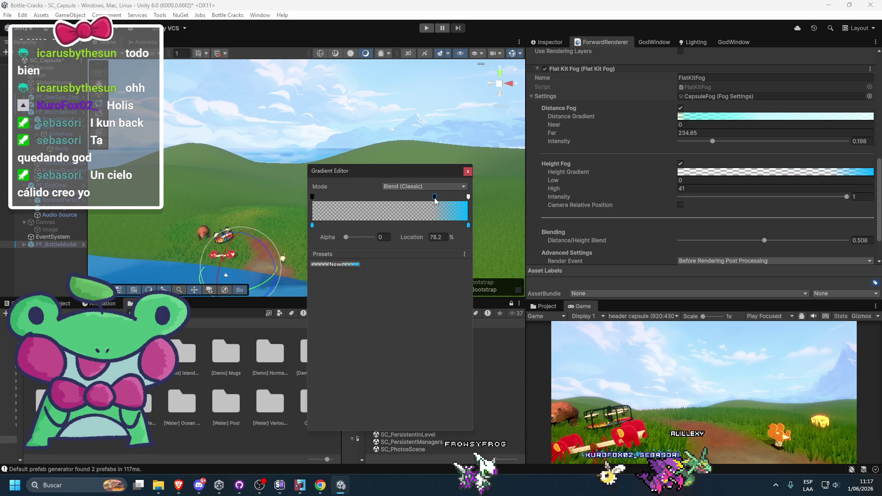
mouse_move(591, 182)
mouse_down()
mouse_move(549, 185)
mouse_move(641, 188)
mouse_move(540, 198)
mouse_move(718, 178)
mouse_up()
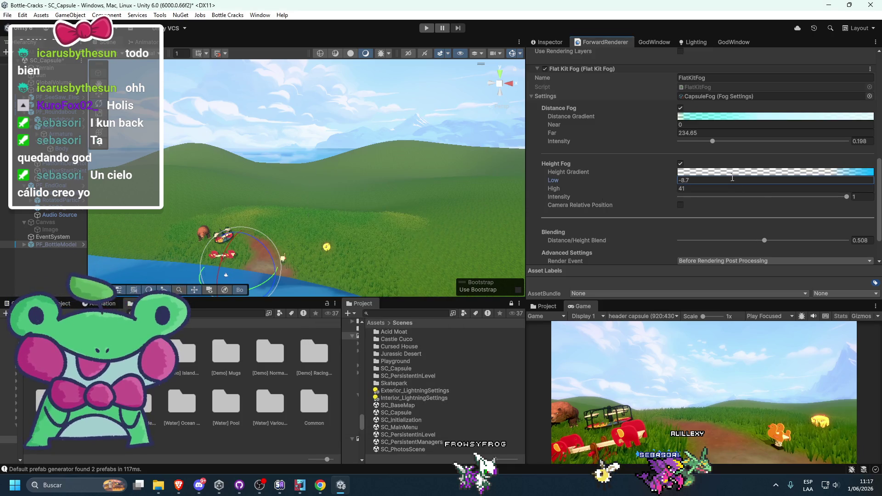
click(719, 173)
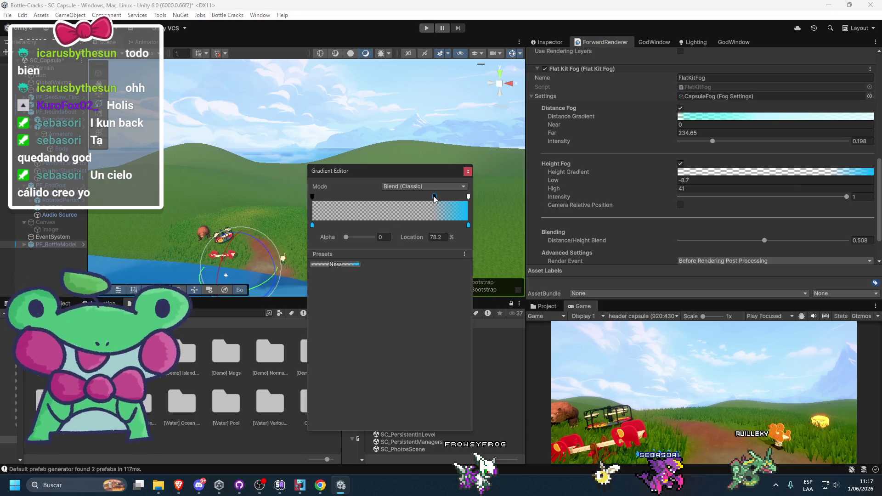
Make the Height Gradient start fully opaque with alpha 255 and turn its left colour key red
drag(434, 197, 313, 197)
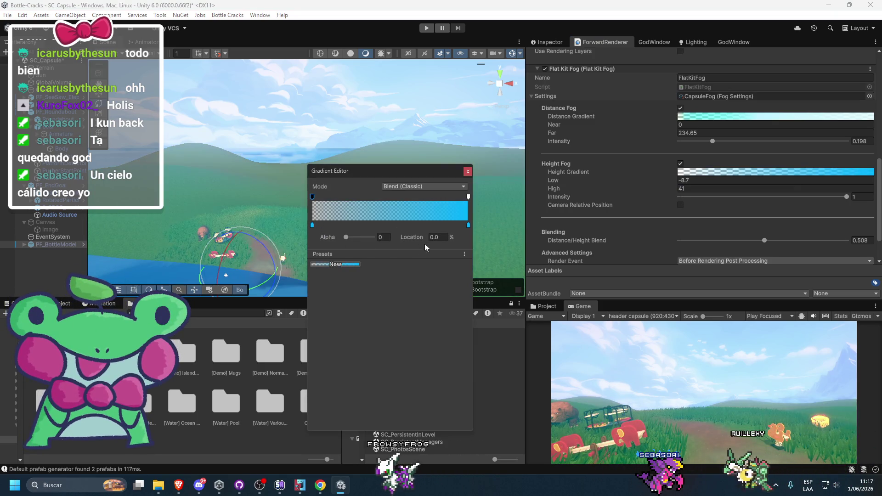
drag(362, 233, 451, 246)
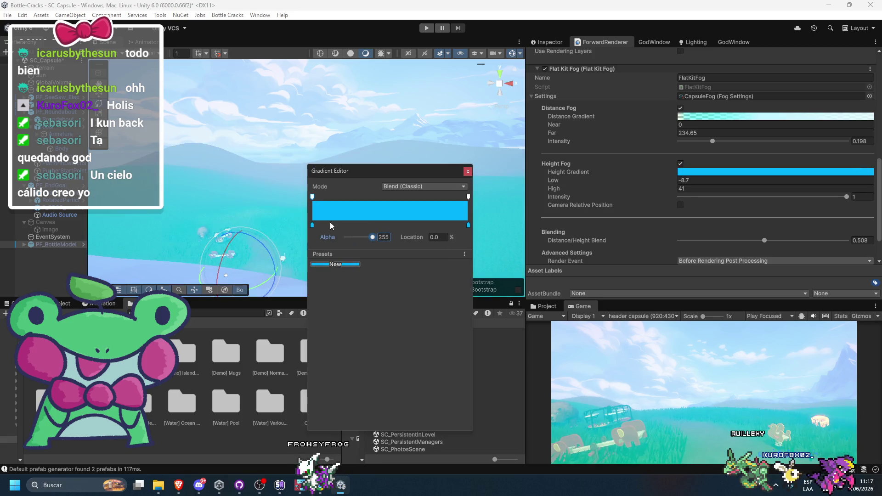
click(312, 225)
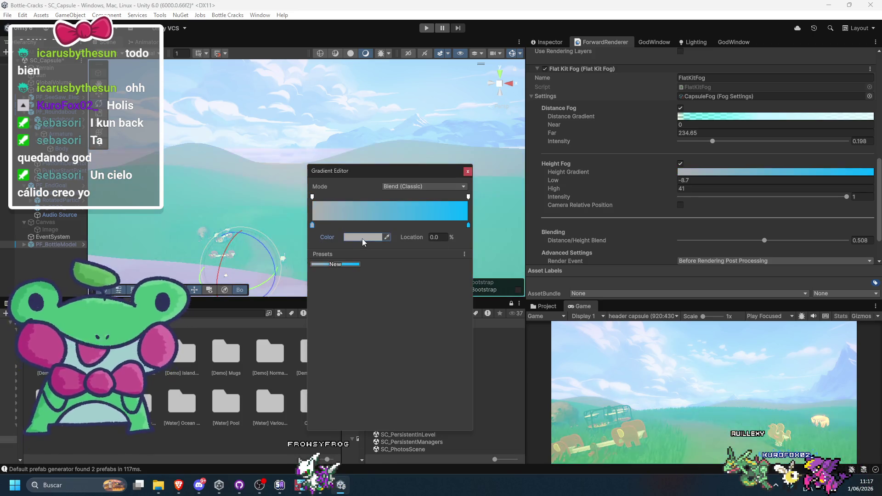
click(364, 237)
click(418, 296)
click(310, 336)
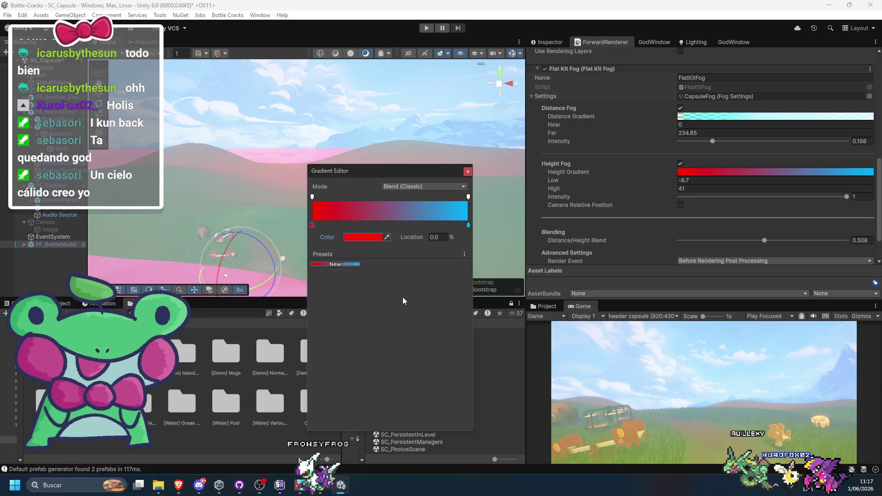
click(689, 179)
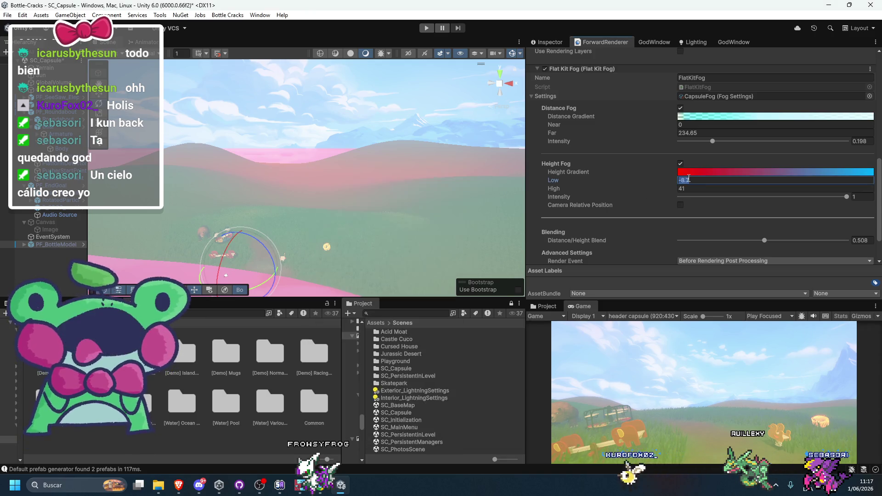
Set Height Fog Low to 0 and copy the Far value 234.65 into High
text(0)
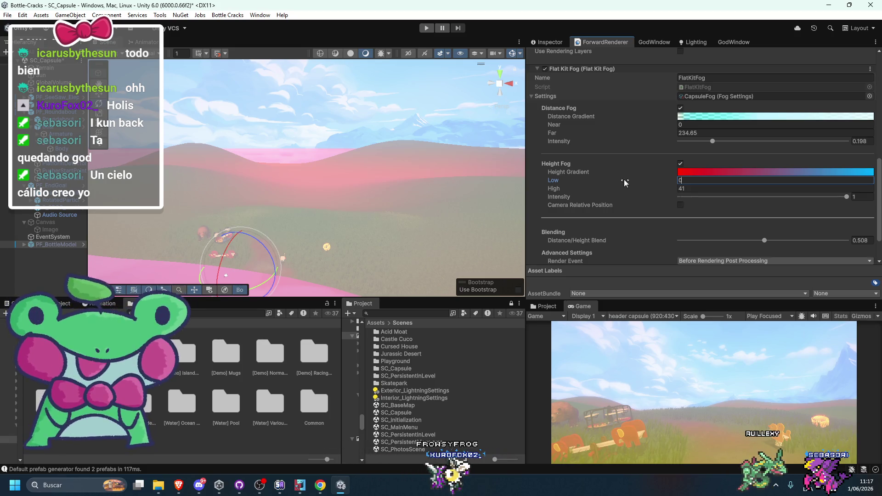
drag(655, 177, 804, 177)
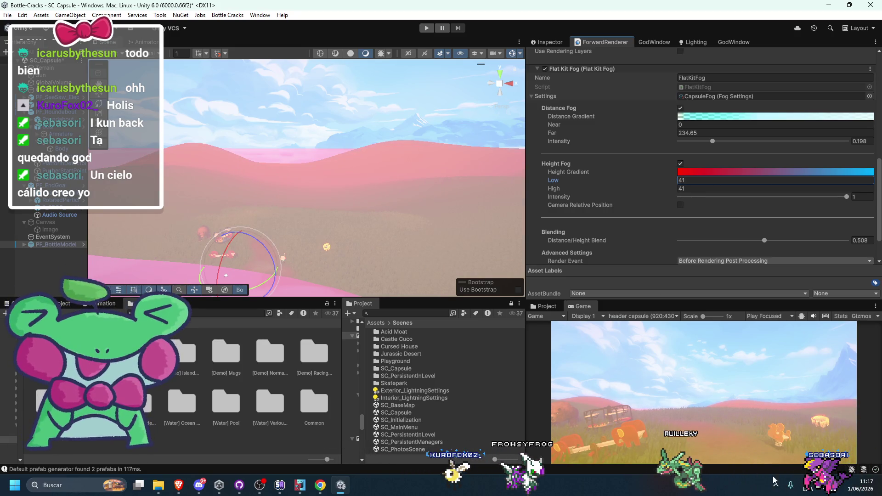
key(ctrl+z)
click(687, 133)
key(ctrl+c)
click(684, 188)
key(ctrl+v)
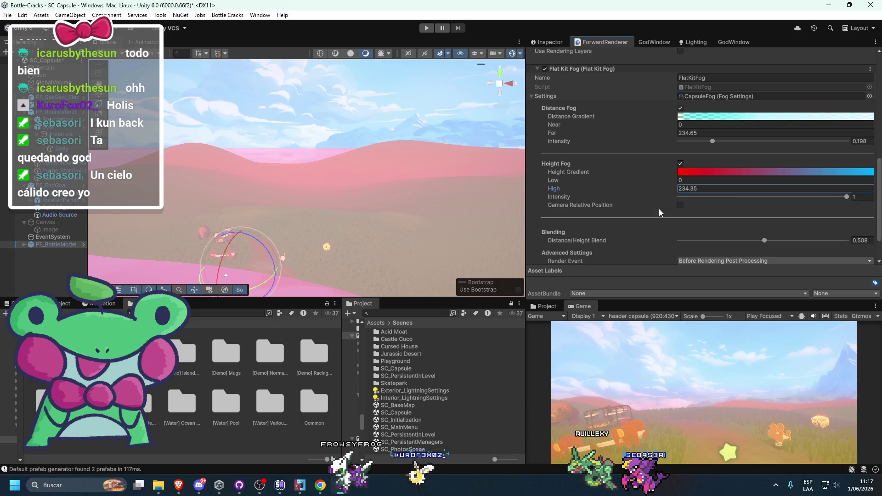
key(Tab)
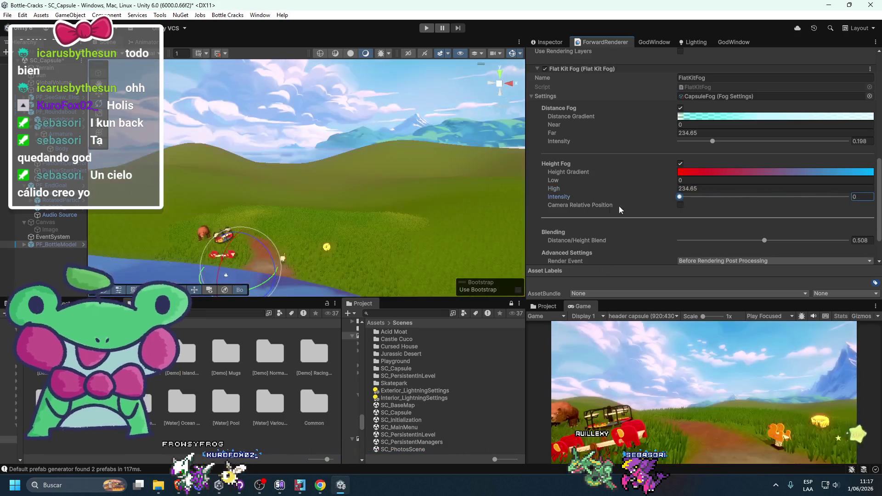
Drop Height Fog Intensity to 0 and compare it on and off, ending with Height Fog off
click(680, 164)
click(680, 164)
drag(685, 197, 667, 170)
click(680, 163)
click(680, 163)
click(680, 164)
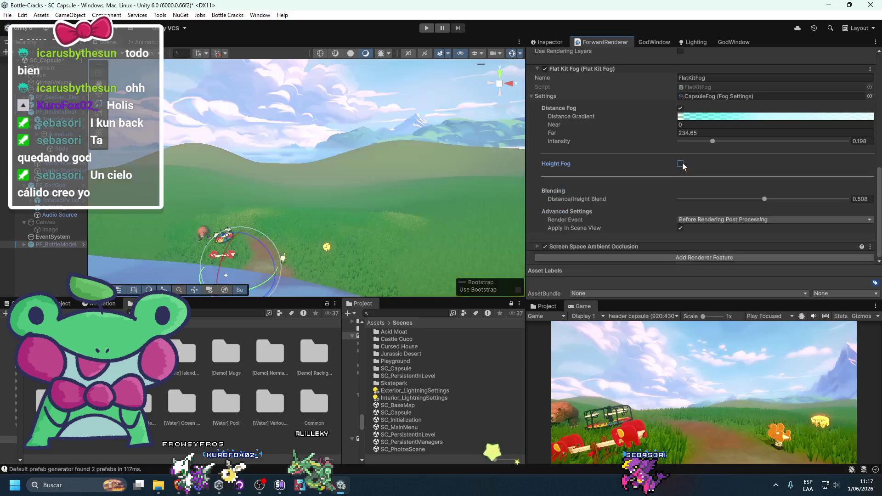
click(681, 163)
click(681, 163)
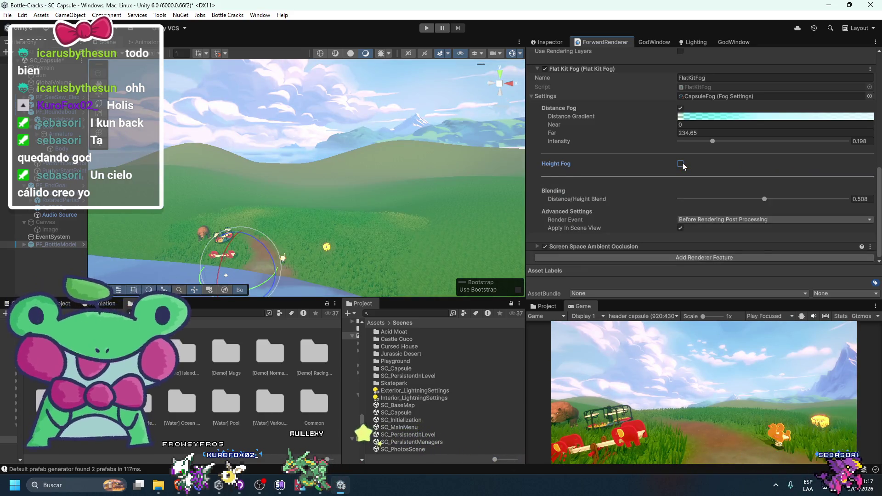
Re-enable Height Fog and raise its Intensity back to 1
click(680, 164)
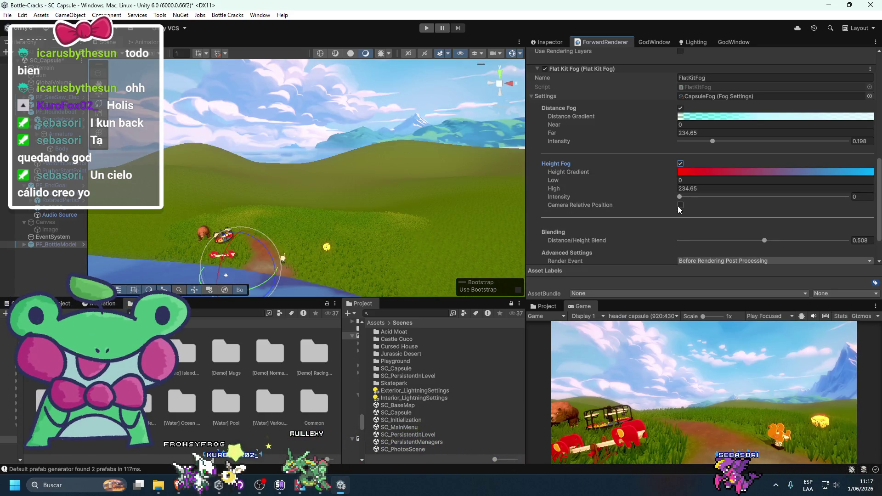
mouse_move(680, 196)
mouse_down()
mouse_move(829, 199)
mouse_move(642, 194)
mouse_move(855, 197)
mouse_up()
click(680, 164)
click(680, 163)
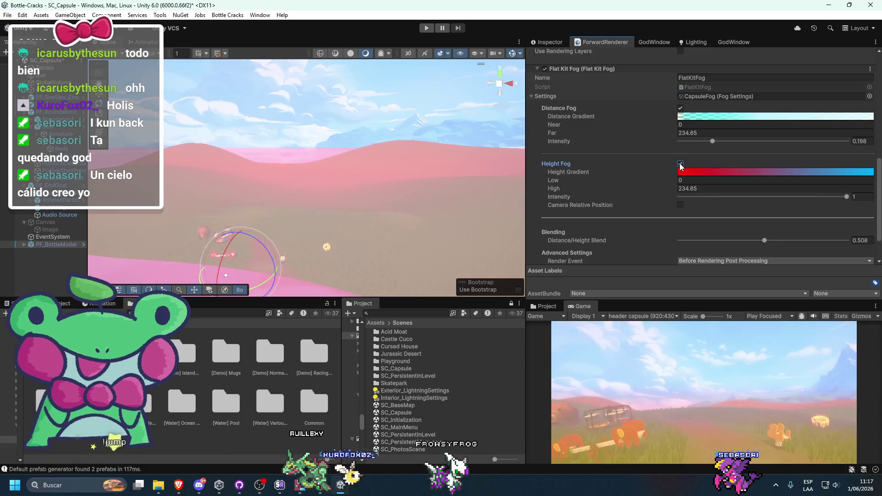
Set the Height Gradient's left colour key to deep blue
click(701, 173)
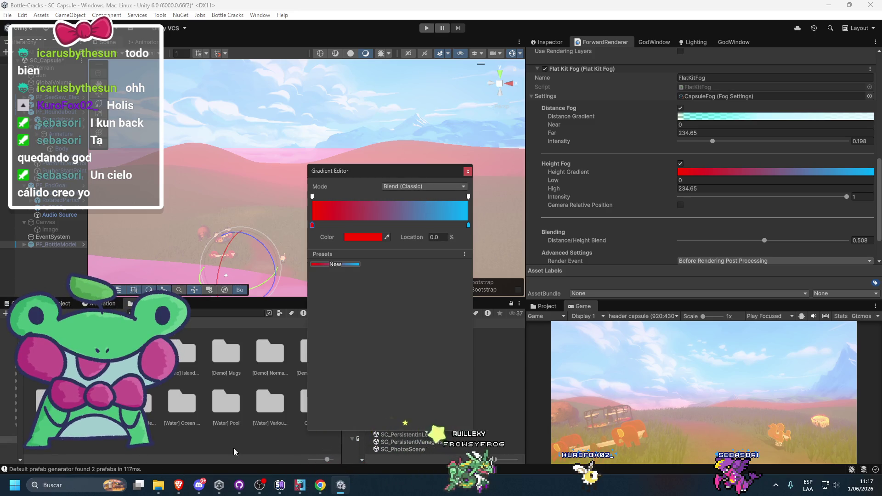
click(362, 237)
click(363, 338)
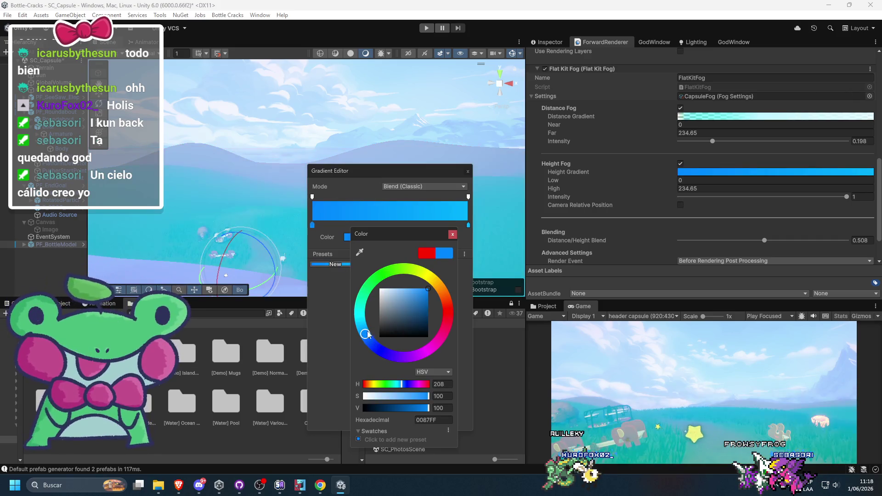
click(332, 289)
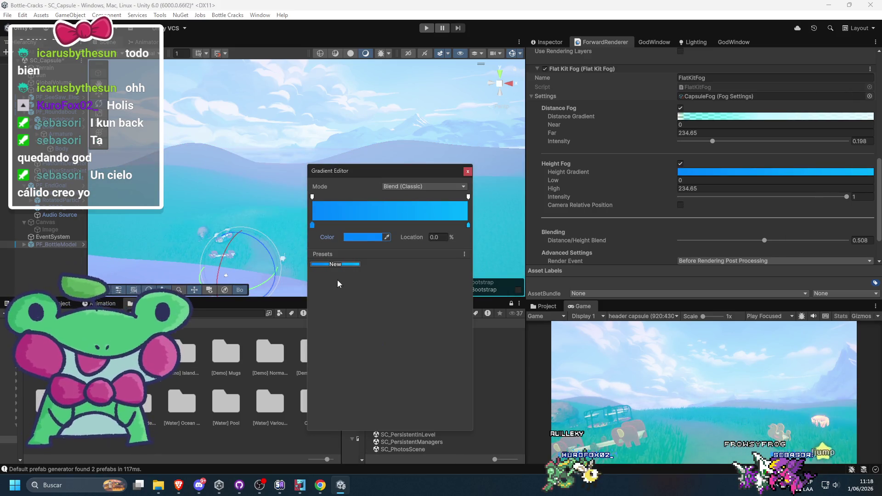
click(358, 237)
click(391, 279)
mouse_move(405, 278)
mouse_down()
mouse_move(439, 275)
mouse_move(375, 311)
mouse_move(398, 363)
mouse_up()
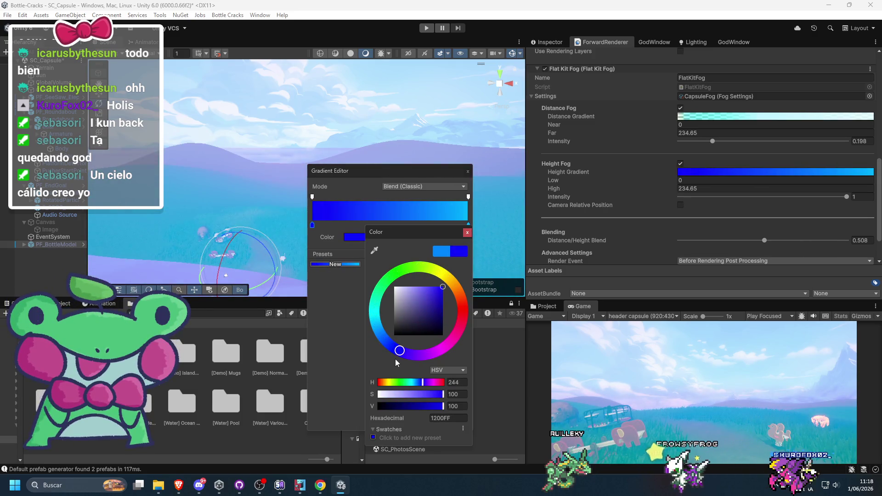
click(355, 332)
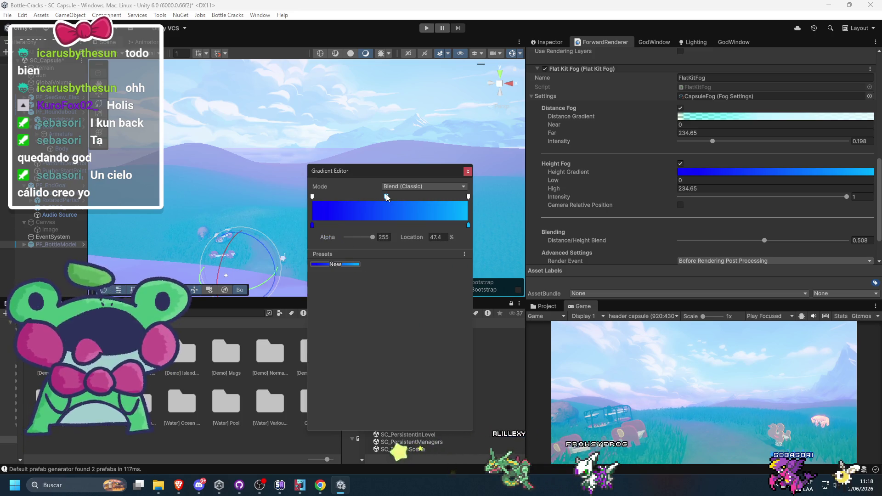
Add a pale, near-white cyan colour key in the middle of the gradient
click(385, 225)
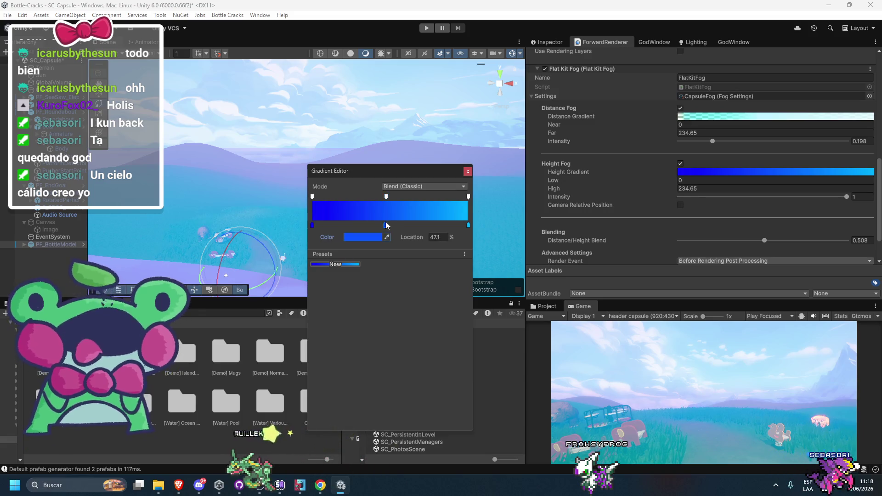
double_click(385, 225)
click(386, 314)
drag(424, 295, 434, 274)
click(364, 276)
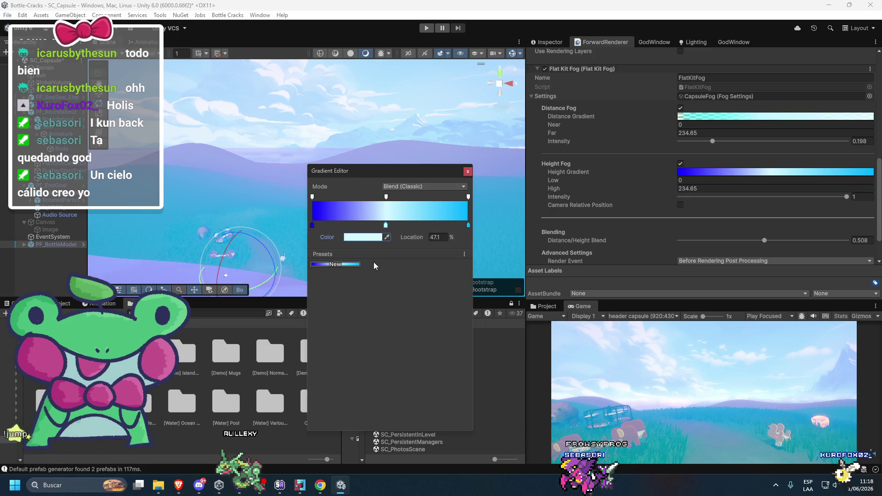
Add an opacity key and a light-blue colour key near the gradient's right end
click(451, 197)
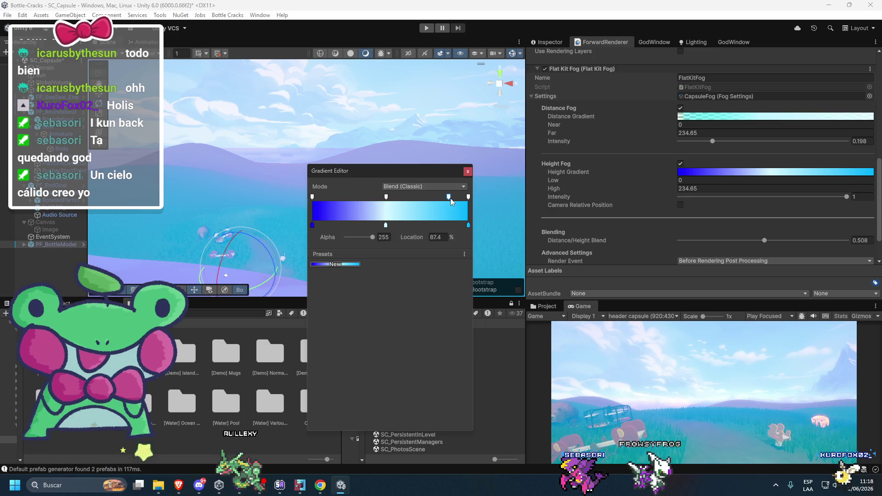
click(450, 225)
click(366, 240)
click(409, 287)
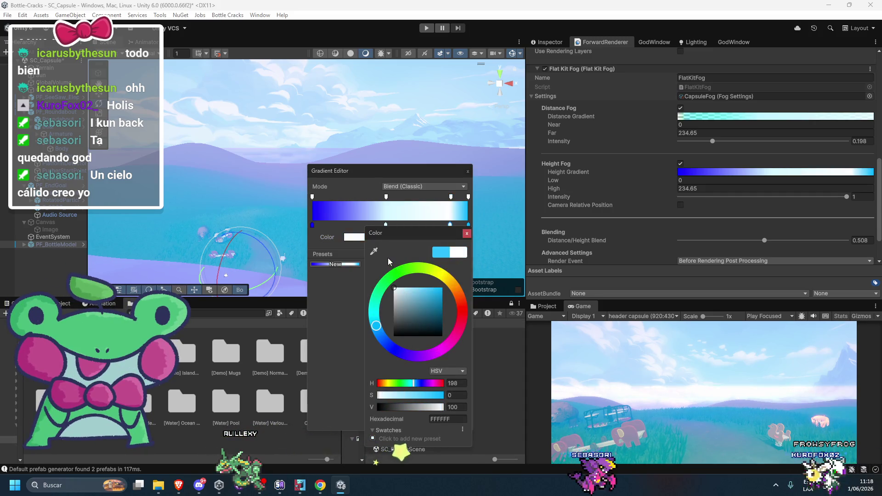
click(340, 302)
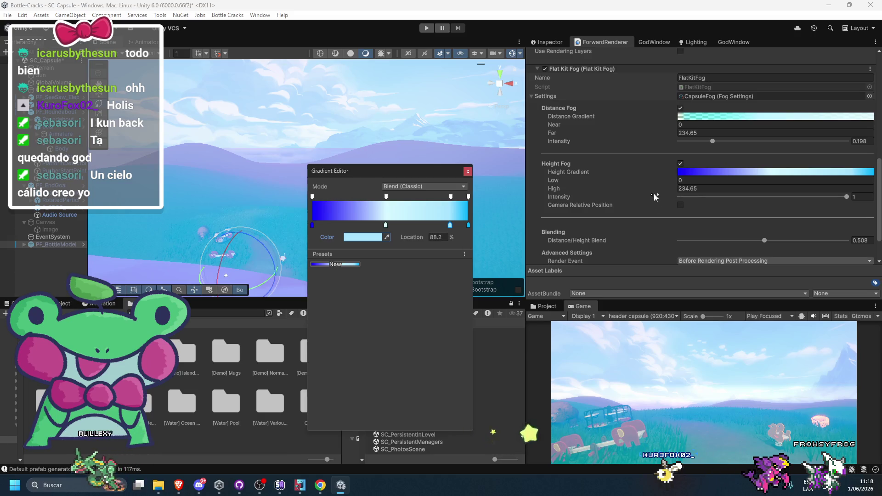
click(766, 188)
Set Height Fog High to 550.3
text(346)
key(BackSpace)
key(BackSpace)
key(BackSpace)
text(550.3)
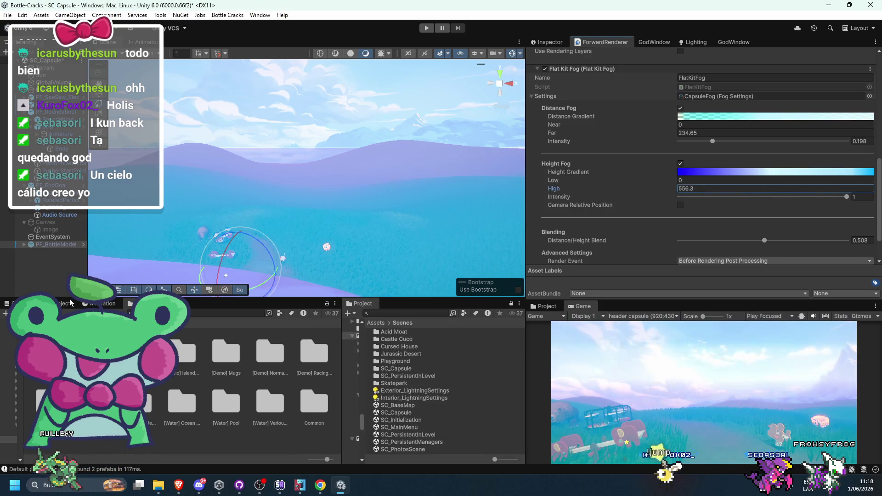
Add a red-orange colour key to the Height Gradient and slide it toward the left
click(691, 172)
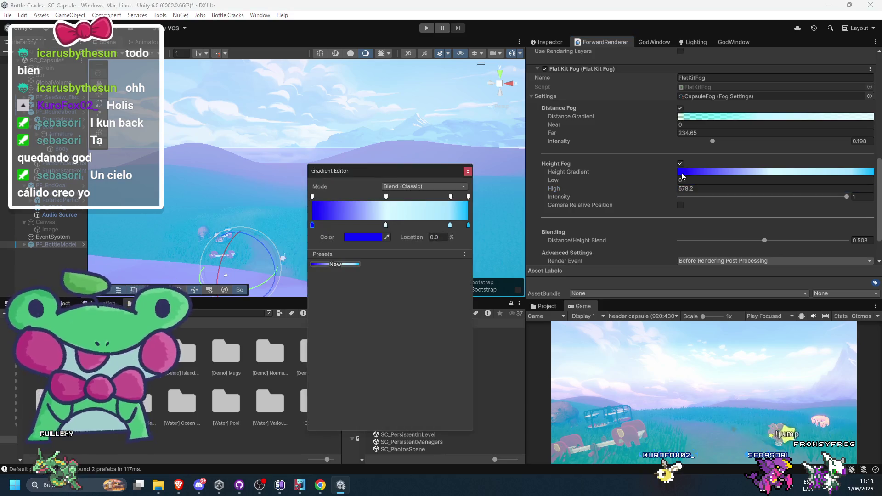
click(408, 225)
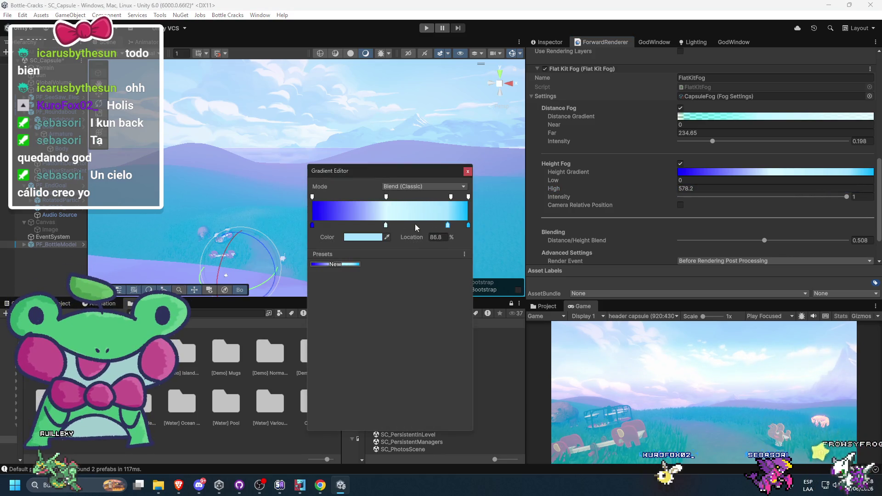
drag(408, 225, 447, 225)
double_click(447, 225)
click(471, 307)
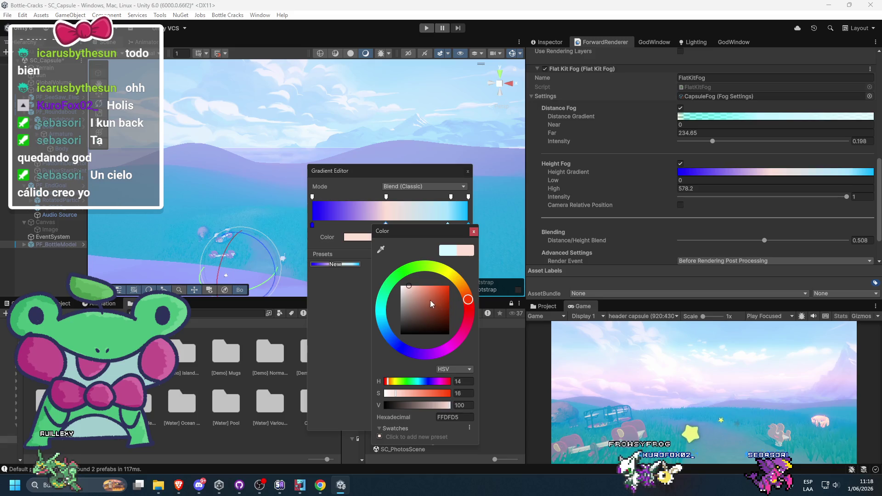
click(445, 289)
click(385, 225)
mouse_move(386, 225)
mouse_down()
mouse_move(318, 226)
mouse_move(347, 227)
mouse_up()
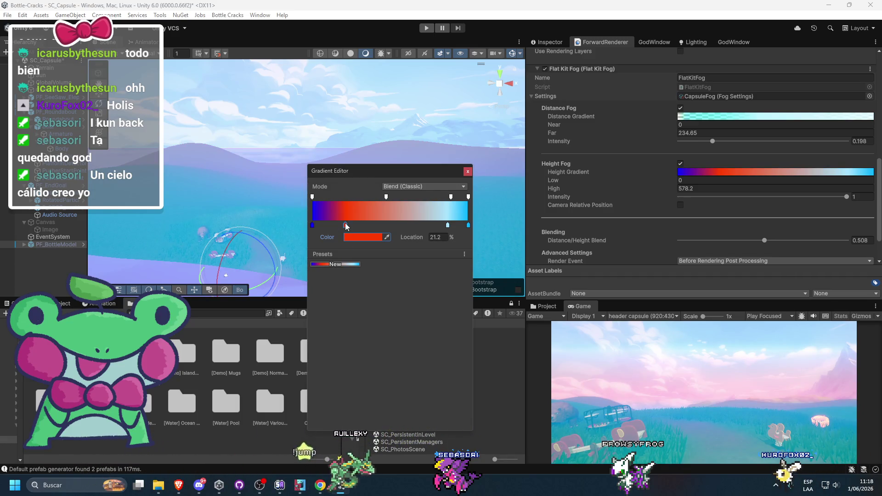
Set Height Fog Low to 0 and bring High down to 498.64
click(680, 180)
text(133)
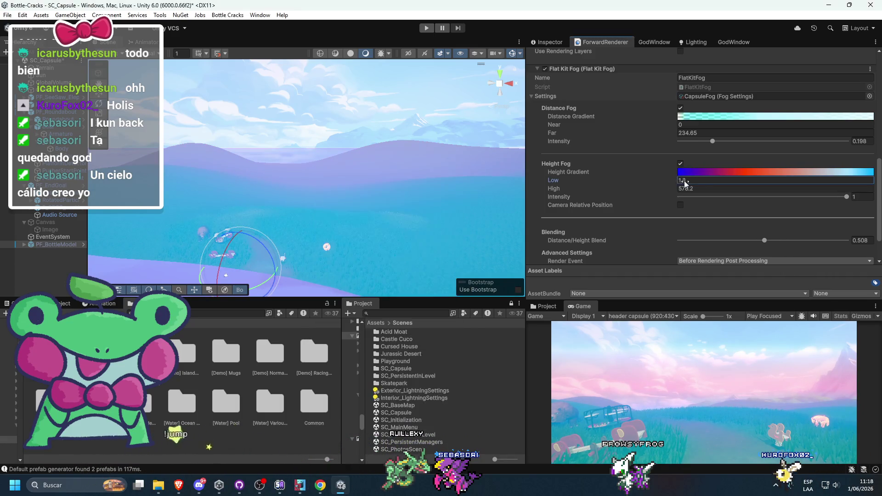
text(-234)
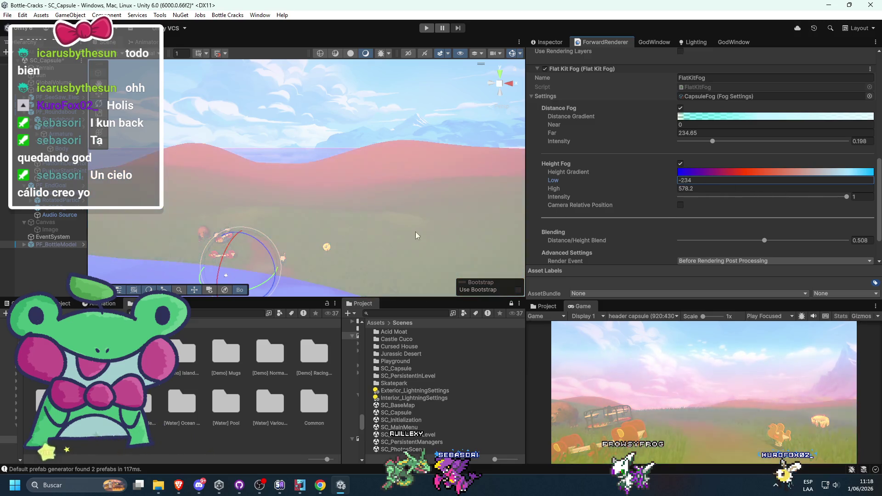
text(5)
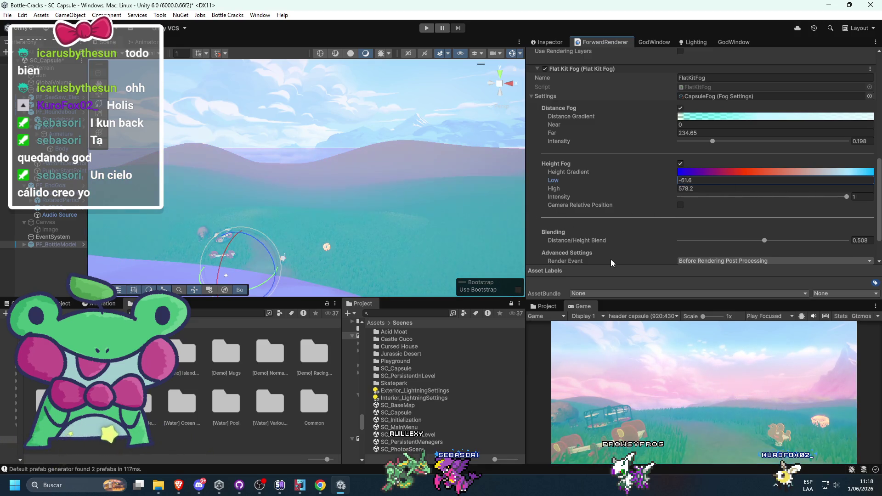
click(708, 172)
mouse_move(656, 189)
mouse_down()
mouse_move(545, 205)
mouse_move(747, 214)
mouse_up()
mouse_move(25, 398)
mouse_down()
mouse_move(827, 257)
mouse_move(789, 247)
mouse_move(855, 235)
mouse_move(231, 229)
mouse_up()
click(776, 172)
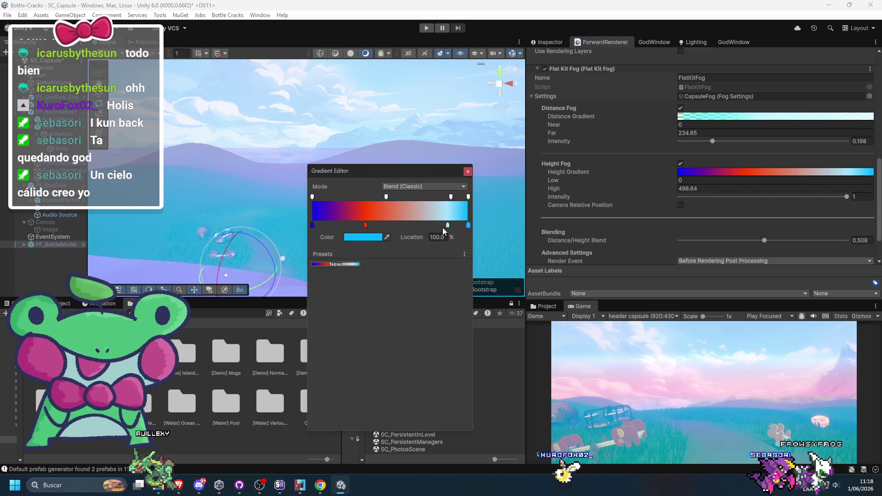
Set the Distance Gradient's right alpha key to 0, then toggle Height Fog off and back on
double_click(468, 225)
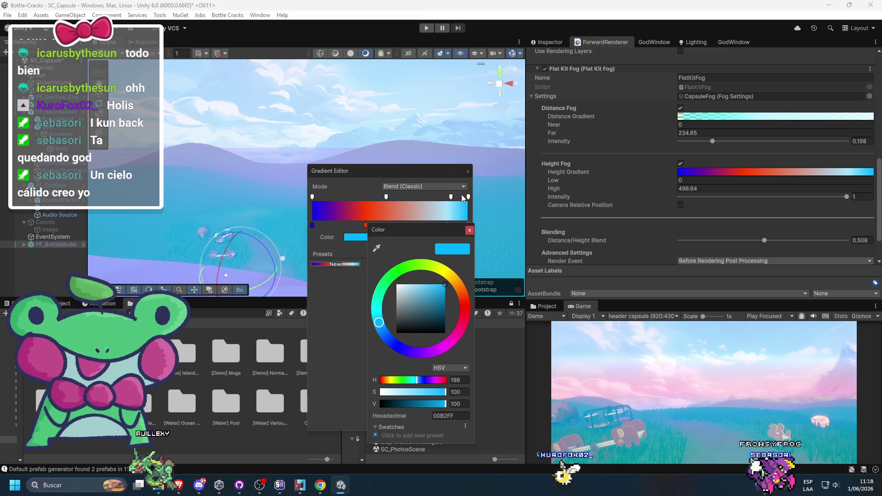
click(775, 116)
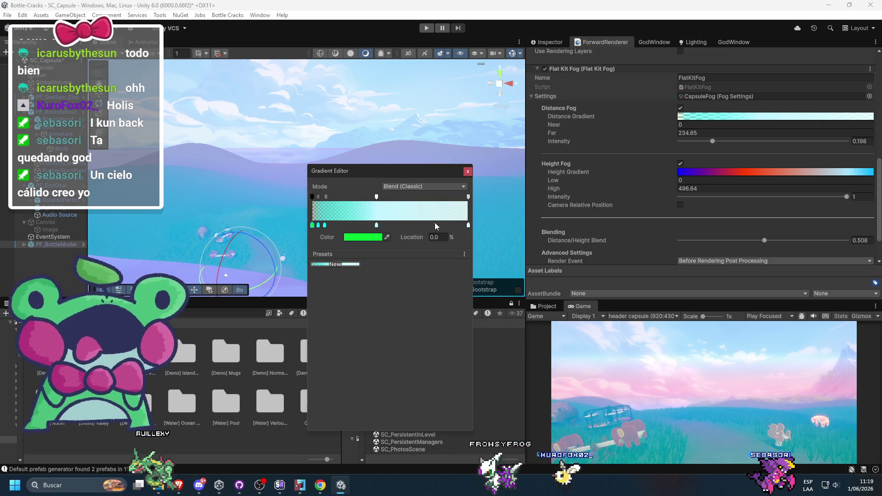
click(468, 197)
drag(363, 237, 331, 243)
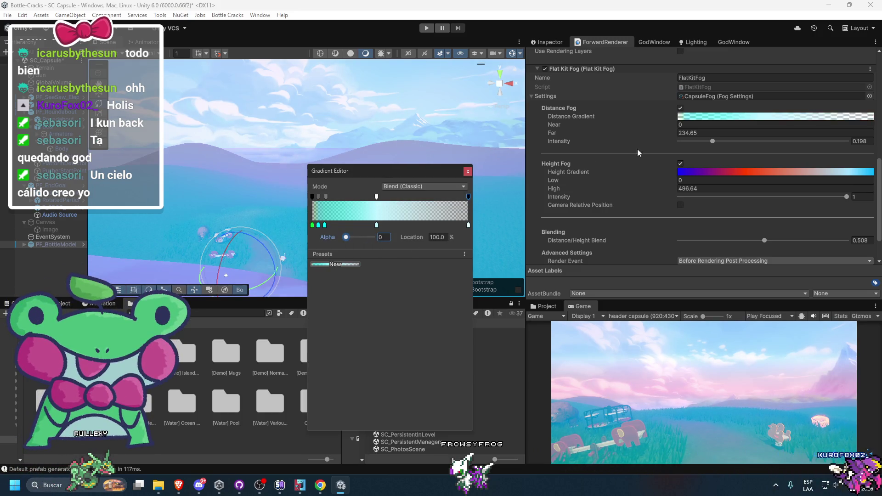
click(632, 150)
click(680, 163)
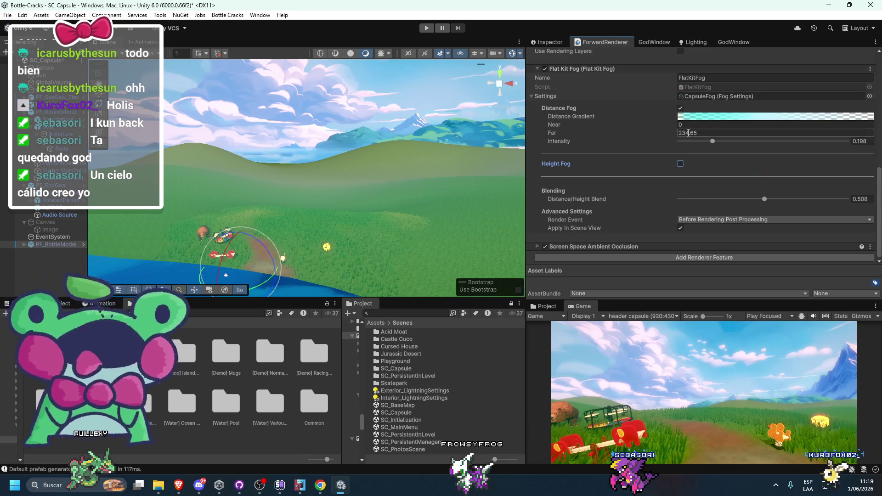
click(680, 164)
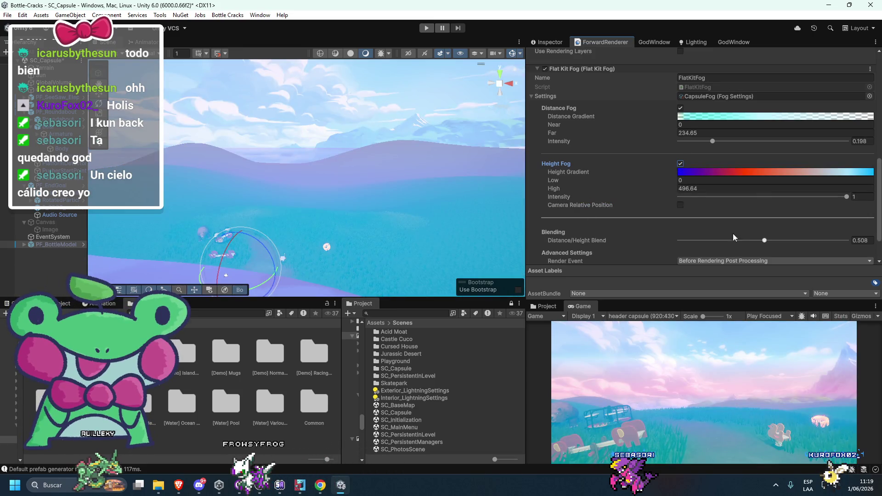
Replace the Height Gradient's red key with a new red key and opacity key at 26.8%
click(710, 173)
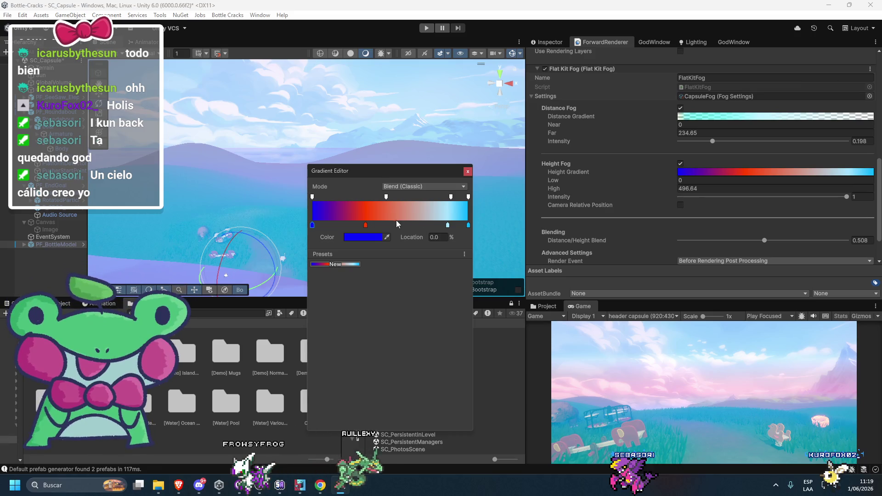
drag(365, 224, 397, 230)
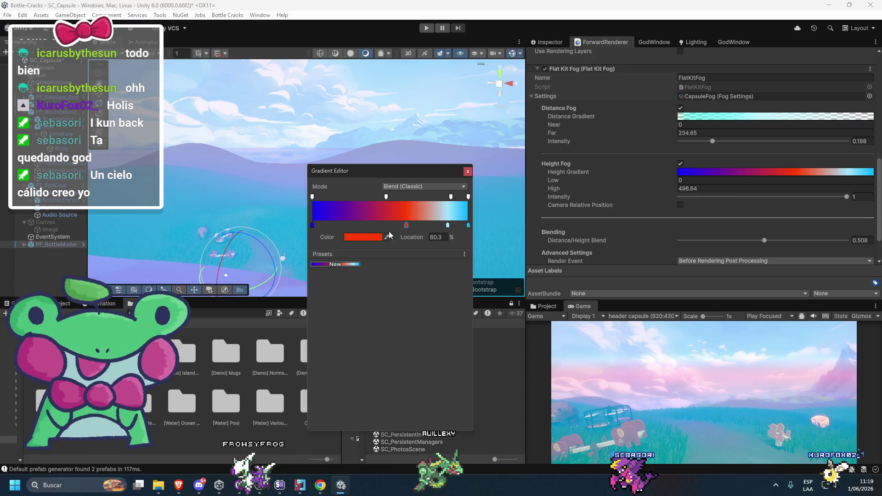
click(354, 225)
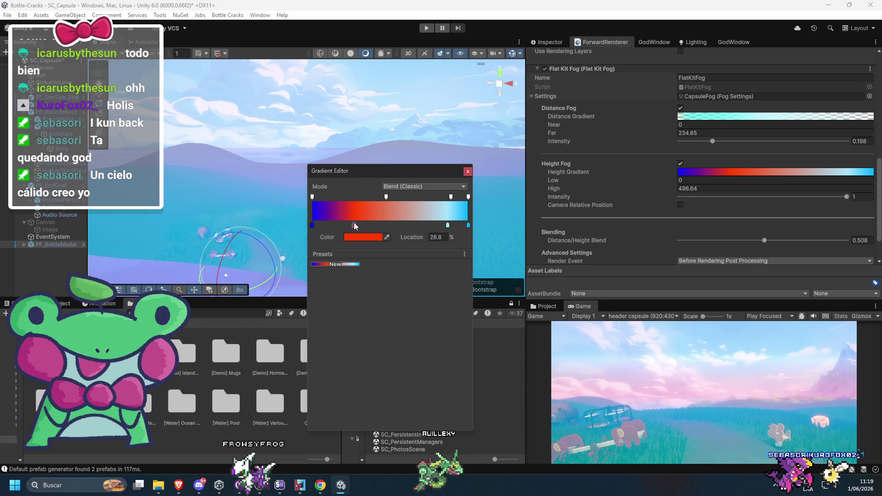
drag(384, 198, 354, 198)
Add transparent alpha keys near 23.5% and at the start, and set the first colour key to black
click(348, 198)
mouse_move(373, 237)
mouse_down()
mouse_move(337, 242)
mouse_move(274, 200)
mouse_up()
click(313, 197)
drag(373, 237, 351, 239)
click(312, 225)
click(363, 237)
click(383, 334)
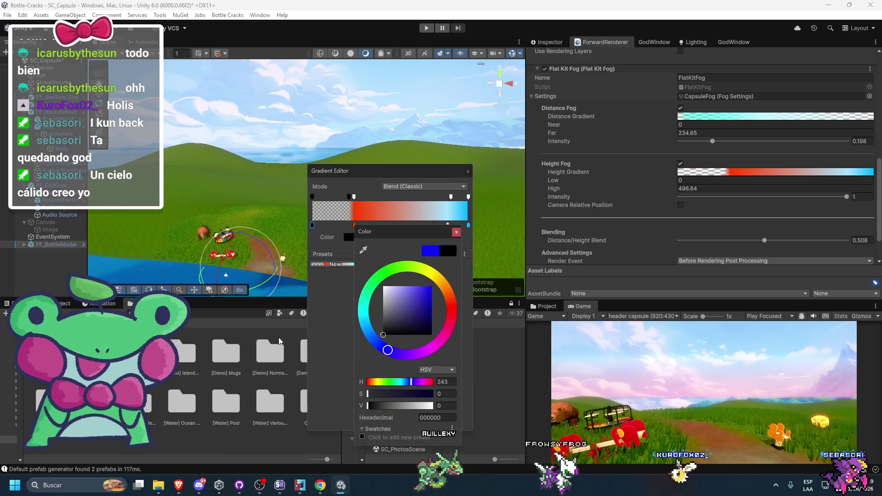
Recolour the red gradient key to blue
click(351, 304)
click(354, 225)
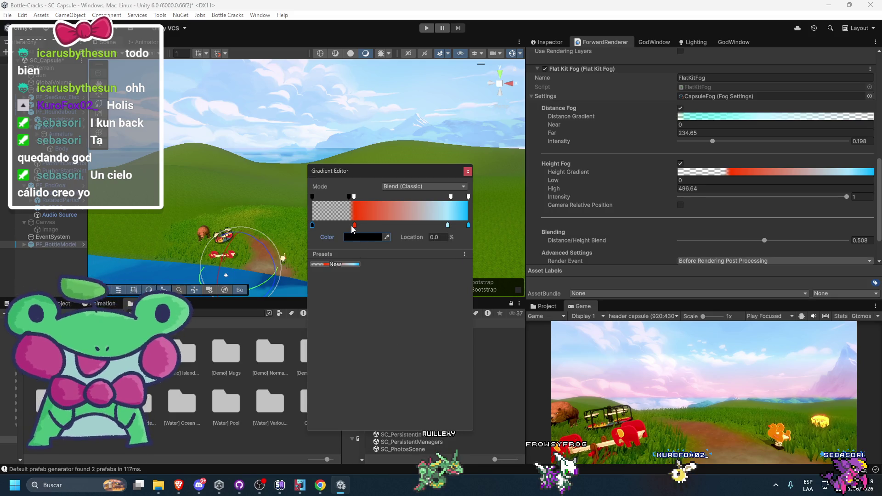
click(359, 236)
click(372, 328)
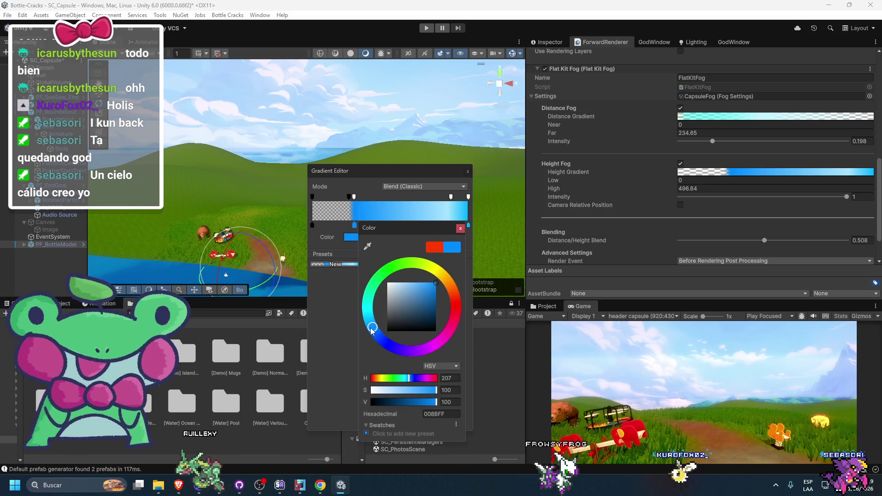
click(436, 236)
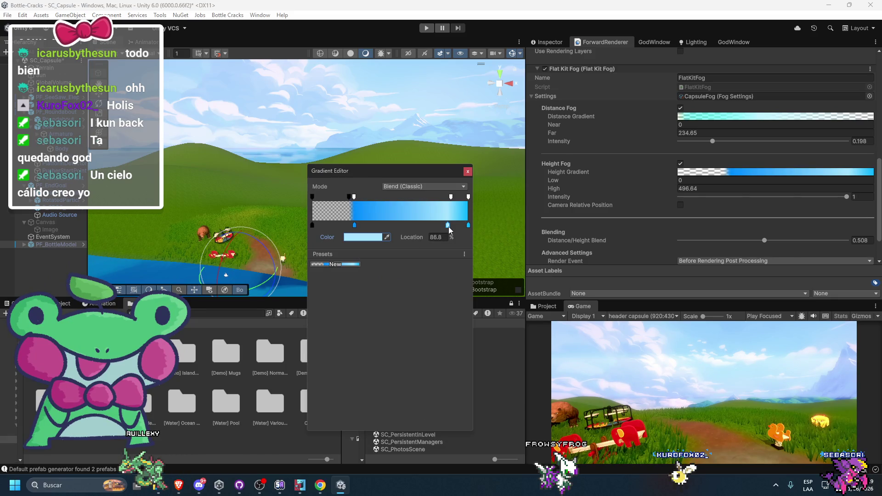
Delete the light-blue key at 86.8% and the opacity key at 88.8%, making the 26.8% opacity key transparent
key(Delete)
click(450, 198)
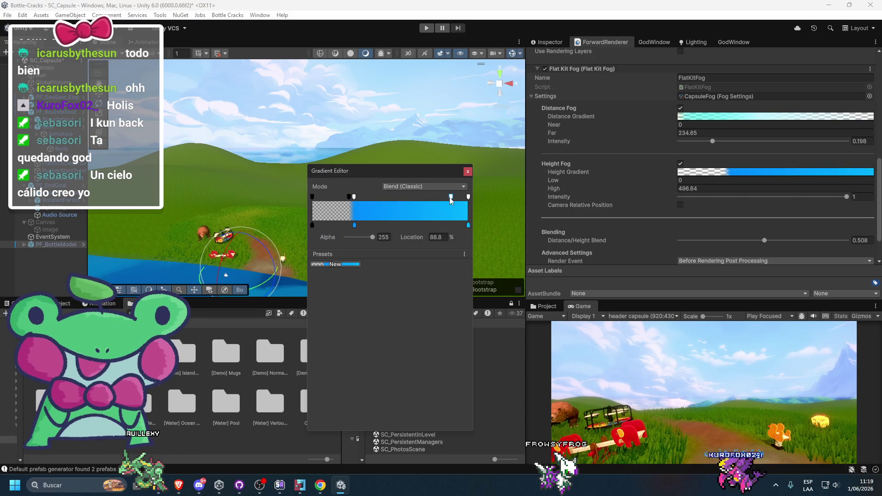
key(Delete)
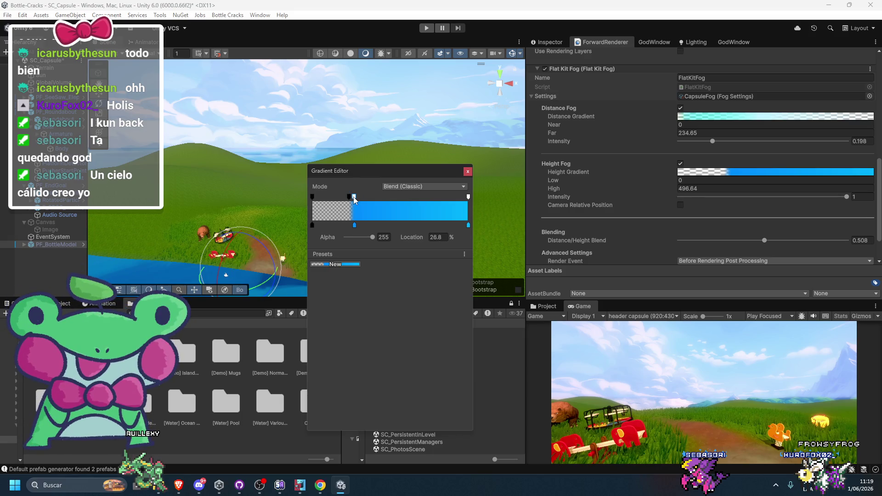
mouse_move(369, 238)
mouse_down()
mouse_move(307, 244)
mouse_move(392, 259)
mouse_move(319, 238)
mouse_up()
click(468, 196)
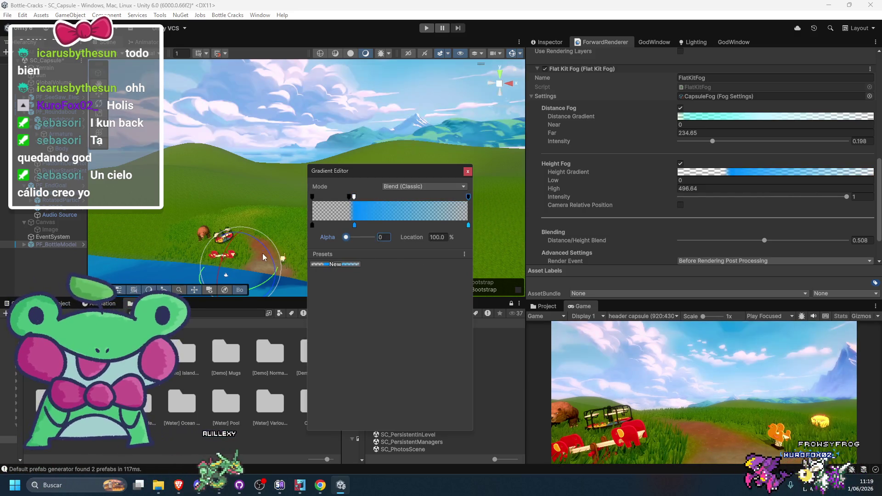
Lighten the colour key at 27.1% to pale blue and save the gradient as a preset
click(354, 225)
click(359, 235)
mouse_move(425, 286)
mouse_down()
mouse_move(388, 269)
mouse_move(398, 271)
mouse_up()
click(345, 264)
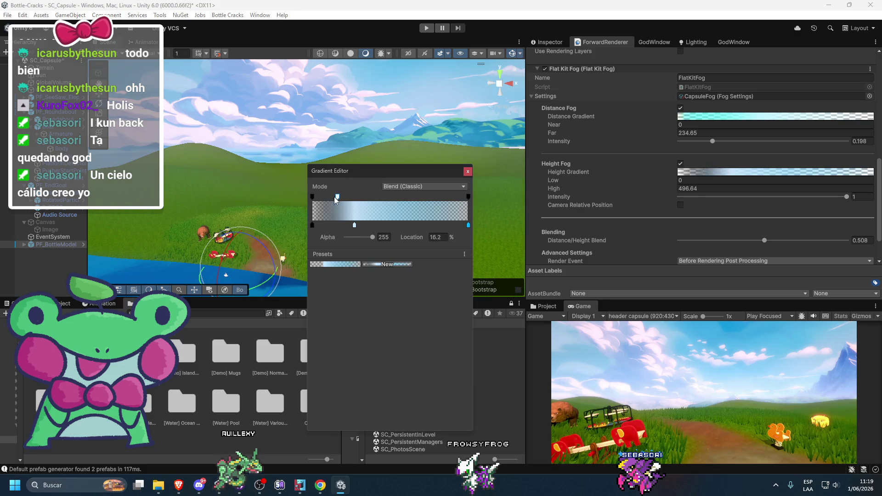
Move the opacity key to about 17%, keep Blend (Classic) mode, and make the end colour white
mouse_move(355, 203)
mouse_down()
mouse_move(315, 202)
mouse_move(348, 206)
mouse_move(348, 225)
mouse_up()
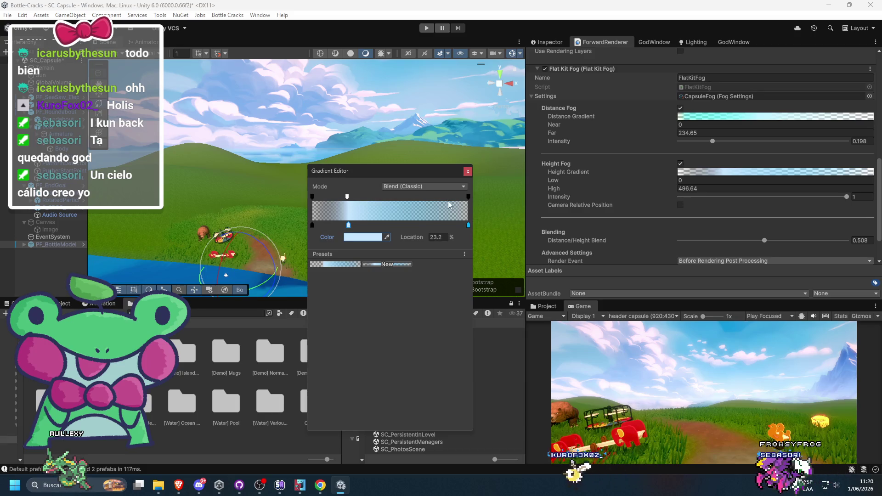
click(454, 186)
click(394, 293)
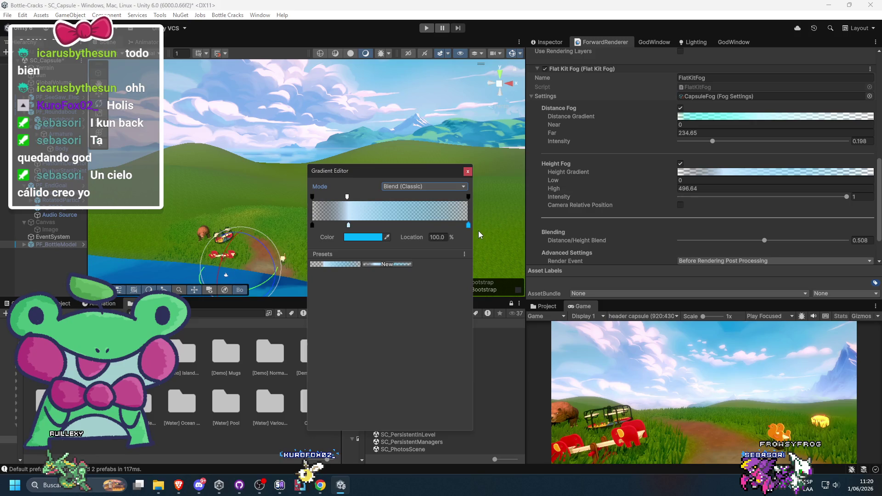
click(356, 238)
drag(402, 320, 316, 230)
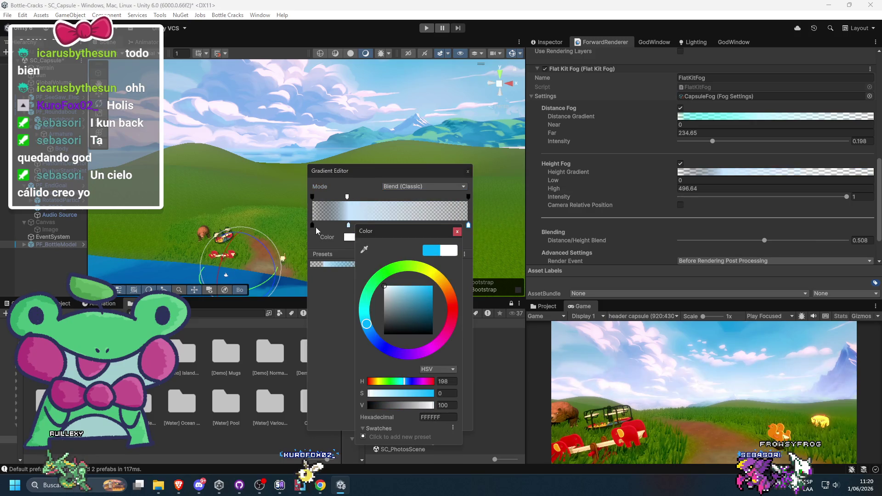
Set Height Fog High to 569.6 and Low to -19.8, then preview the header in the enlarged Game view
mouse_move(554, 189)
mouse_down()
mouse_move(644, 190)
mouse_move(522, 203)
mouse_move(761, 195)
mouse_up()
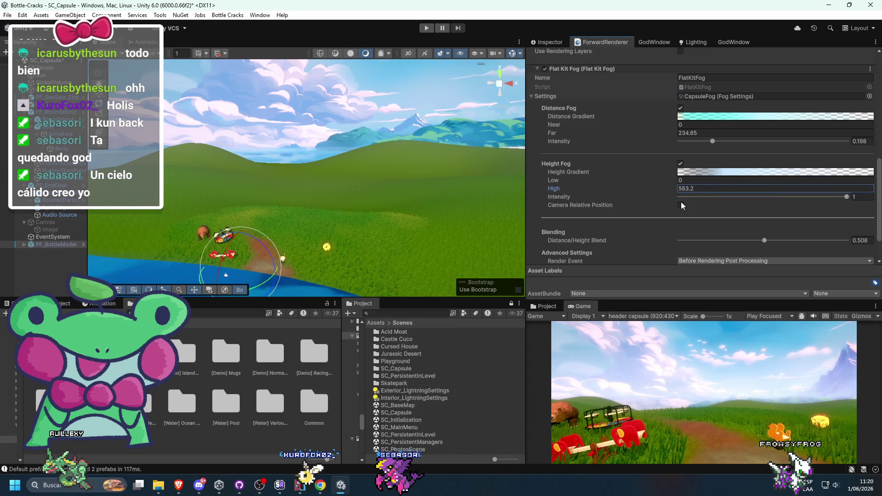
mouse_move(660, 182)
mouse_down()
mouse_move(669, 183)
mouse_move(631, 189)
mouse_move(643, 188)
mouse_up()
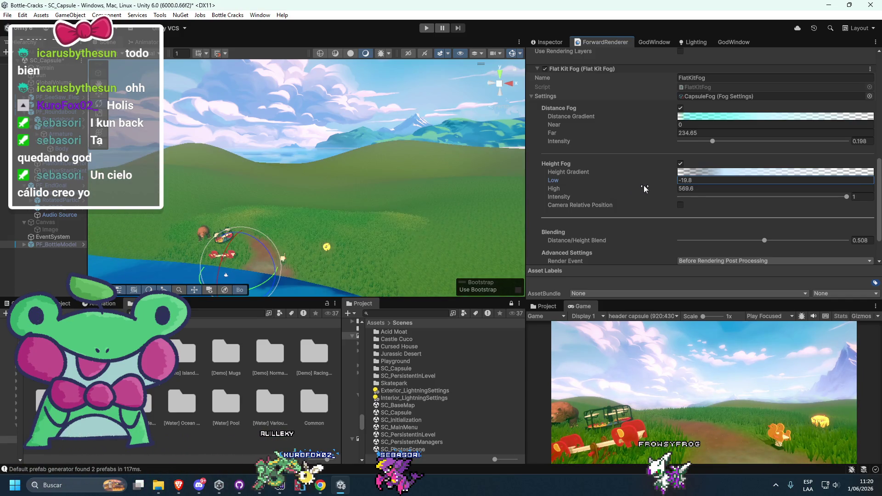
double_click(583, 307)
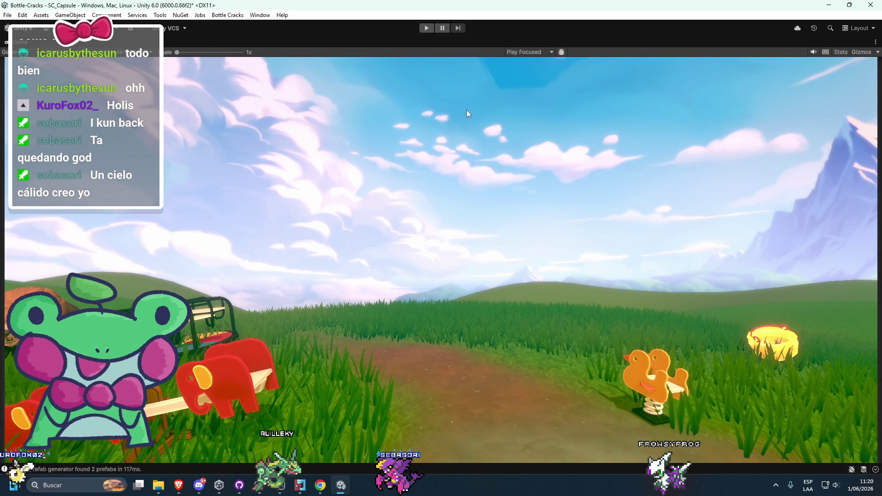
key(shift+space)
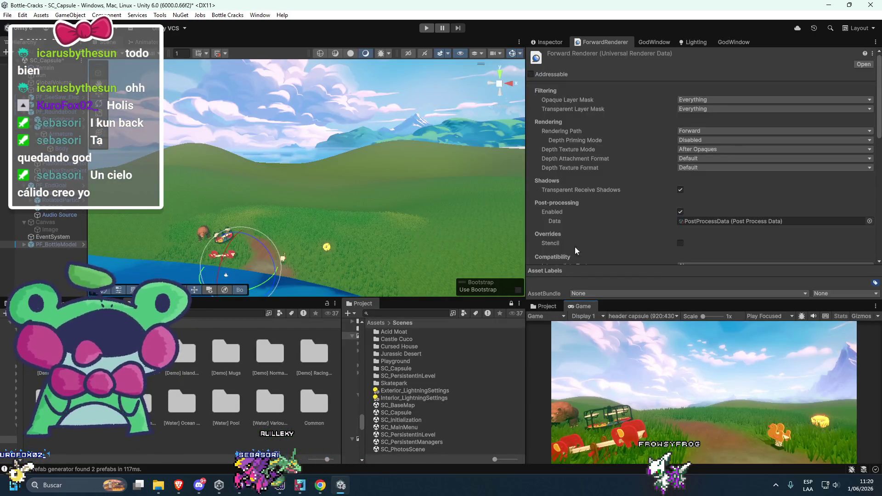
scroll(564, 258, down, 15)
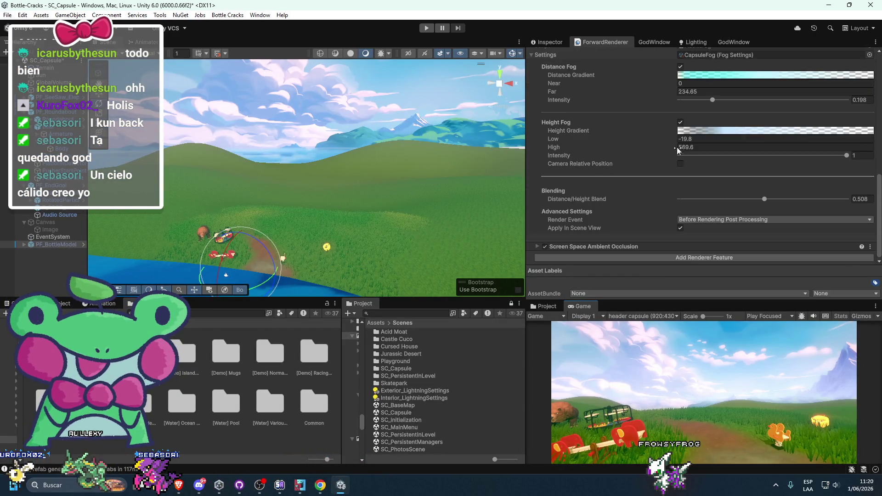
Compare the scene with Height Fog off and on, leaving it enabled
click(680, 122)
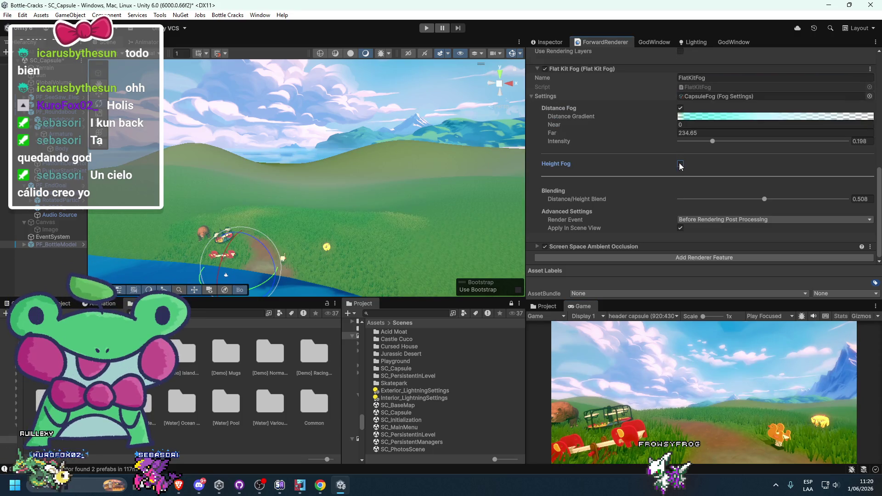
click(680, 164)
click(681, 164)
click(681, 165)
click(680, 165)
click(680, 164)
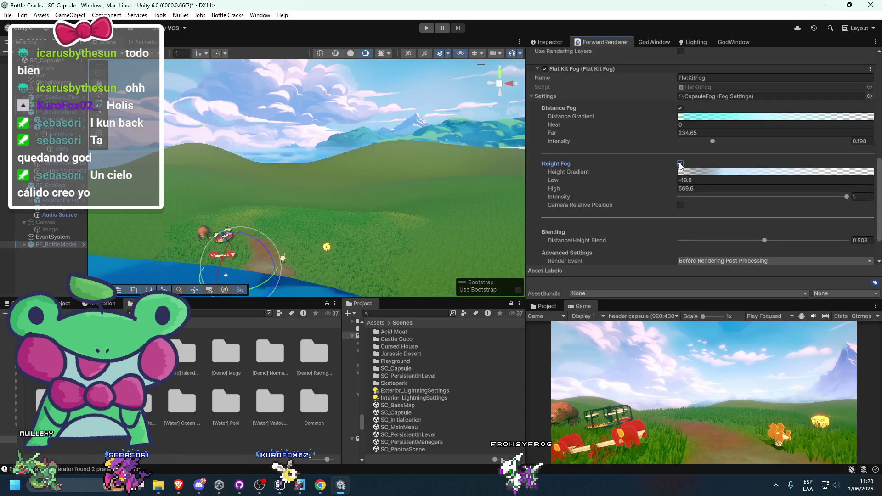
click(680, 165)
click(681, 165)
click(680, 164)
click(680, 165)
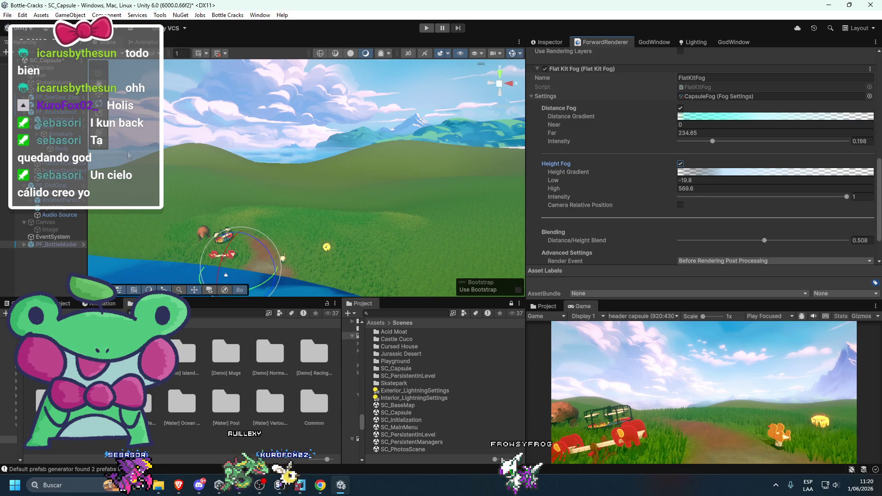
click(53, 83)
Toggle the GlobalVolume's effects off and on to compare, then nudge the Lift colour balance
click(546, 42)
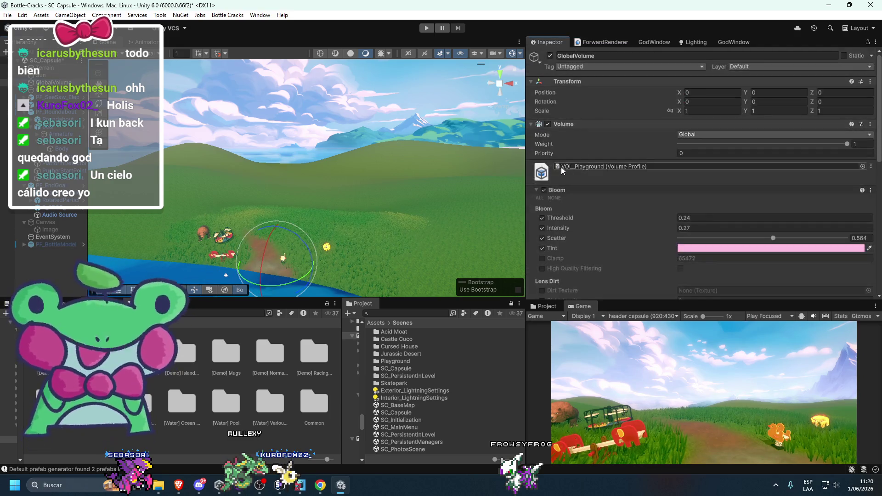
click(548, 122)
click(548, 122)
click(548, 122)
click(549, 123)
scroll(579, 184, down, 10)
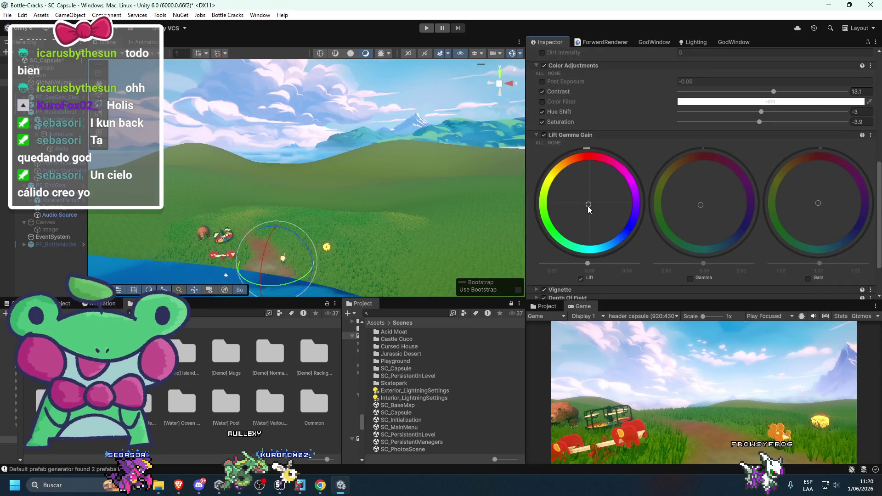
mouse_move(589, 206)
mouse_down()
mouse_move(578, 211)
mouse_move(591, 208)
mouse_up()
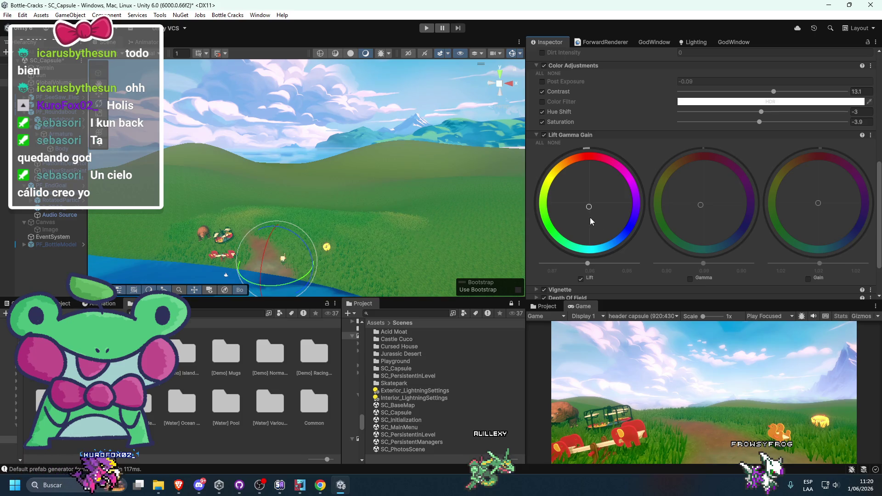
Preview the enlarged Game view on Display 1, then snip a screenshot of the logo-free meadow scene
double_click(580, 306)
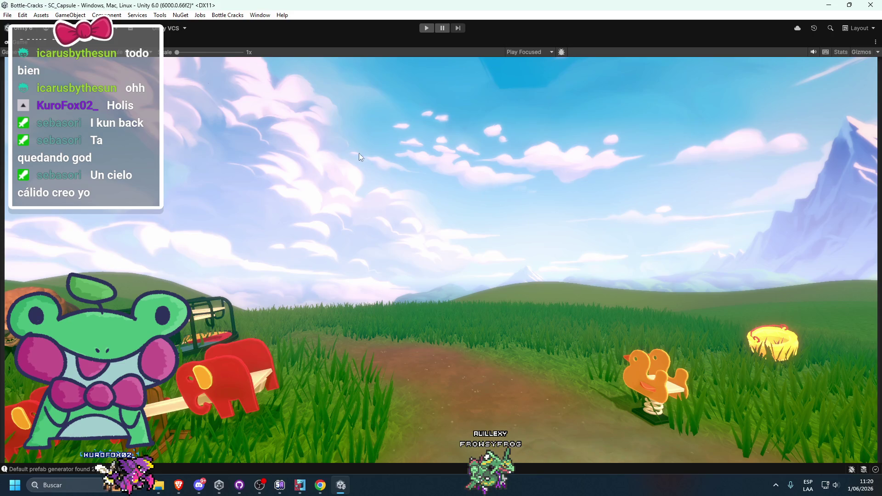
double_click(15, 43)
click(604, 316)
click(551, 333)
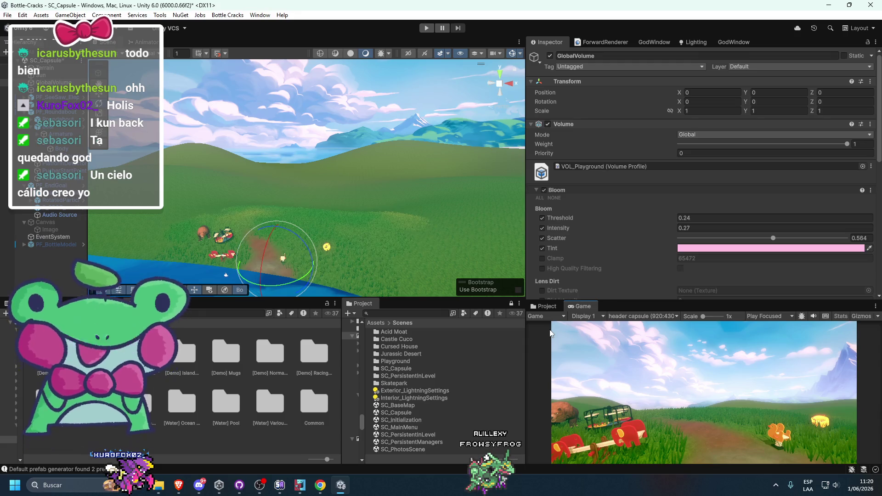
key(super+shift+s)
mouse_move(553, 323)
mouse_down()
mouse_move(800, 464)
mouse_move(854, 464)
mouse_up()
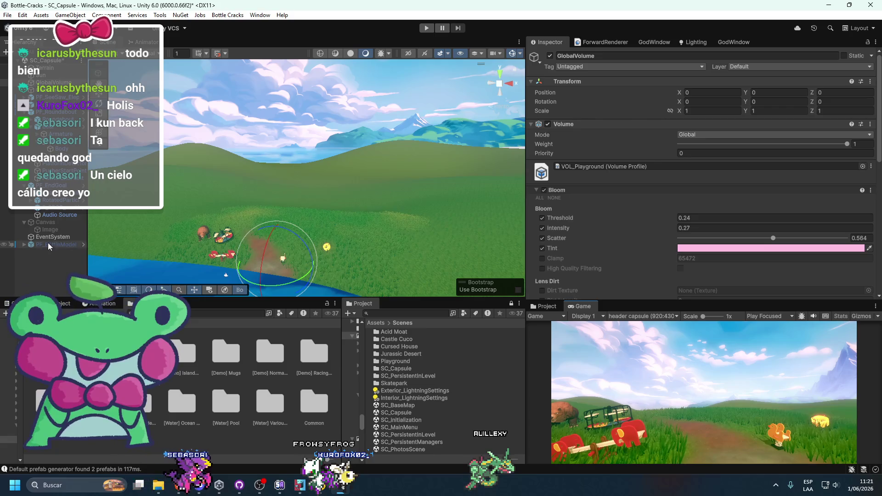
Enable the Canvas to overlay the Bottle Cracks logo, snip the Game view, and switch to the browser
click(46, 222)
click(550, 56)
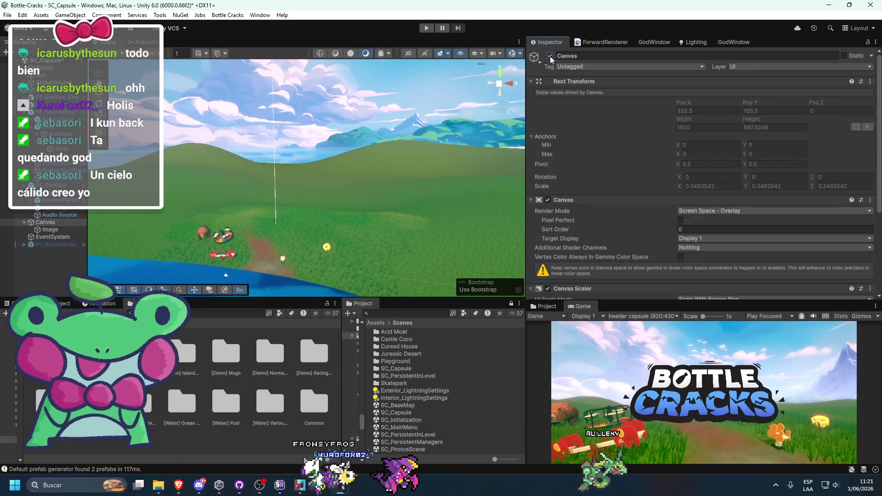
key(super+shift+s)
mouse_move(555, 324)
mouse_down()
mouse_move(837, 464)
mouse_move(856, 461)
mouse_up()
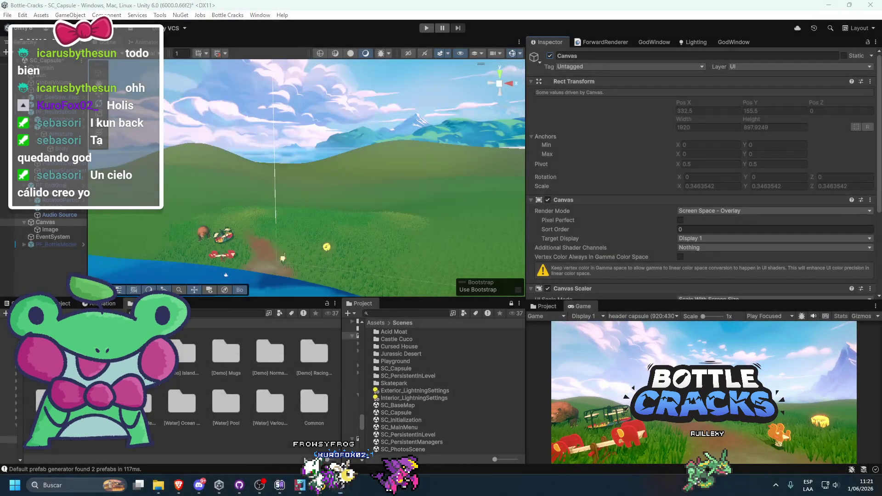
key(super+d)
key(super+d)
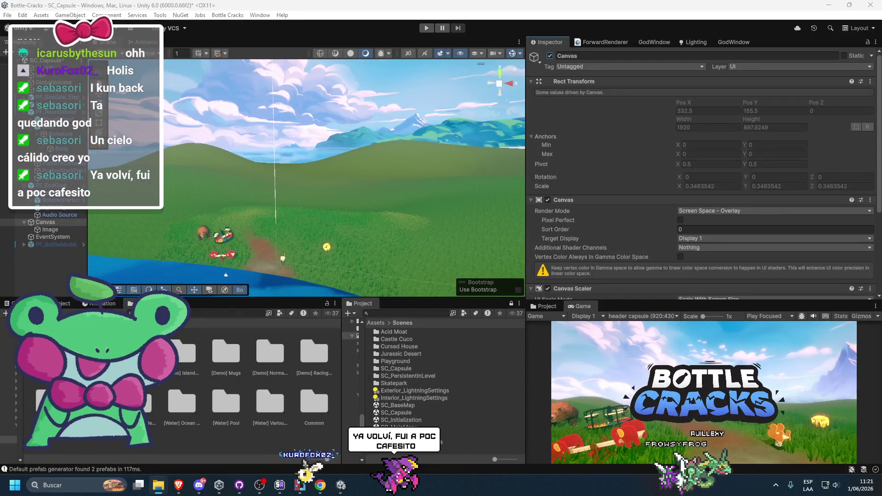
key(alt+Tab)
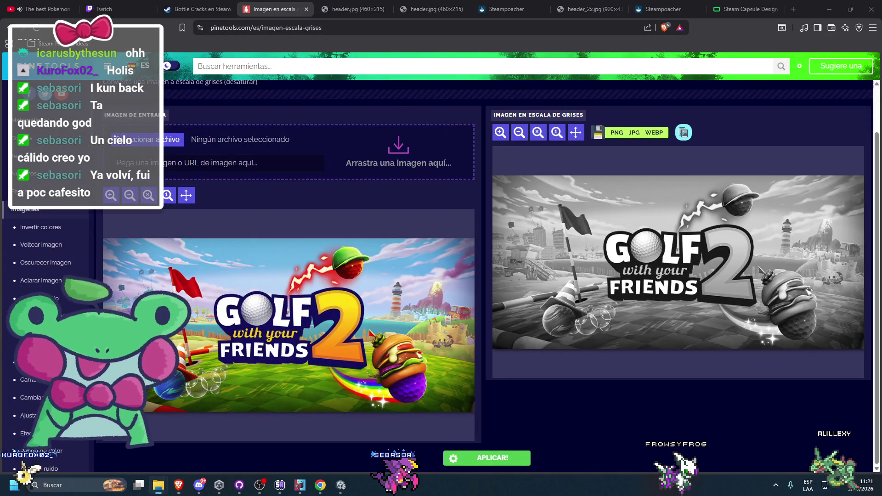
Convert the Bottle Cracks screenshot to grayscale in PineTools, then return to Unity
drag(179, 485, 315, 141)
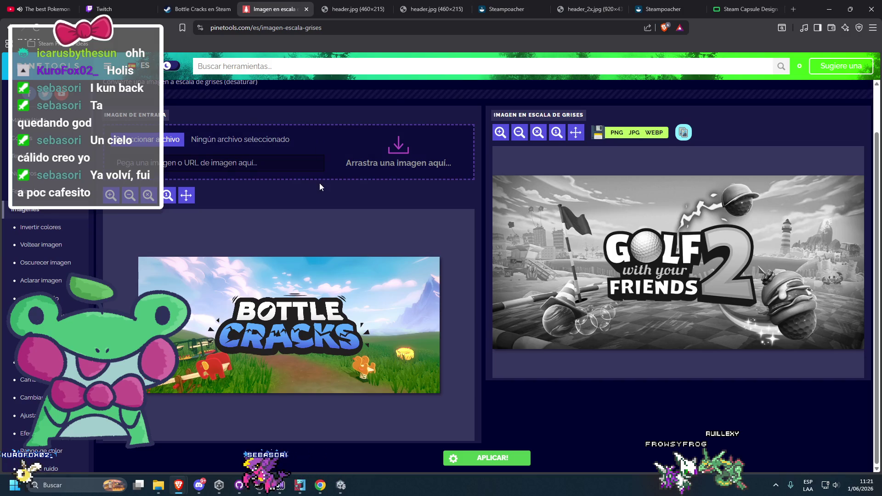
click(469, 458)
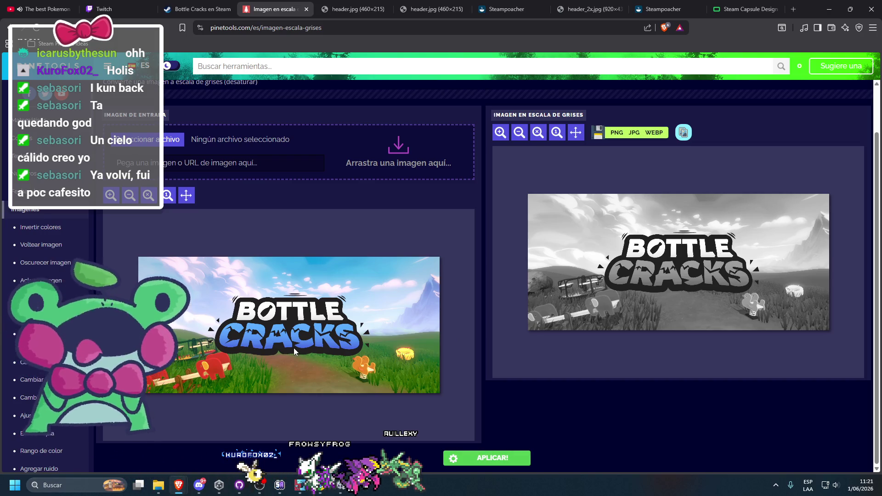
key(alt+Tab)
scroll(313, 228, up, 3)
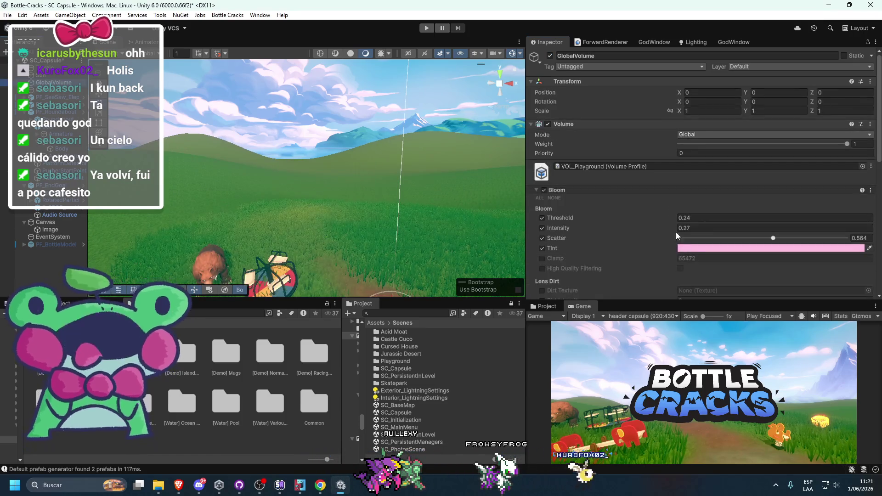
Switch off and collapse the Bloom, Color Adjustments and Lift Gamma Gain overrides
click(544, 190)
click(559, 191)
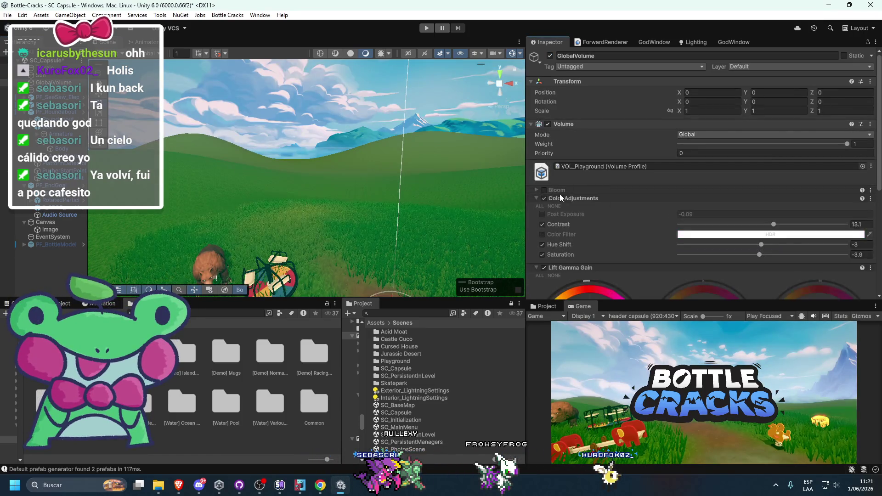
click(551, 198)
click(544, 198)
click(543, 207)
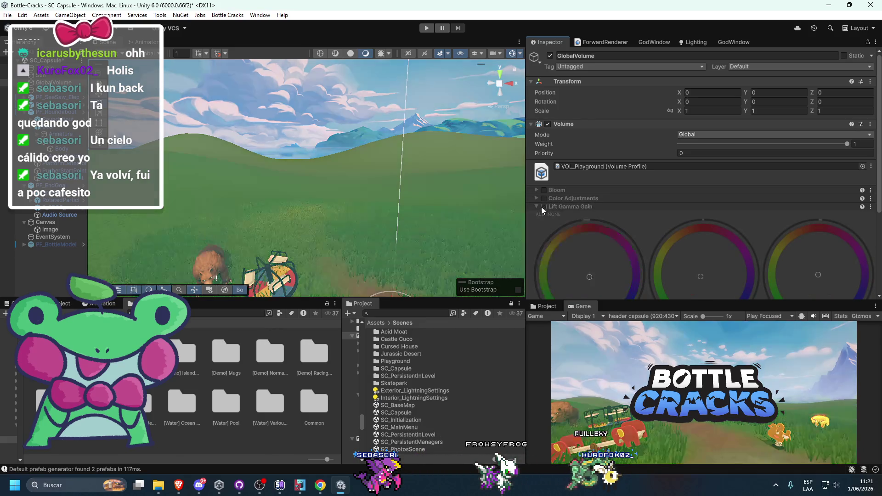
click(568, 208)
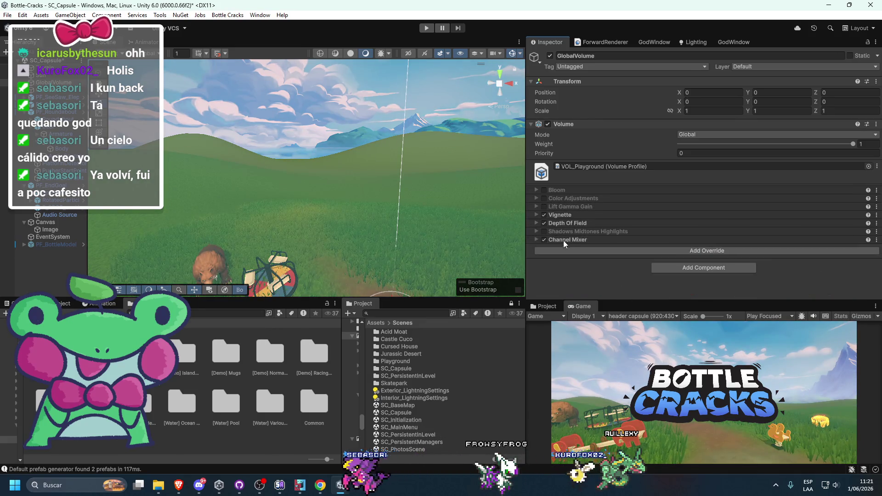
Re-expand the Color Adjustments settings and bring up the repository's uncommitted changes
click(563, 200)
click(563, 200)
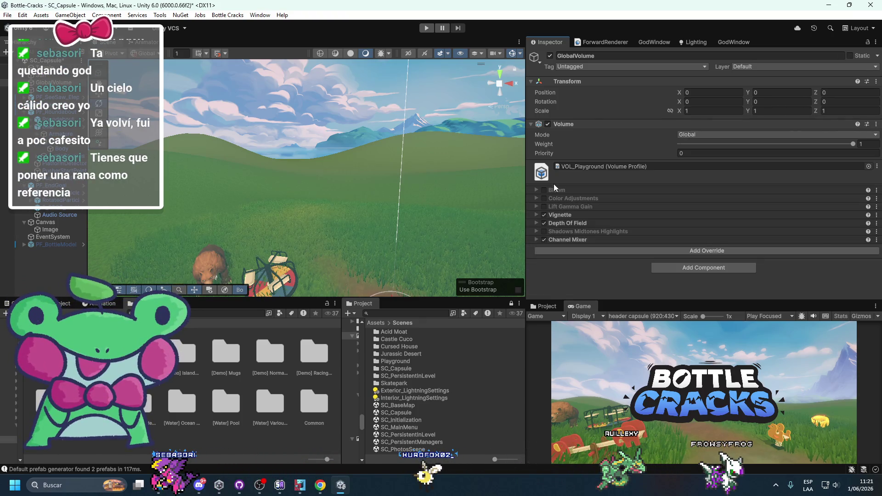
scroll(329, 224, up, 10)
scroll(351, 218, down, 10)
click(548, 199)
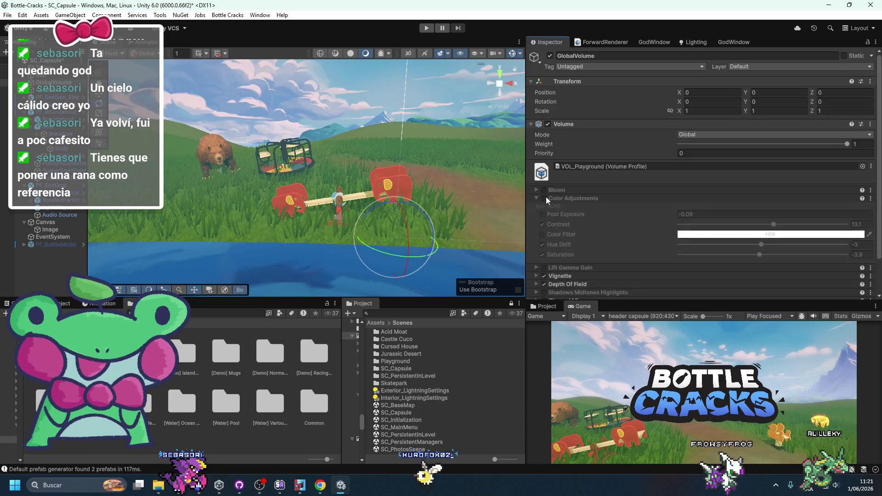
click(239, 485)
Review the diffs, discard VOL_Playground.asset's changes in GitHub Desktop, and enlarge Unity's Game view
scroll(180, 264, down, 5)
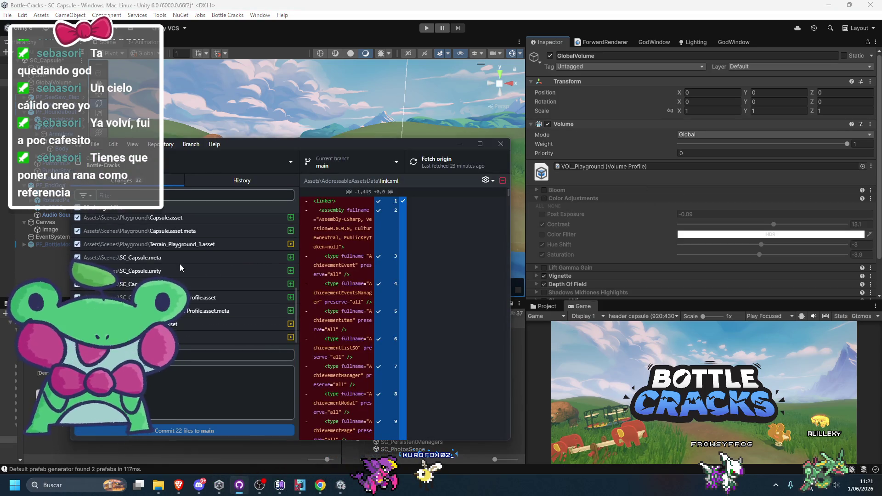
click(179, 298)
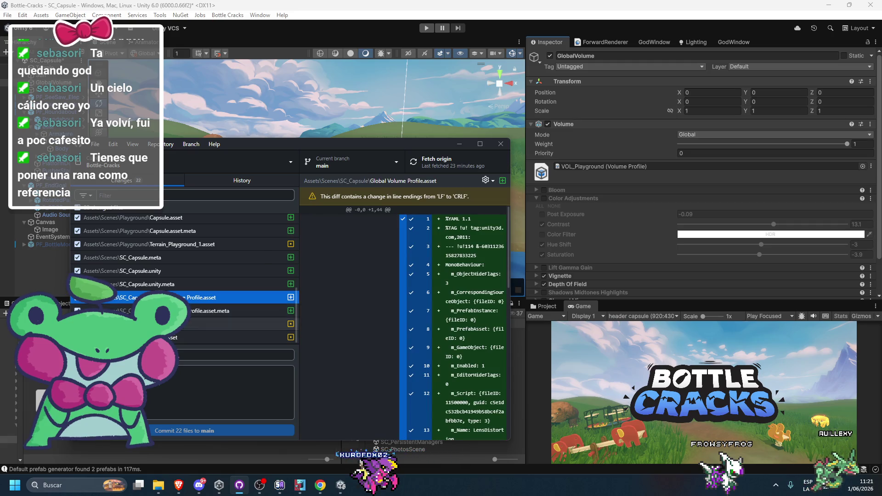
click(169, 337)
right_click(169, 337)
click(189, 204)
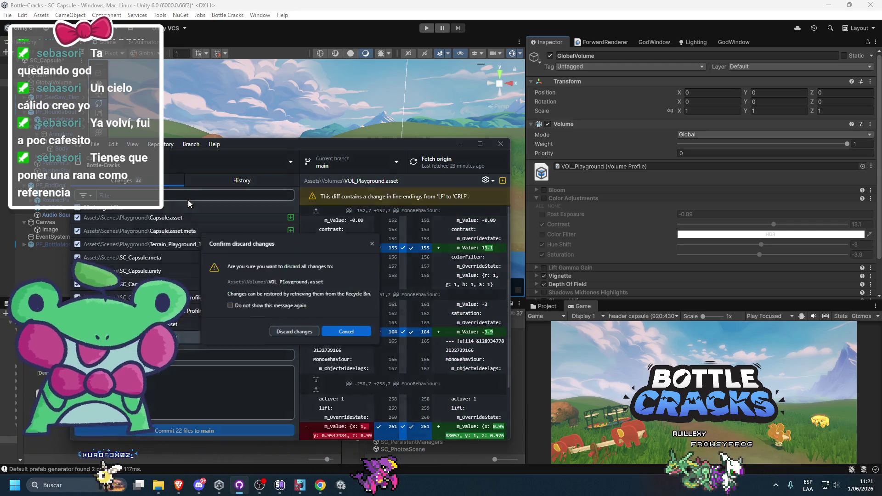
click(299, 335)
click(367, 117)
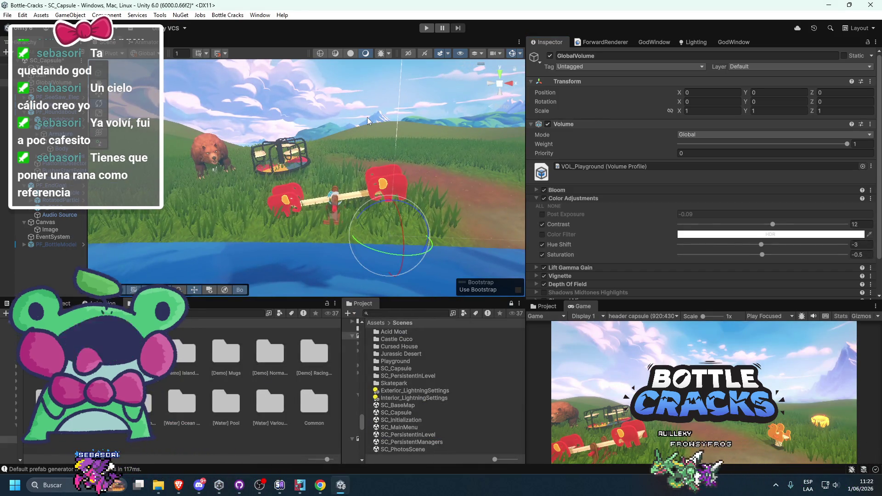
double_click(577, 306)
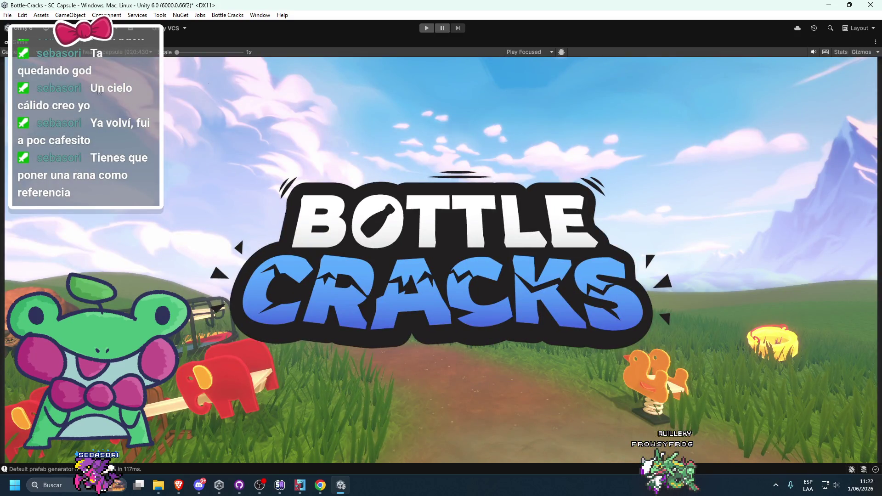
Set Color Adjustments to Contrast 25.8, Hue Shift -3 and Saturation 2.8
double_click(9, 52)
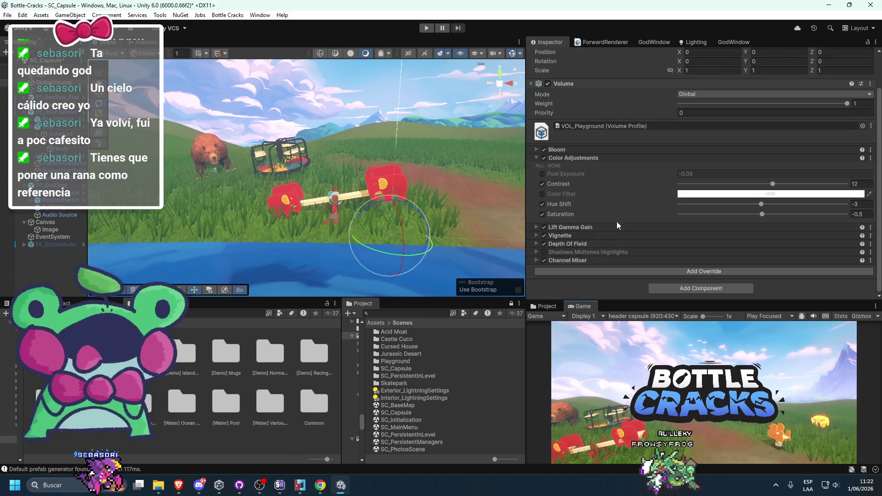
mouse_move(773, 184)
mouse_down()
mouse_move(803, 185)
mouse_move(783, 186)
mouse_move(761, 208)
mouse_move(582, 205)
mouse_up()
mouse_move(679, 204)
mouse_down()
mouse_move(812, 233)
mouse_move(756, 230)
mouse_move(749, 204)
mouse_up()
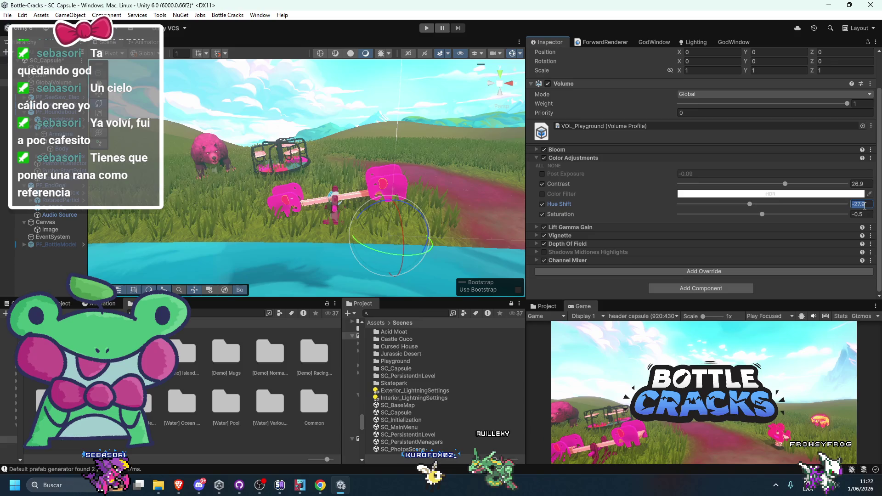
text(3)
drag(764, 214, 754, 215)
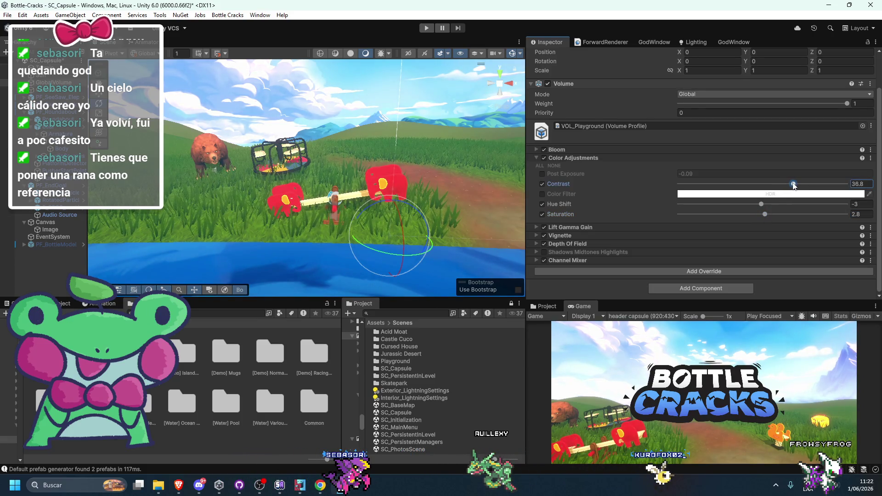
drag(801, 185, 784, 187)
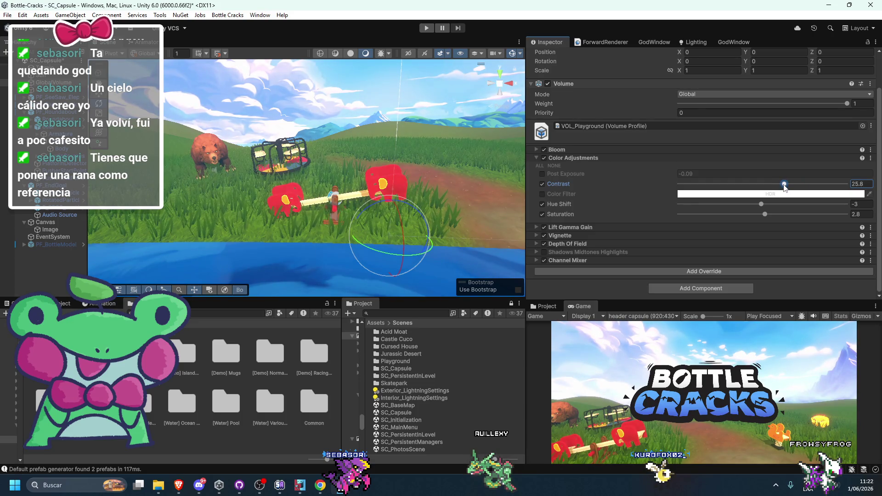
Set the Color Filter colour to pure white
click(735, 193)
mouse_move(772, 246)
mouse_down()
mouse_move(730, 252)
mouse_move(727, 240)
mouse_up()
click(732, 226)
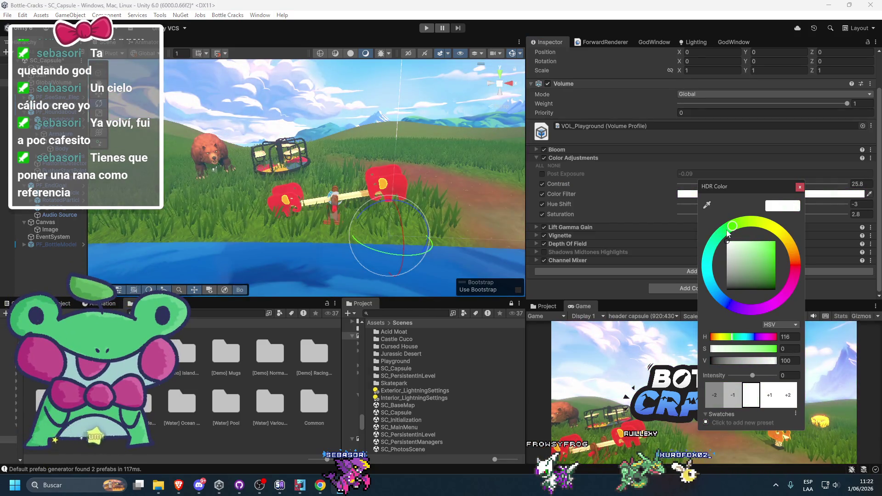
Adjust Lift Gamma Gain: keep Lift unchanged, raise Gamma and slightly increase Gain
click(550, 227)
scroll(604, 253, down, 5)
drag(589, 231, 522, 229)
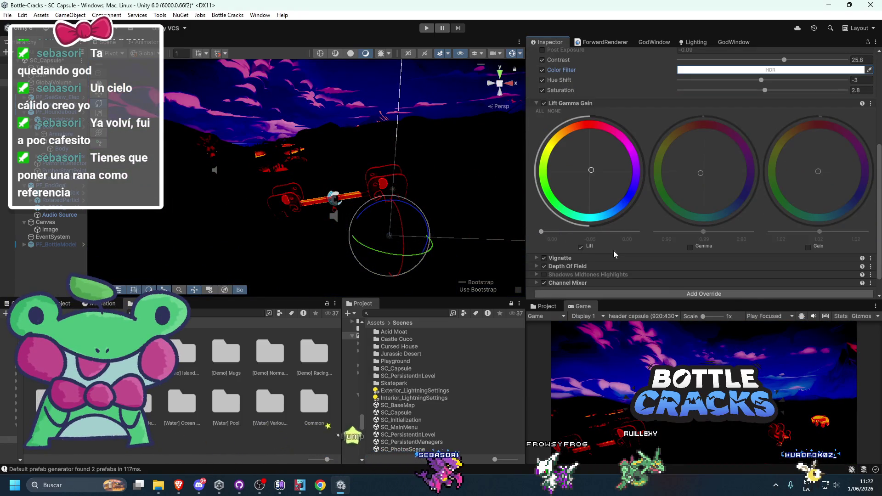
key(ctrl+z)
click(690, 247)
mouse_move(703, 233)
mouse_down()
mouse_move(768, 234)
mouse_move(686, 232)
mouse_move(703, 231)
mouse_up()
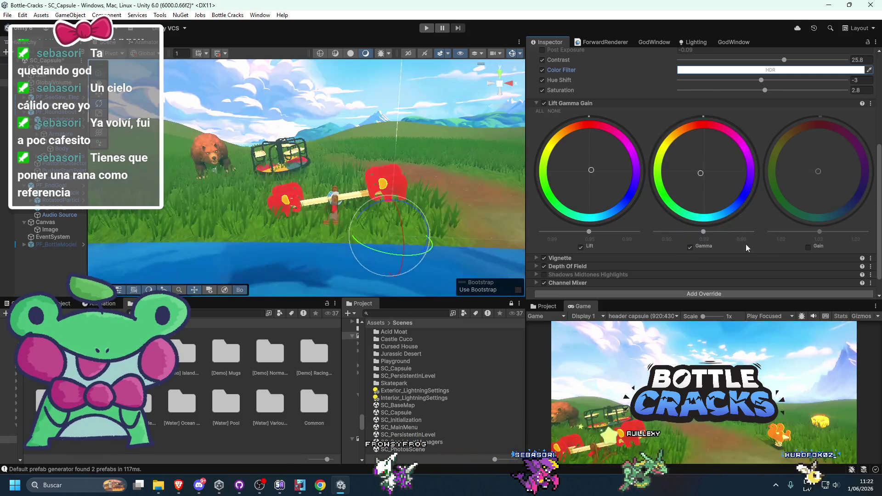
mouse_move(820, 232)
mouse_down()
mouse_move(799, 232)
mouse_move(830, 232)
mouse_move(811, 232)
mouse_up()
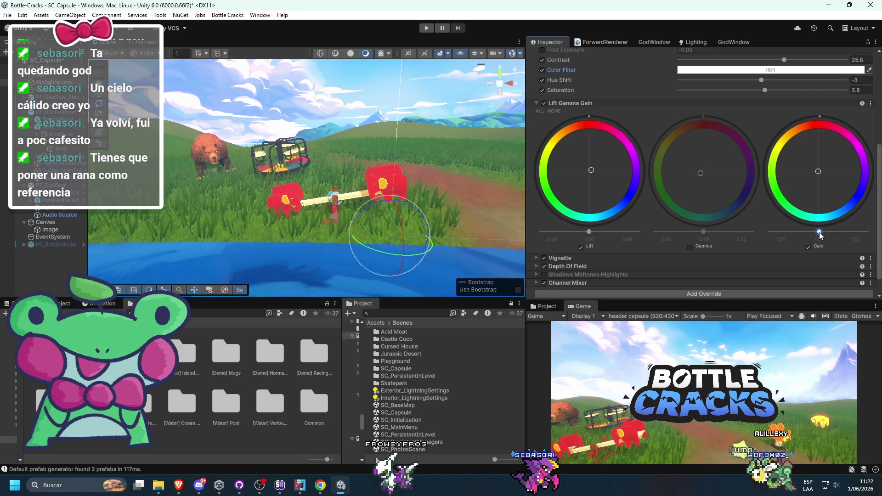
Enlarge the Game view to fill the editor and start play mode to preview the header
scroll(662, 180, up, 5)
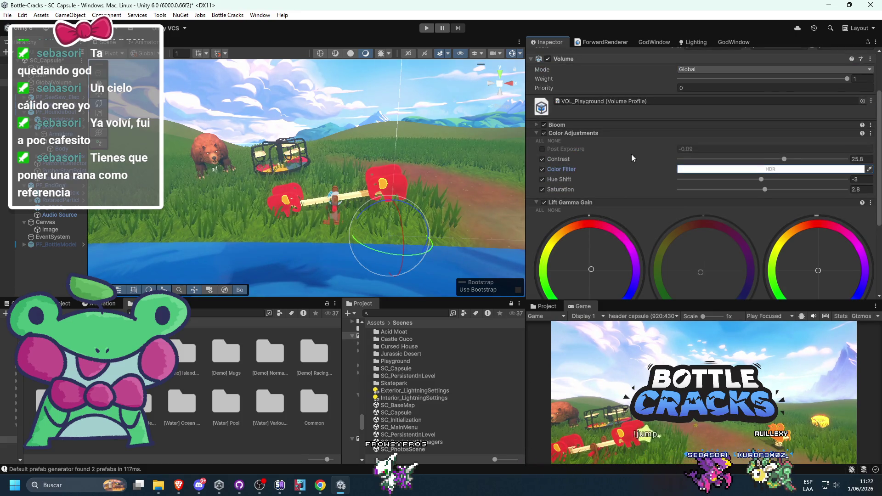
double_click(582, 305)
click(427, 28)
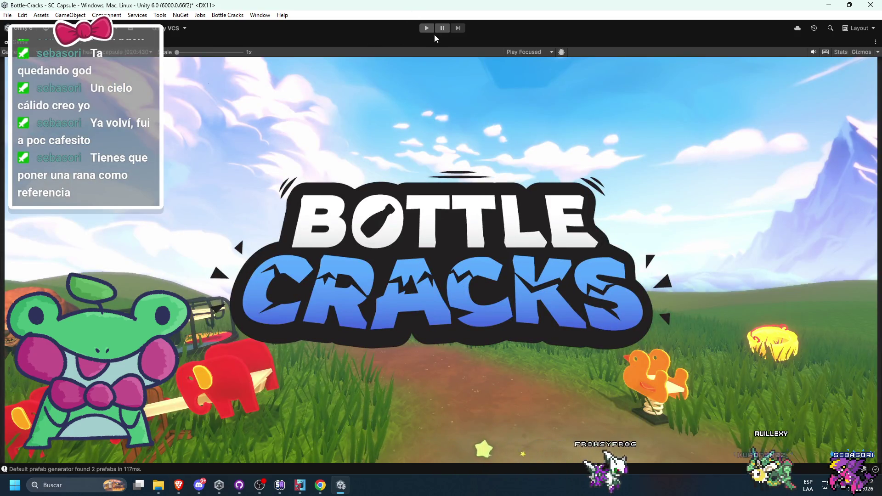
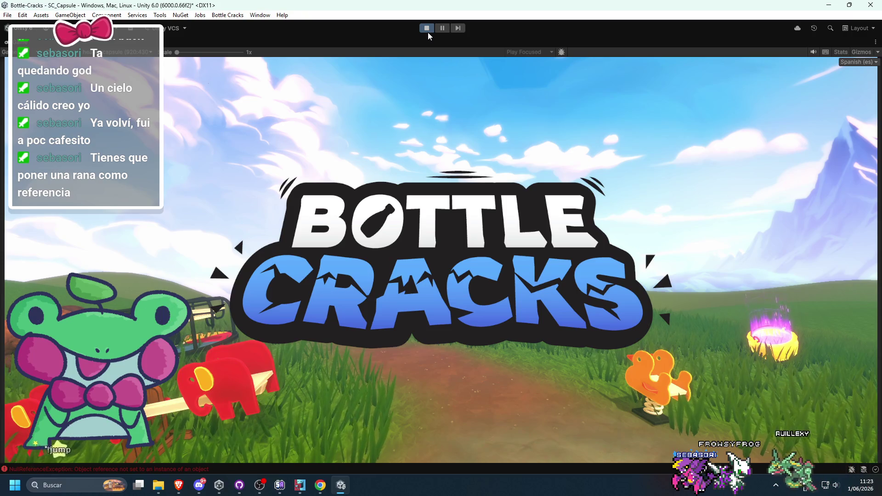
Stop Play mode and select the UI canvas, then the elephant seesaw, in the scene
click(427, 30)
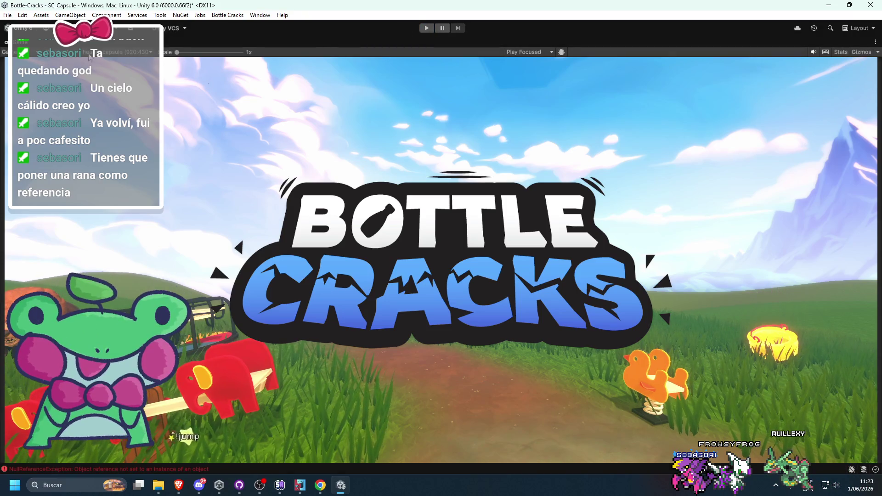
scroll(296, 188, down, 5)
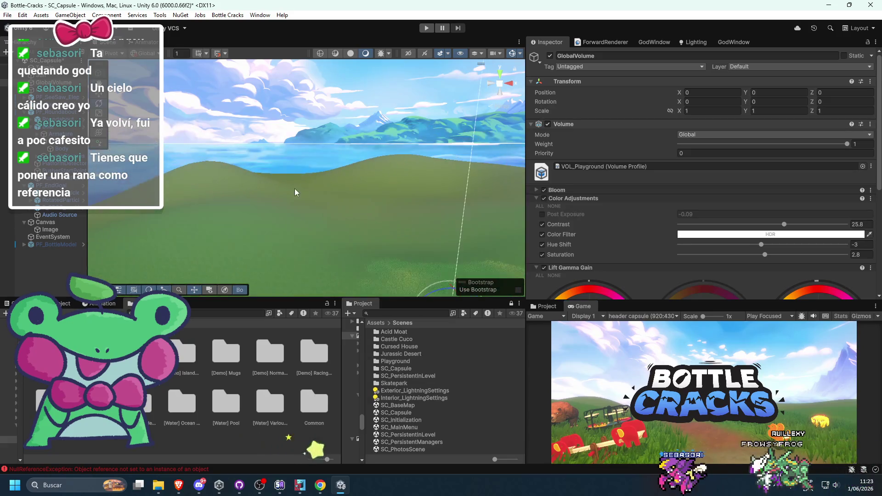
click(396, 184)
scroll(371, 208, up, 2)
scroll(371, 208, up, 5)
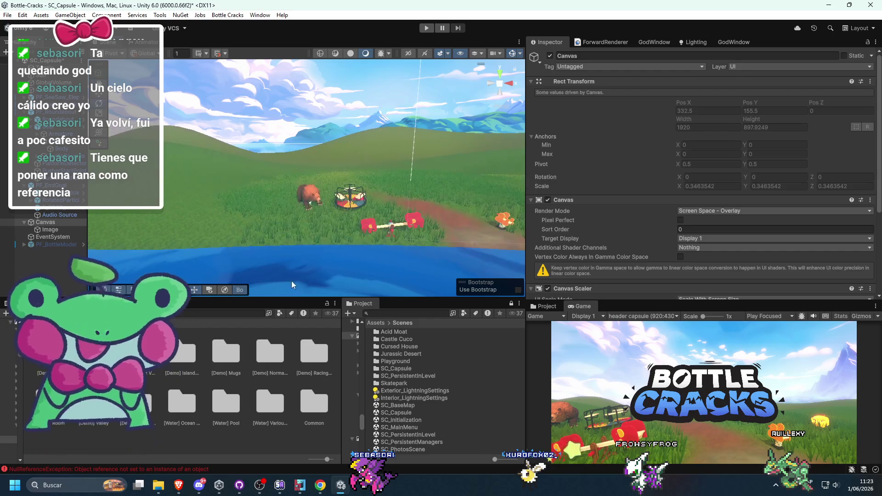
click(266, 266)
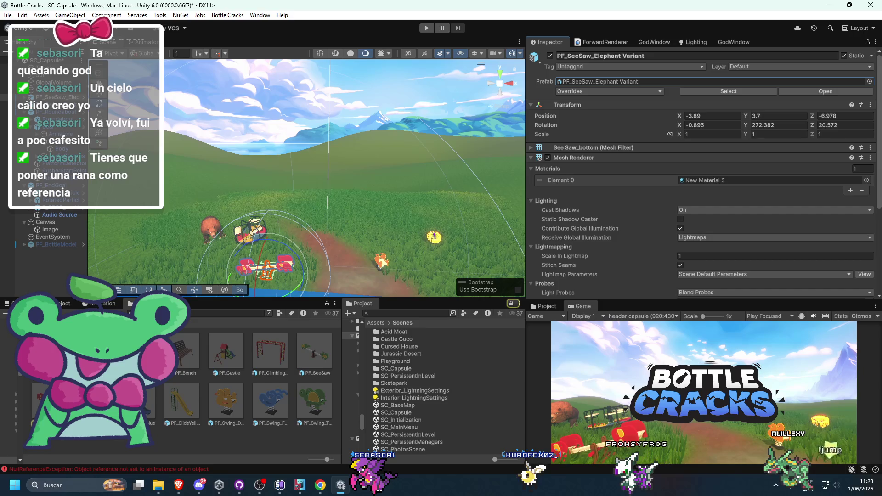
Place a PF_Sandbox prefab from the Prefabs folder onto the playground's dirt path
click(34, 323)
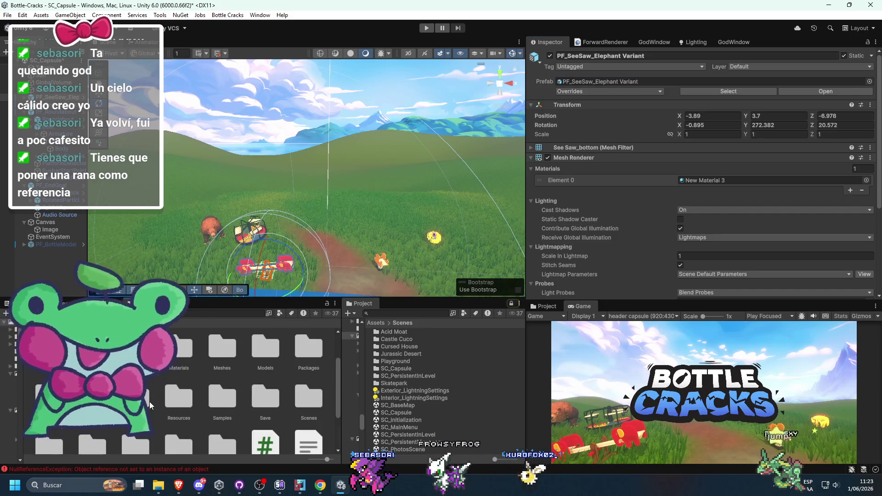
double_click(150, 401)
drag(292, 294, 252, 258)
mouse_move(136, 391)
mouse_down()
mouse_move(221, 285)
mouse_move(294, 214)
mouse_up()
scroll(296, 214, up, 4)
Tilt the sandbox to -14.76 on X and maximize the Game view
mouse_move(277, 261)
mouse_down()
mouse_move(258, 274)
mouse_move(271, 246)
mouse_move(261, 247)
mouse_up()
key(w)
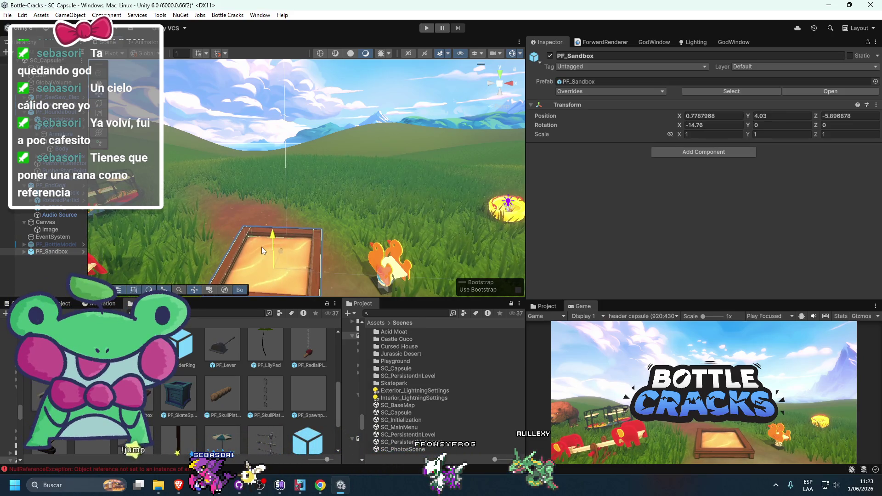
double_click(571, 306)
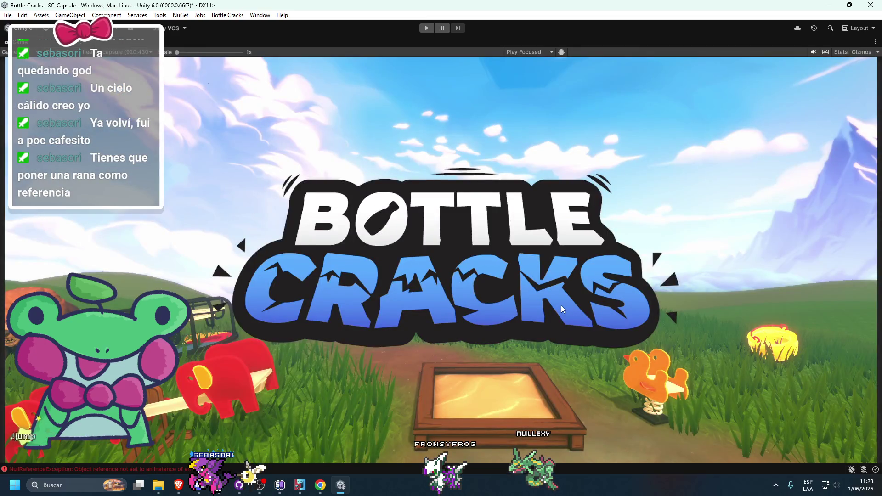
Enter Play mode to preview the capsule scene with the tilted sandbox below the logo
click(423, 27)
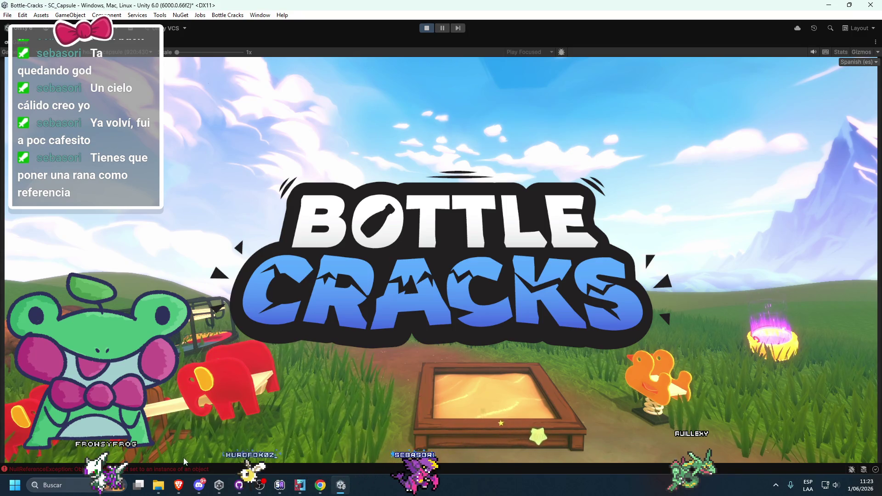
mouse_move(179, 485)
click(125, 460)
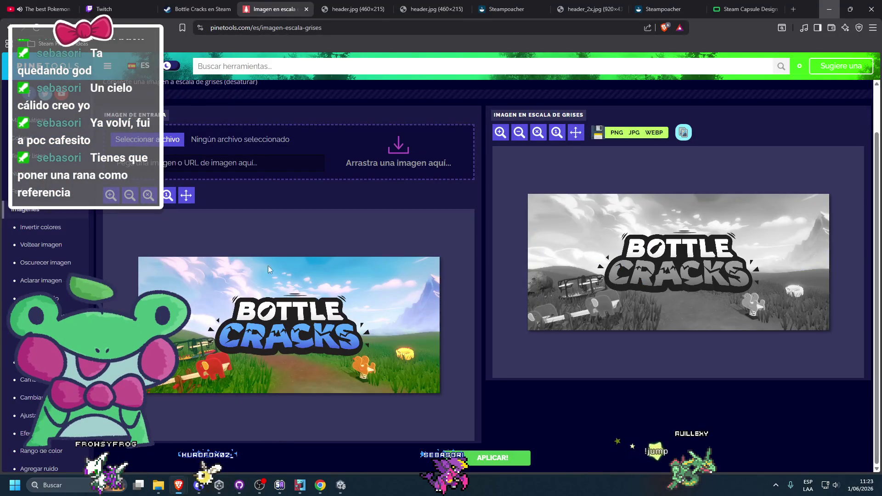
click(499, 4)
click(456, 4)
click(497, 9)
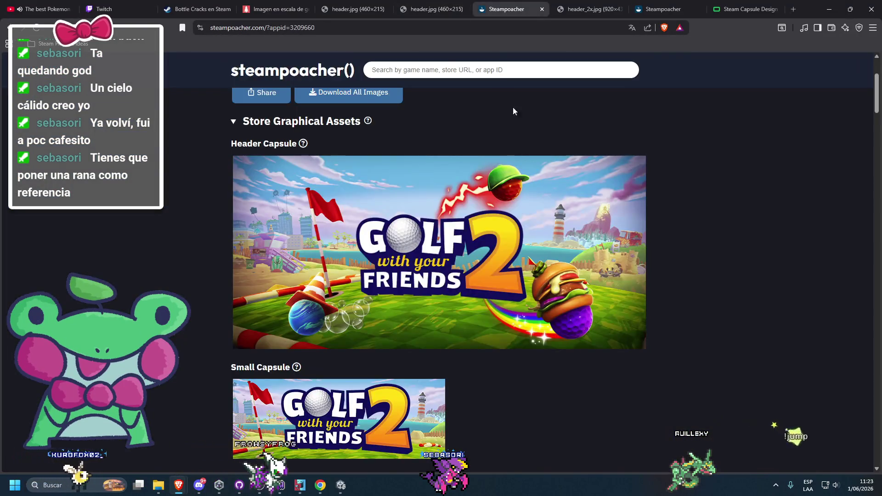
click(435, 3)
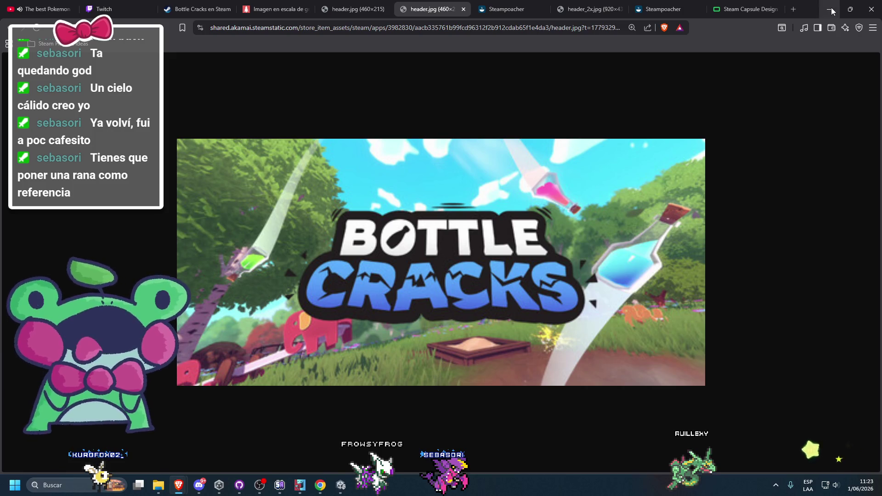
key(alt+Tab)
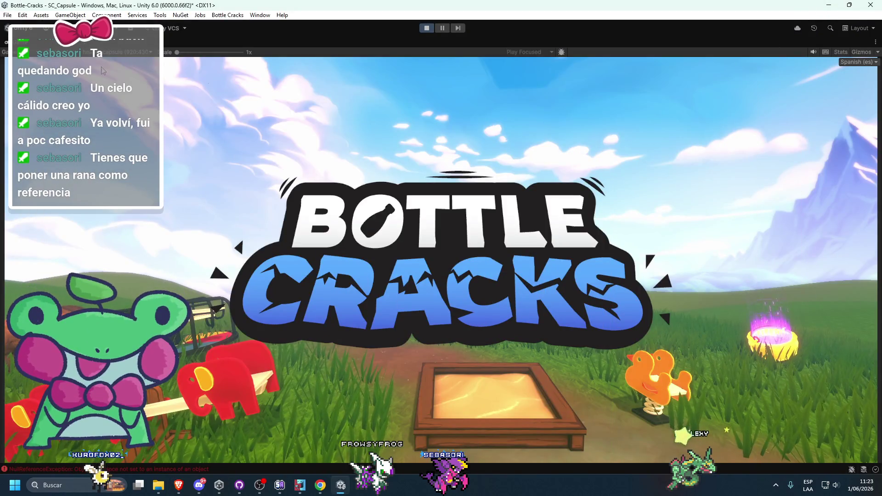
Stop Play mode, fly the Scene camera to the seesaws, and bring up VOL_Playground's color grading overrides
click(426, 28)
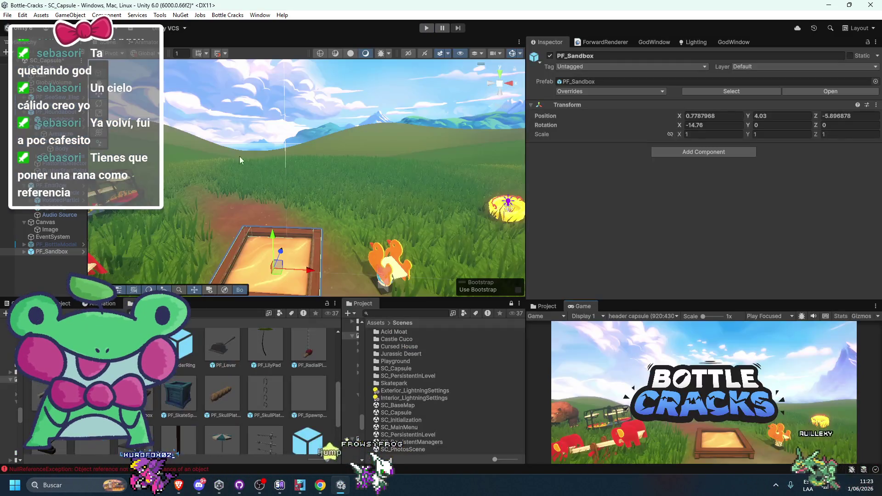
drag(240, 160, 335, 192)
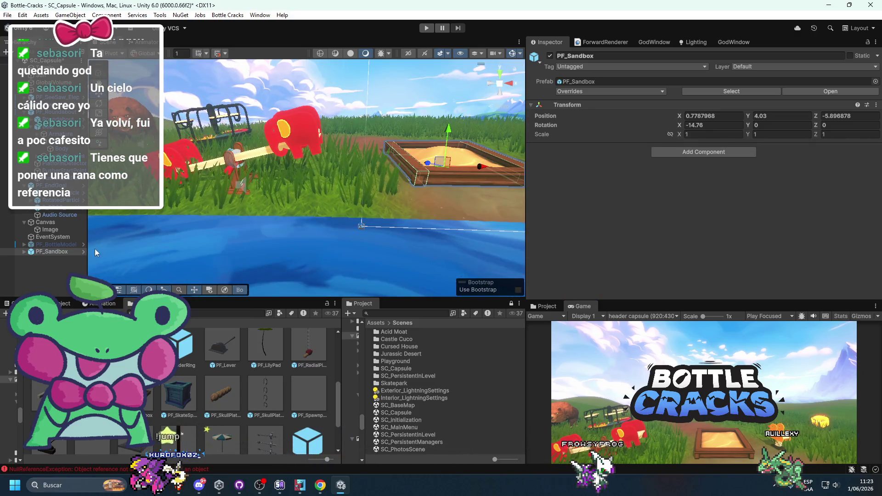
click(605, 42)
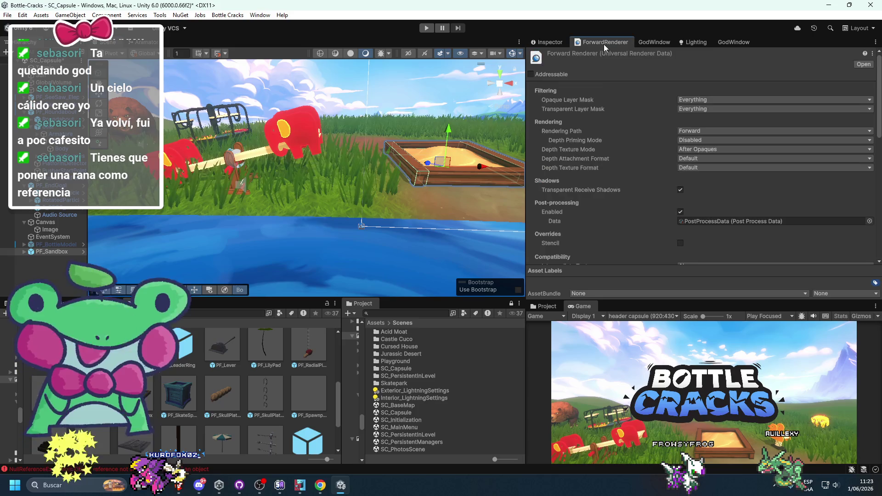
click(550, 42)
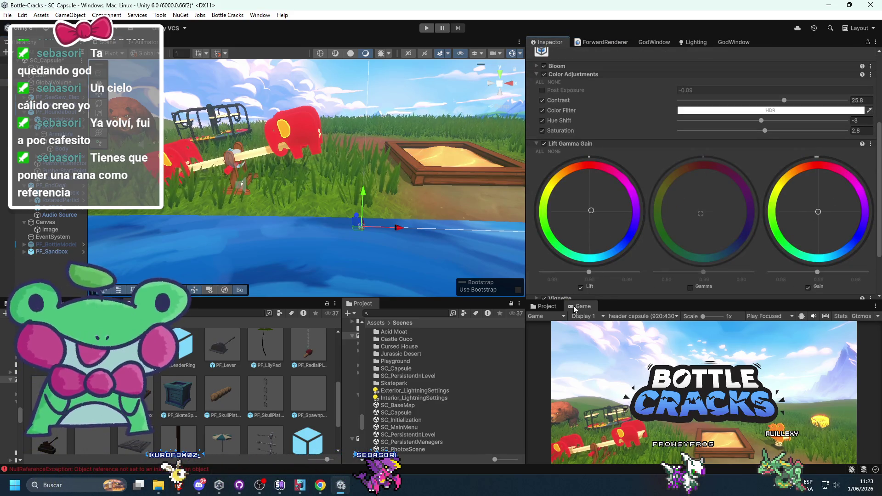
Dock the Game view in the main panel, disable Lift Gamma Gain, and bring back the browser reference
drag(580, 307, 202, 42)
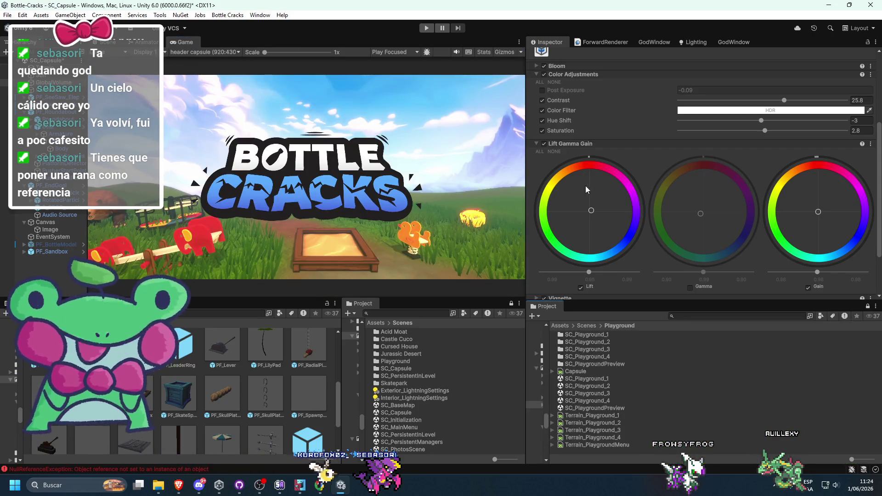
click(544, 143)
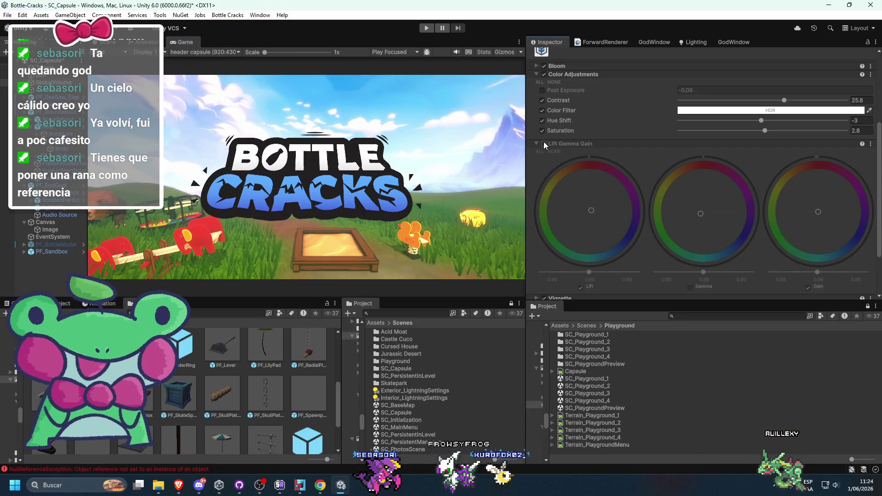
scroll(571, 150, up, 1)
click(543, 99)
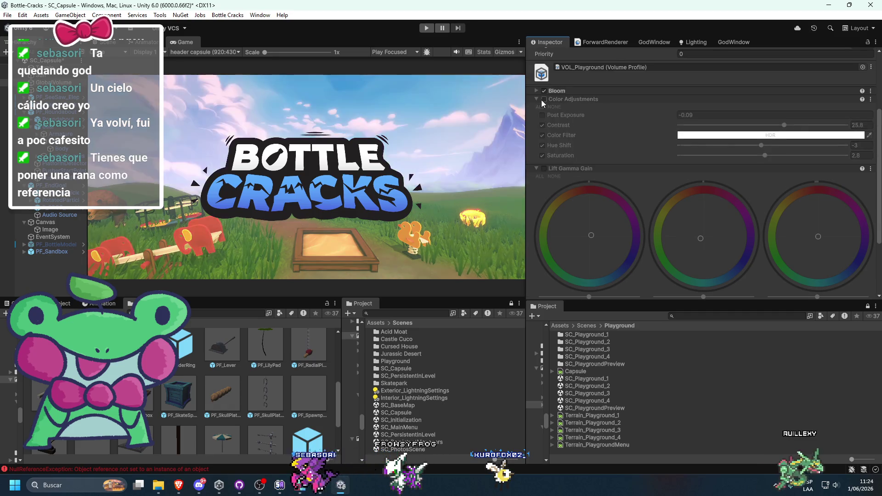
click(543, 100)
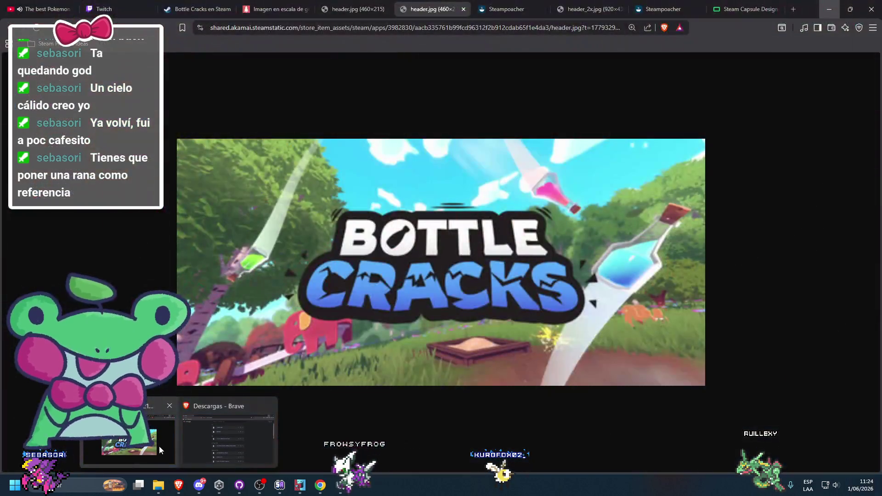
click(159, 446)
click(545, 3)
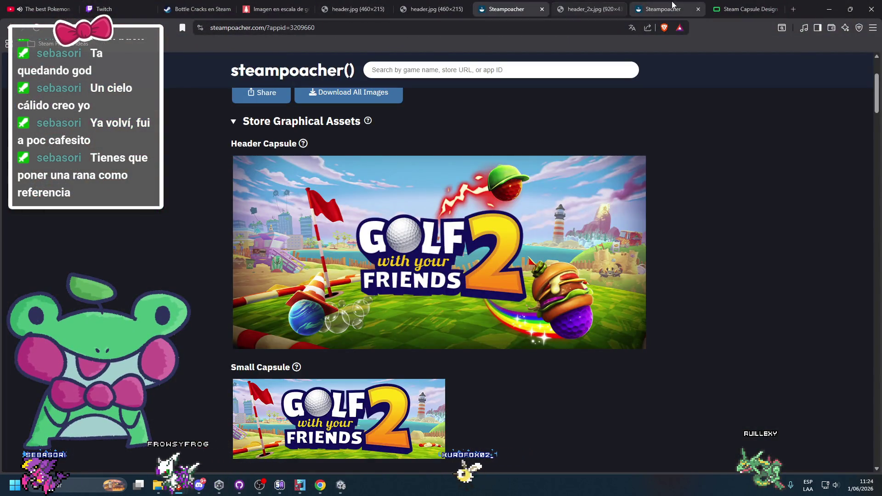
click(827, 6)
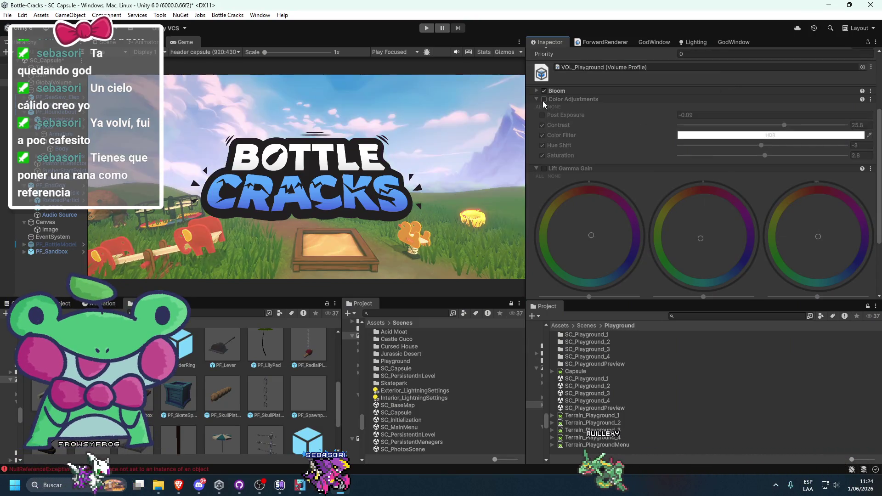
Remove the Color Adjustments override and preview other volume profiles before keeping VOL_Playground
right_click(562, 100)
click(590, 184)
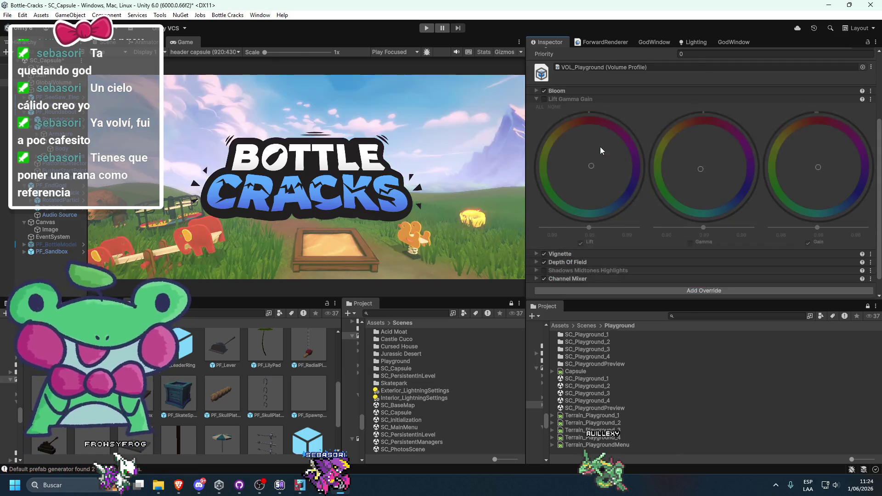
click(862, 67)
scroll(678, 138, up, 5)
click(592, 116)
click(666, 108)
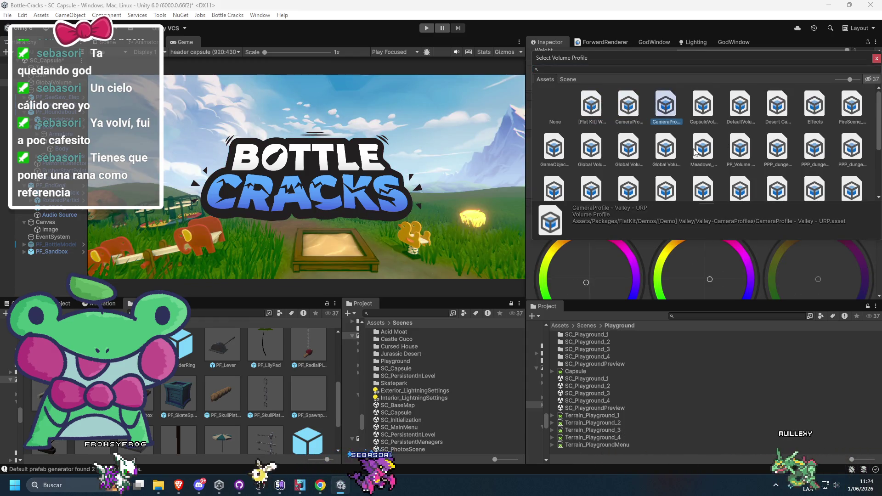
click(659, 153)
click(696, 152)
click(739, 147)
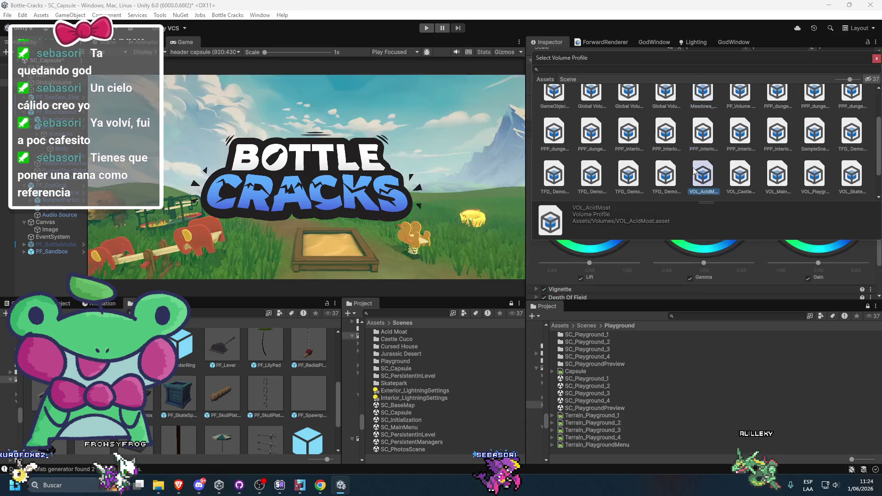
scroll(735, 147, down, 1)
click(739, 133)
key(Escape)
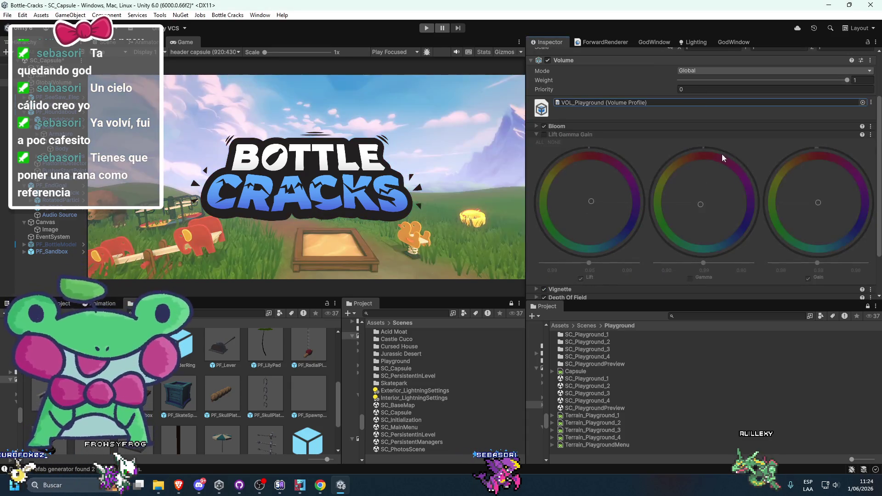
Toggle Lift Gamma Gain and reset the Channel Mixer override to its defaults
click(542, 134)
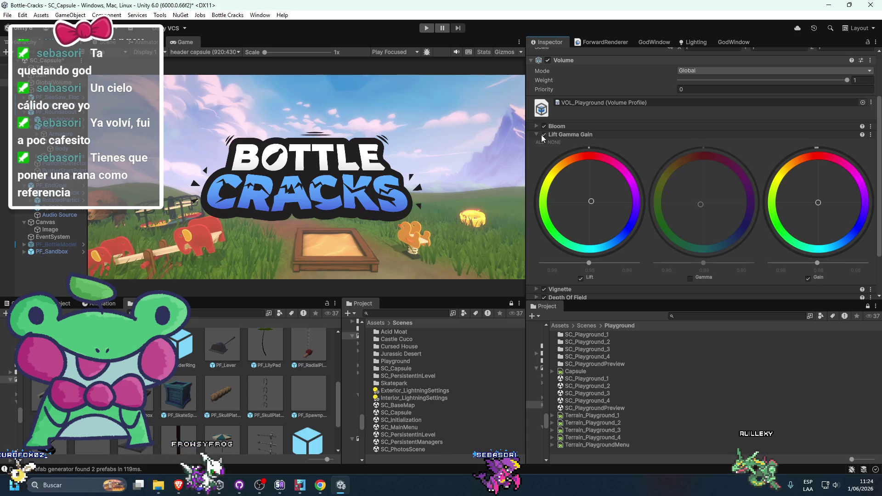
scroll(626, 259, down, 3)
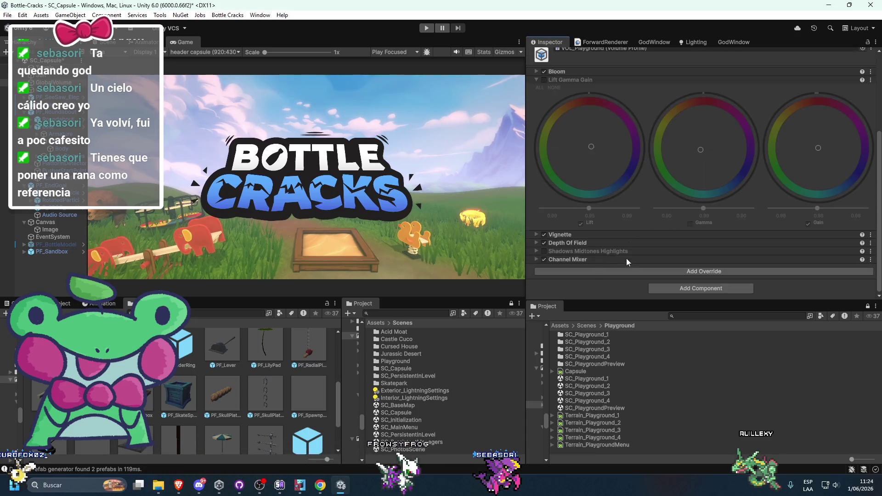
click(594, 271)
click(559, 263)
click(568, 260)
scroll(572, 261, down, 1)
right_click(592, 210)
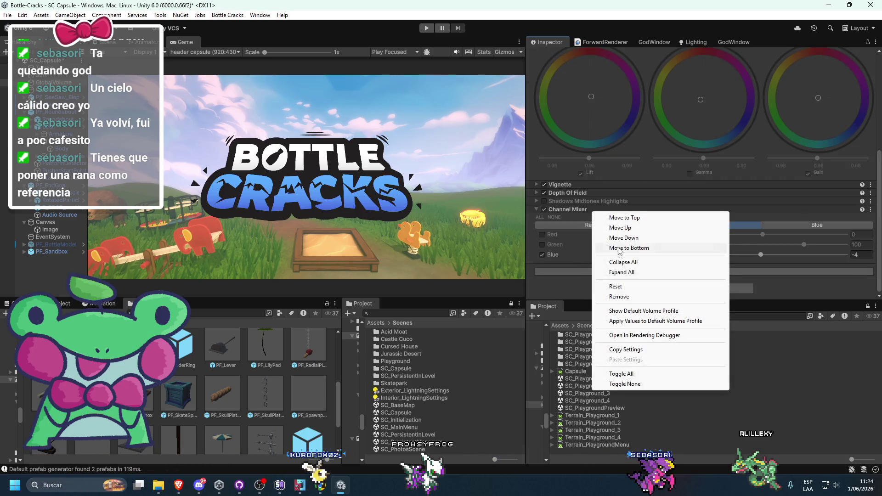
click(614, 287)
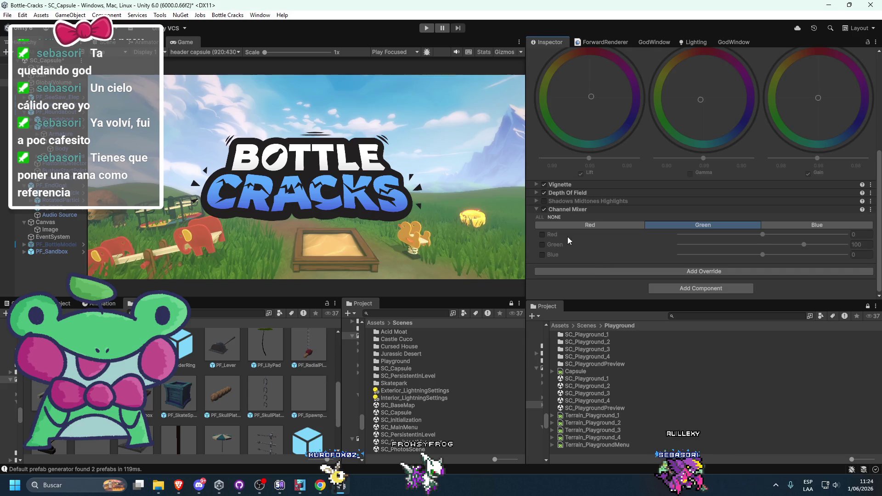
Enable and expand Shadows Midtones Highlights, then browse the Post-processing overrides to add
click(596, 271)
click(544, 202)
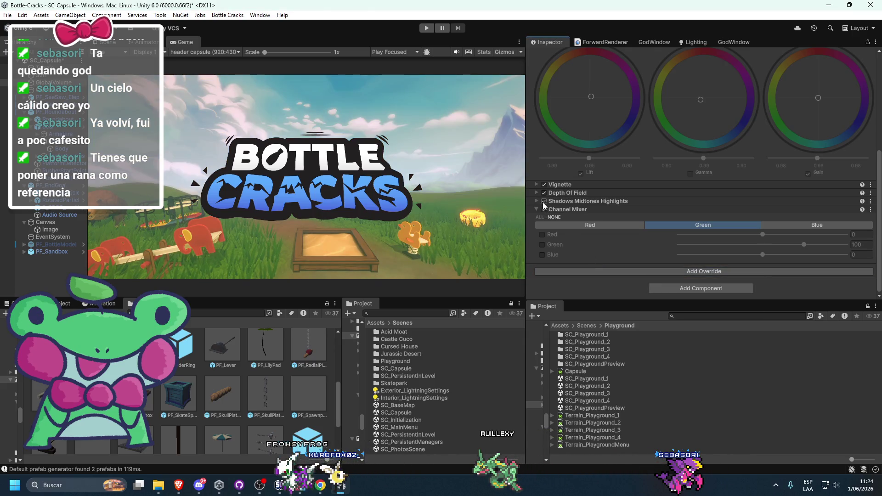
click(562, 201)
scroll(569, 204, down, 4)
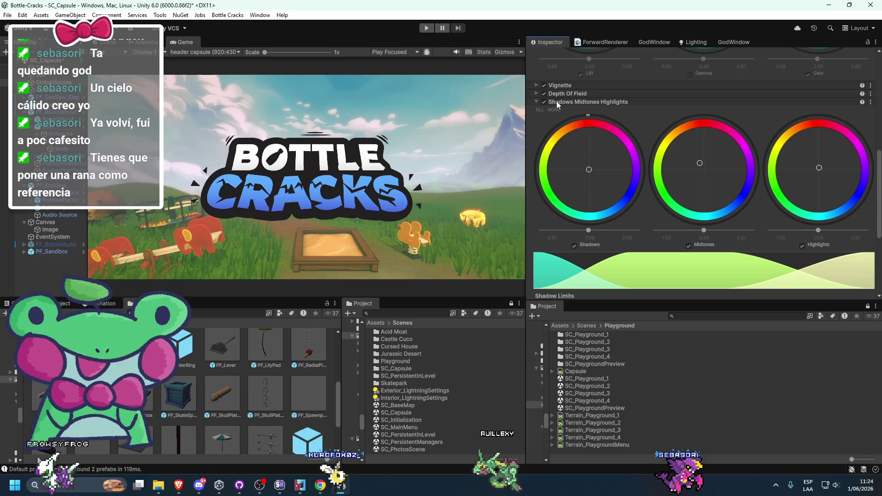
scroll(621, 178, down, 4)
scroll(619, 178, up, 5)
scroll(618, 178, down, 6)
scroll(609, 265, up, 9)
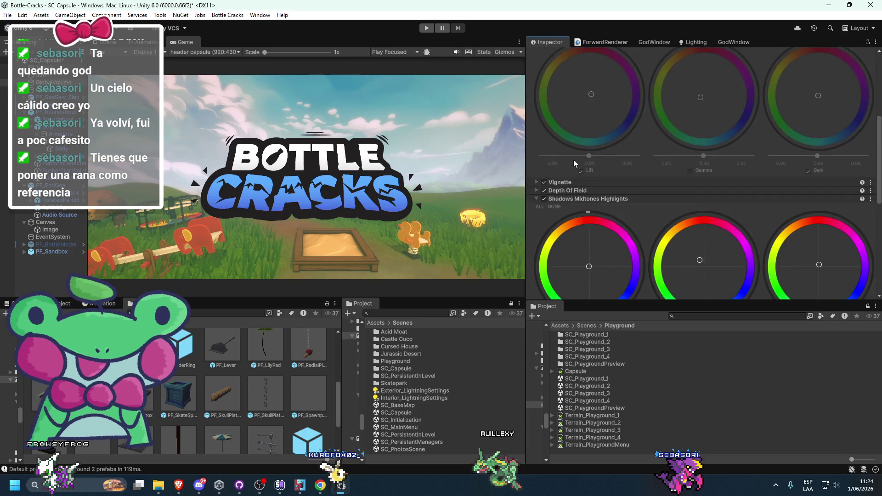
scroll(610, 251, down, 10)
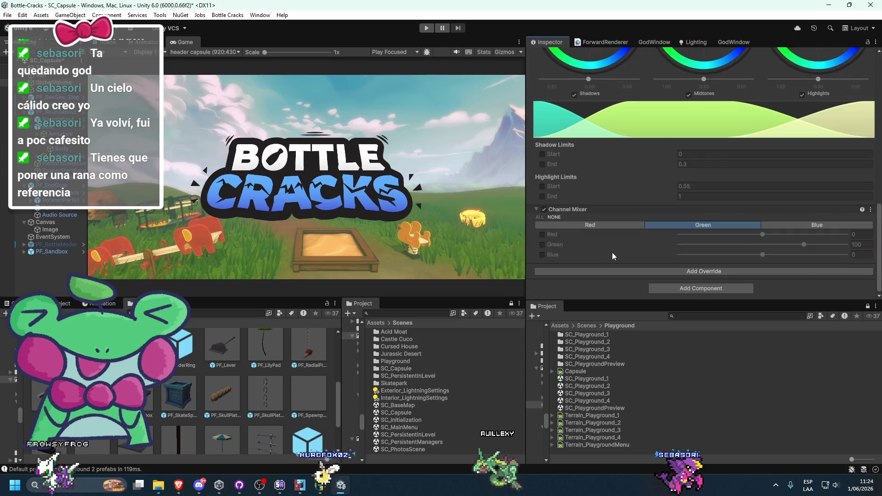
click(593, 271)
click(672, 316)
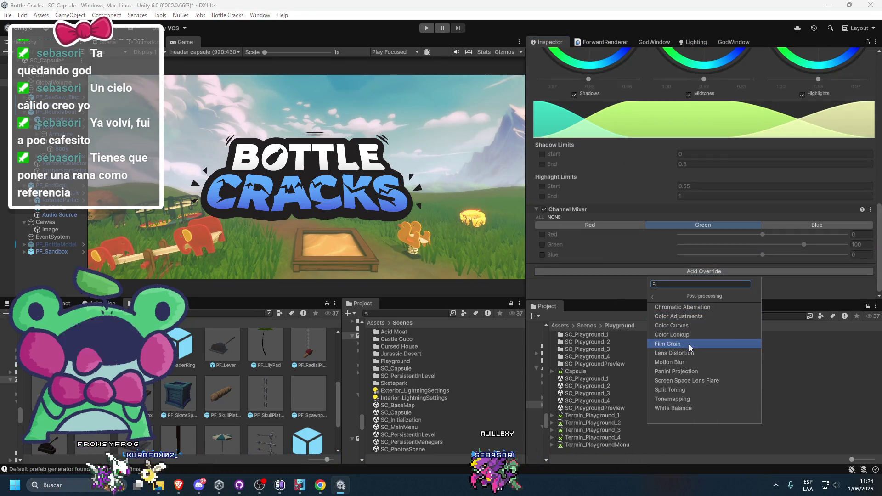
Add a Color Adjustments override with Contrast enabled and Saturation kept at 0, then view ForwardRenderer fog
click(682, 317)
drag(543, 217, 569, 216)
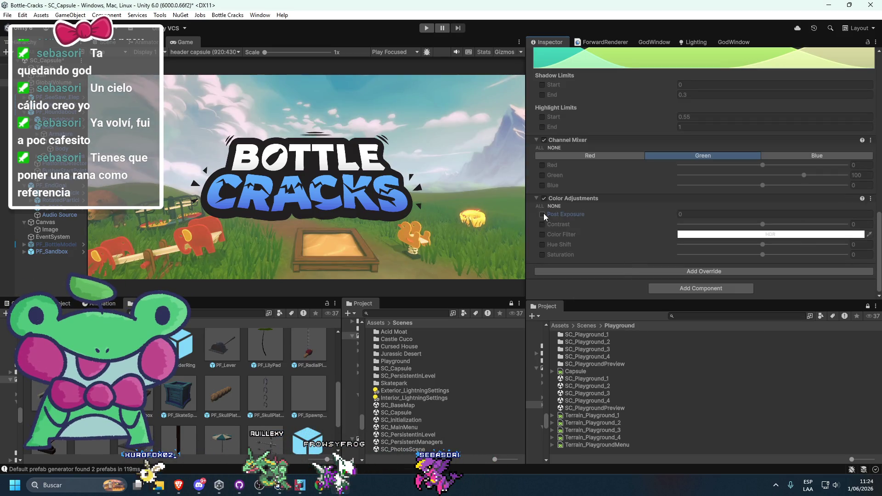
click(543, 214)
click(543, 224)
drag(762, 254, 766, 259)
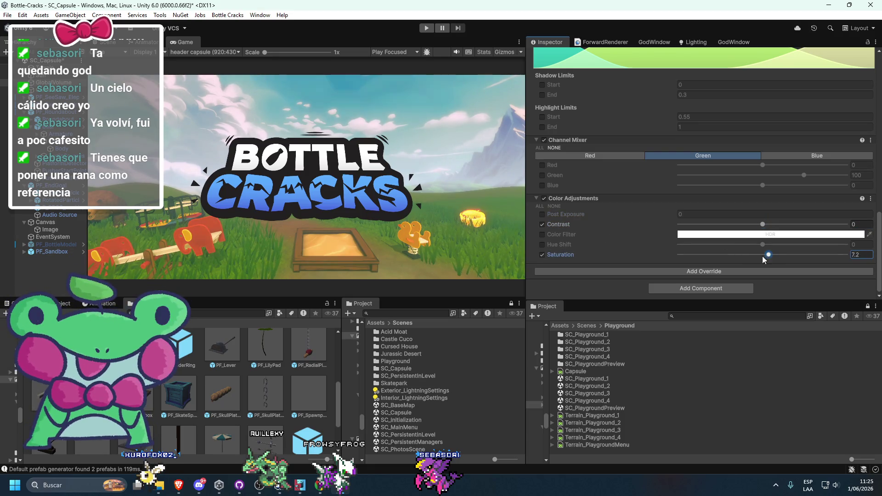
key(ctrl+z)
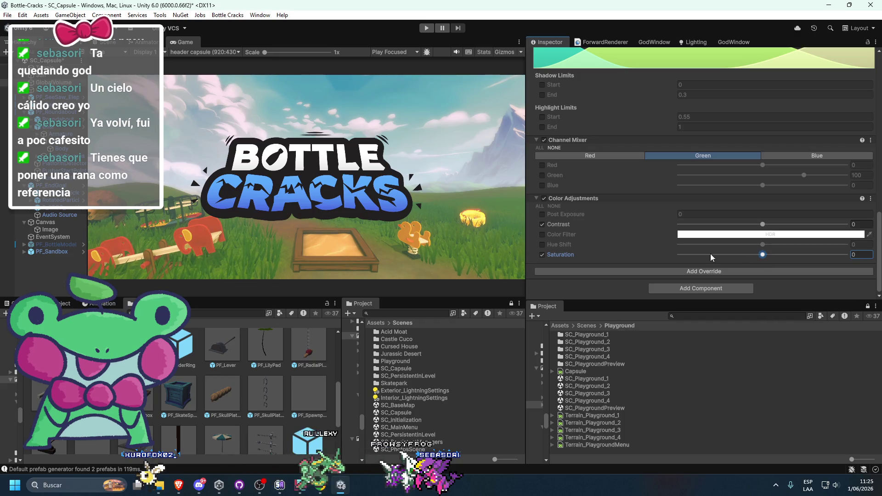
click(542, 235)
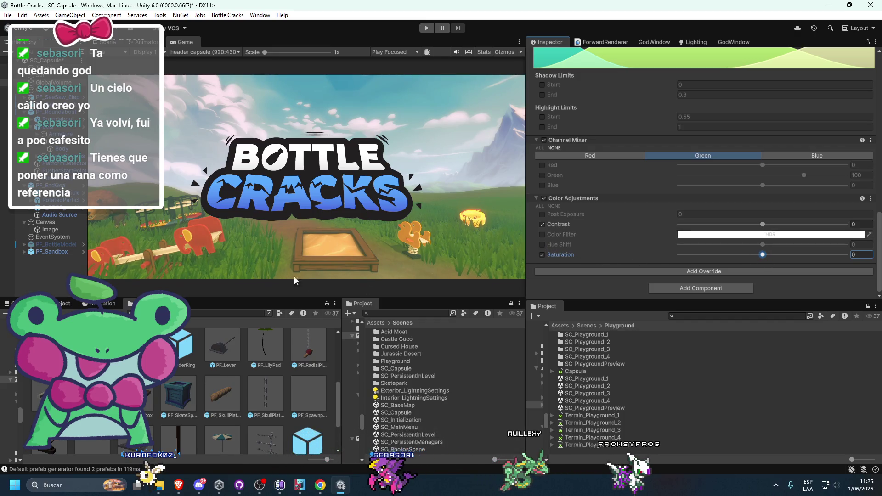
click(611, 43)
scroll(569, 186, down, 10)
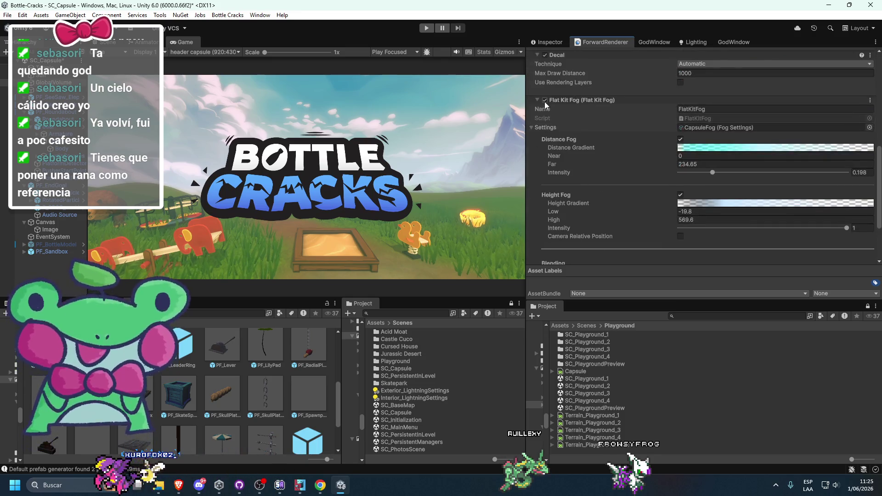
Keep Flat Kit Fog on, set Distance Fog intensity to 0.311, and turn Height Fog off
click(545, 101)
click(545, 101)
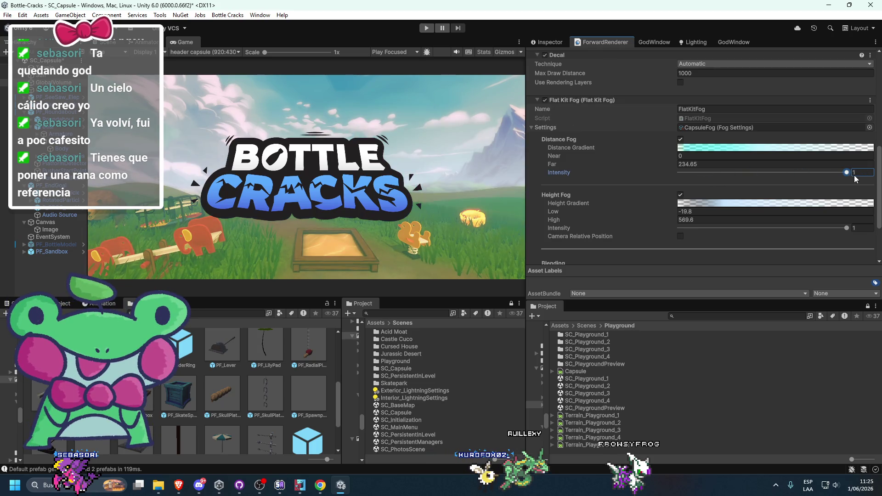
text(0.198)
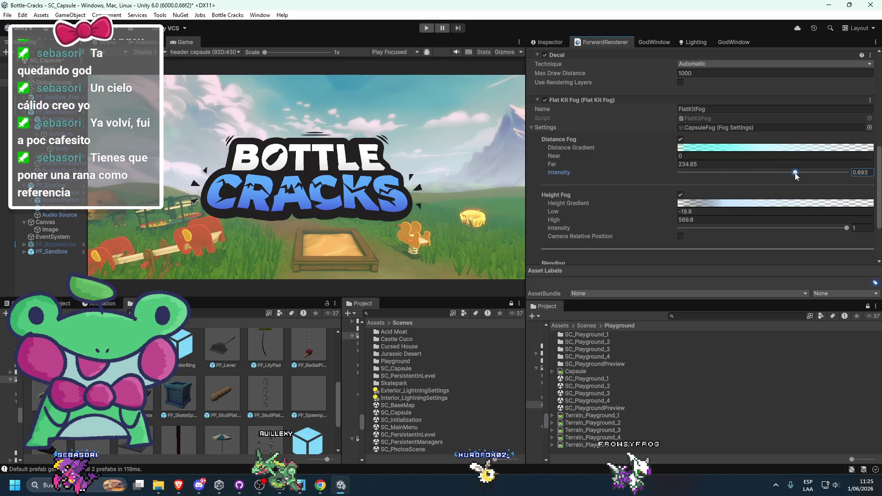
drag(819, 175, 738, 170)
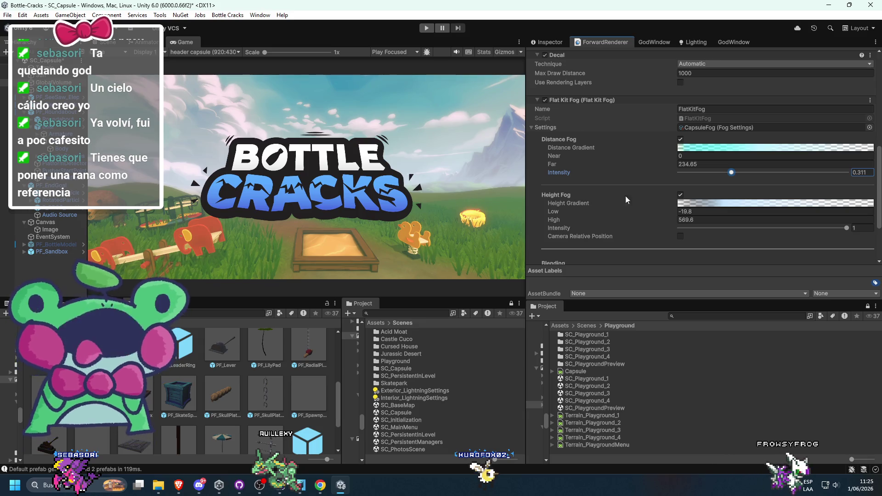
click(680, 195)
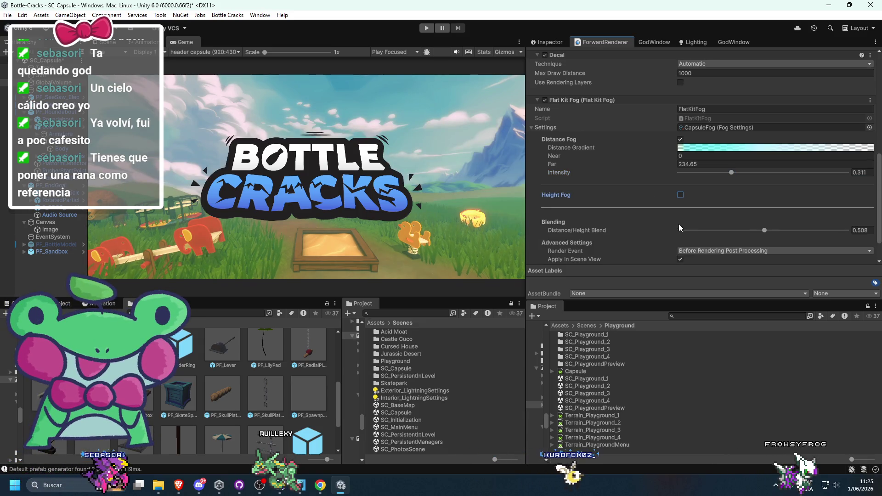
click(680, 195)
click(680, 195)
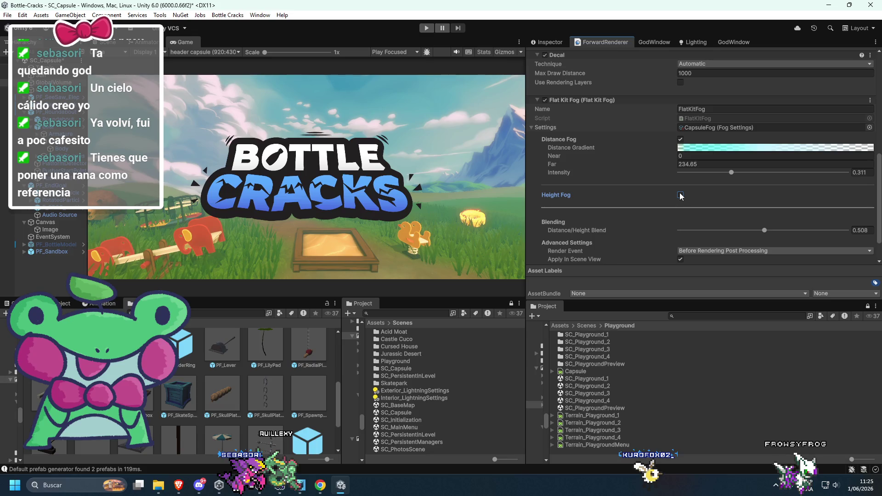
Make the Distance Fog gradient key white (FFFFFF) at 75.9% with Classic blending, then enable Height Fog
click(703, 147)
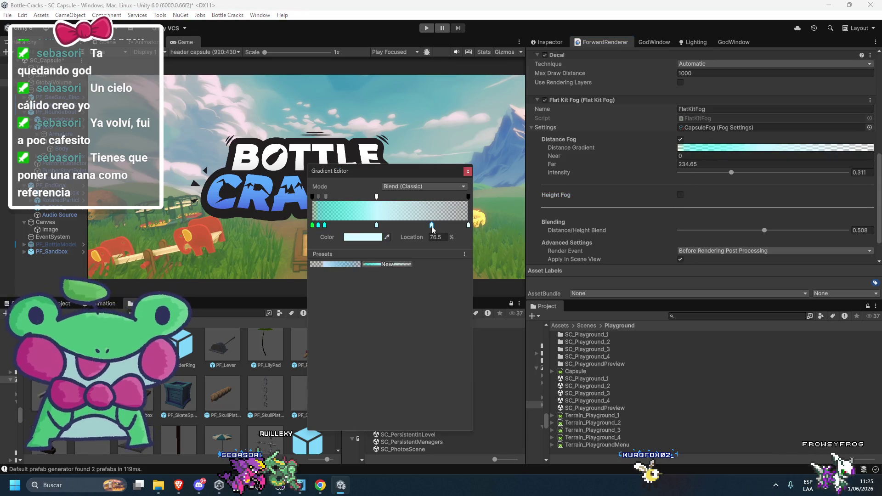
click(363, 237)
drag(402, 286, 371, 237)
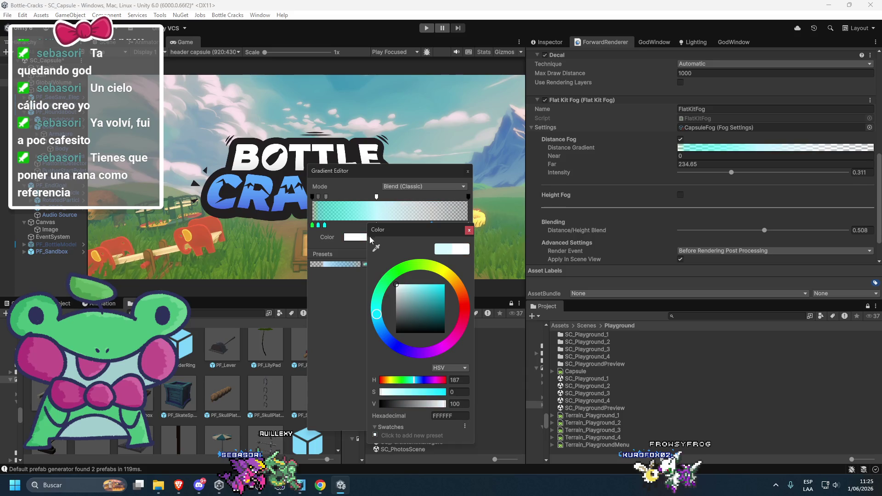
click(431, 197)
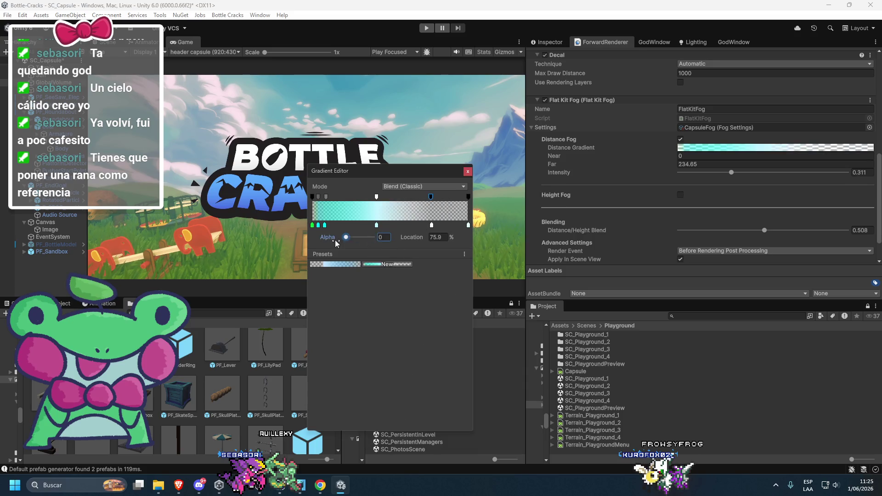
drag(422, 168, 266, 209)
drag(265, 267, 282, 267)
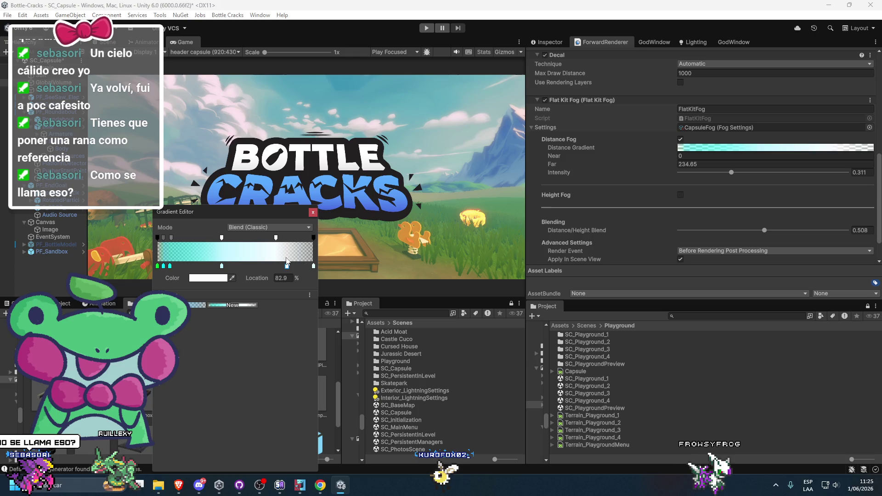
click(271, 228)
click(278, 241)
click(313, 213)
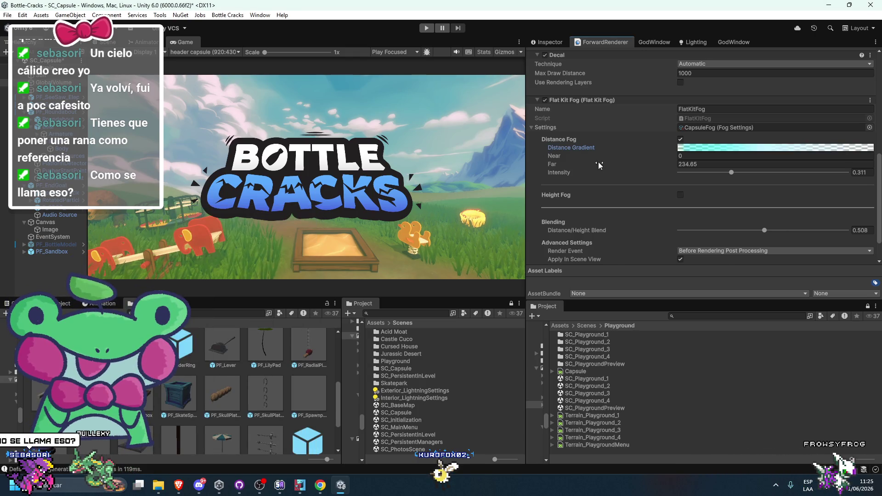
click(681, 195)
click(681, 195)
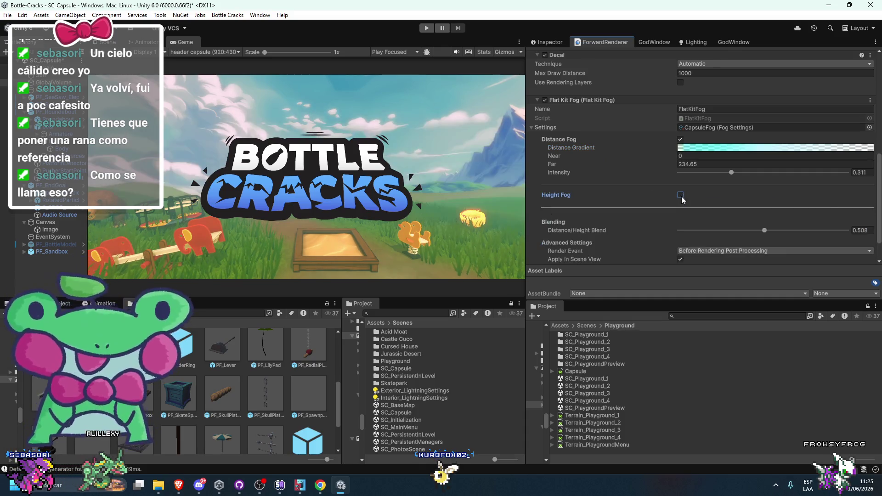
click(680, 195)
click(775, 203)
drag(192, 239, 223, 237)
mouse_move(193, 265)
mouse_down()
mouse_move(226, 266)
mouse_move(208, 272)
mouse_up()
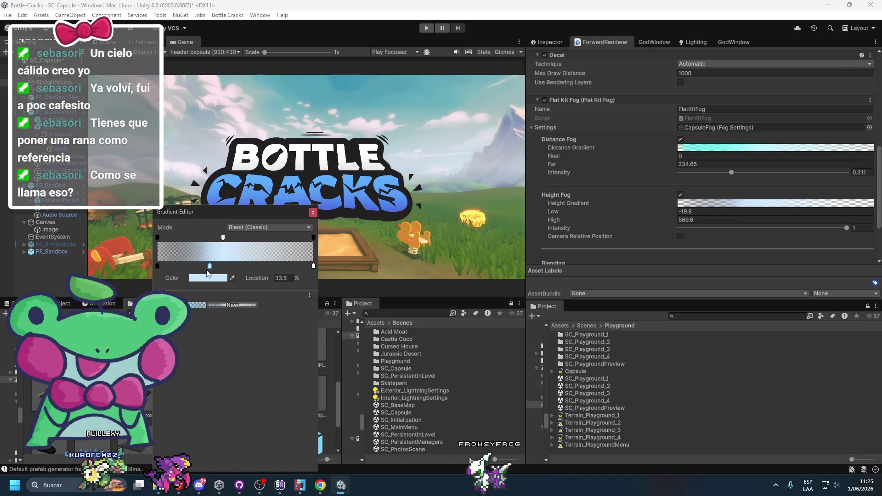
click(313, 213)
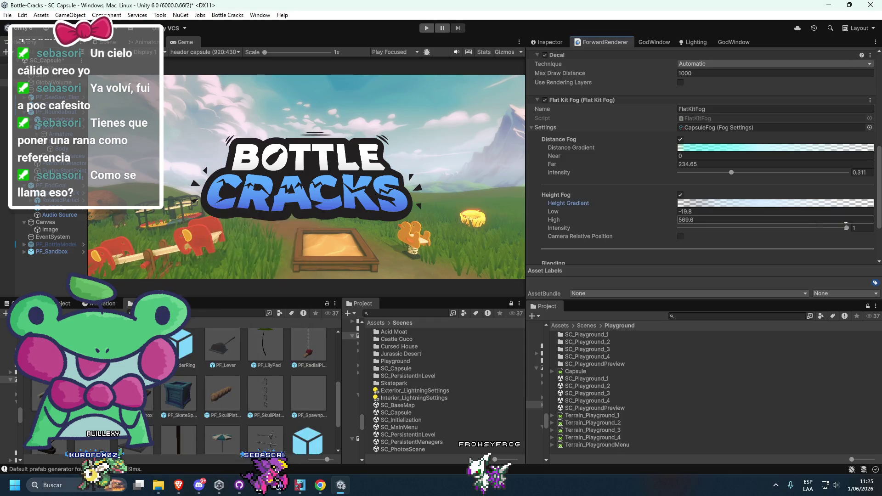
drag(840, 228, 618, 252)
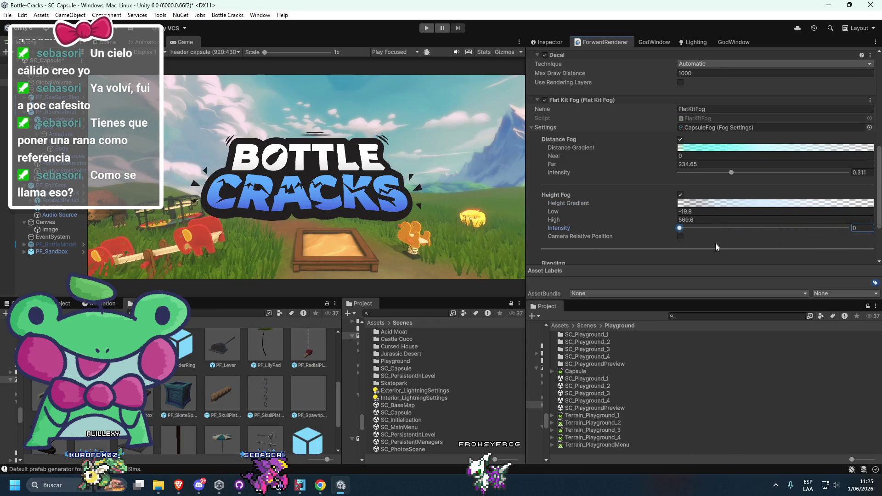
drag(701, 248, 781, 242)
click(680, 195)
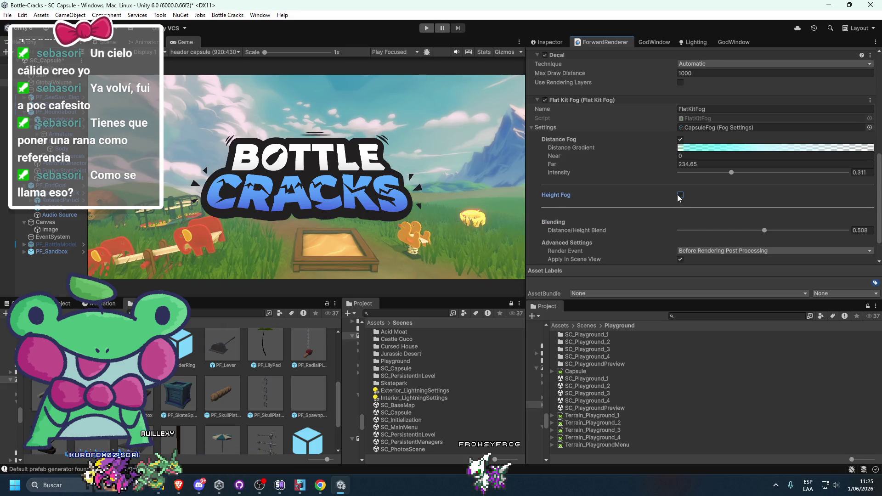
click(680, 195)
click(680, 195)
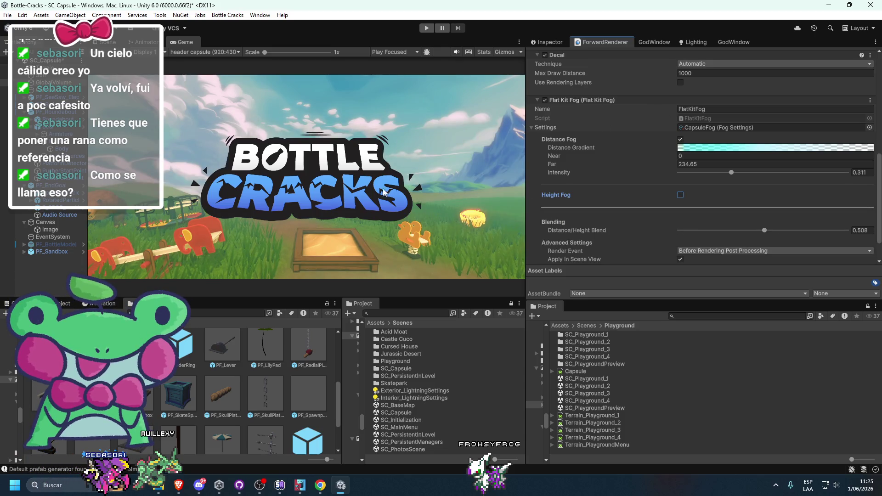
mouse_move(182, 475)
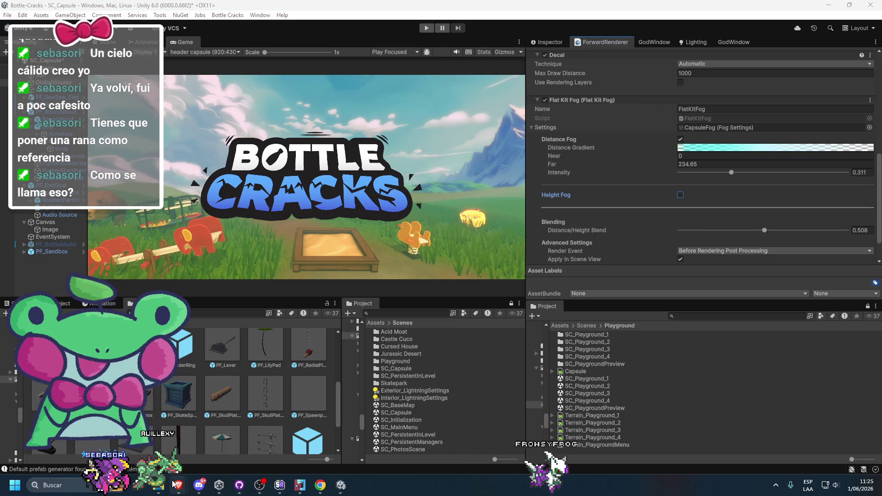
mouse_move(154, 446)
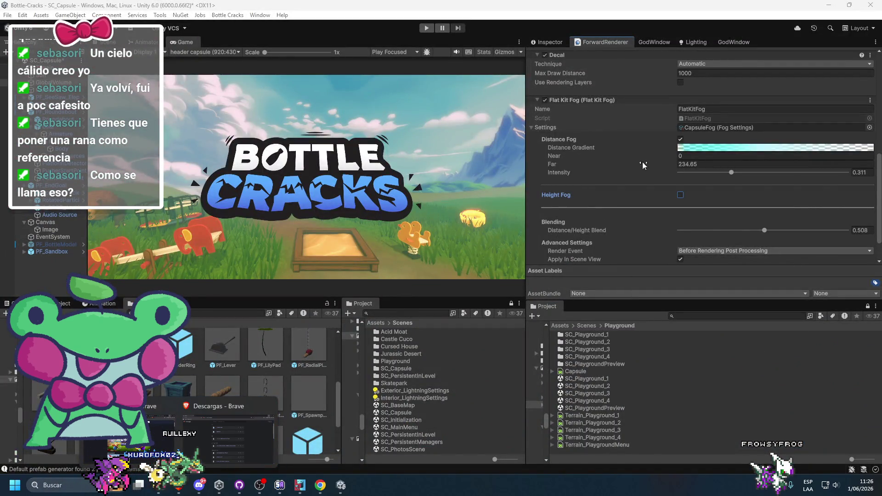
Browse the Lighting, volume override and Flat Kit Fog renderer settings
click(683, 43)
click(745, 57)
click(592, 56)
click(550, 43)
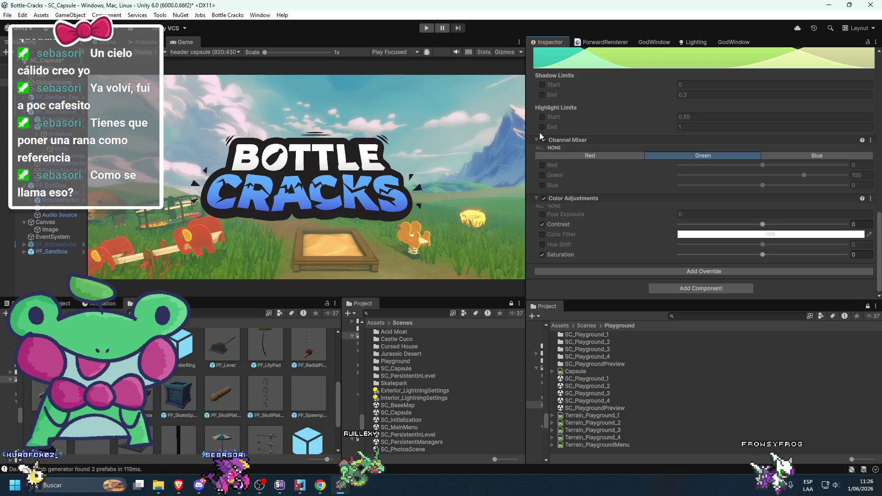
click(598, 41)
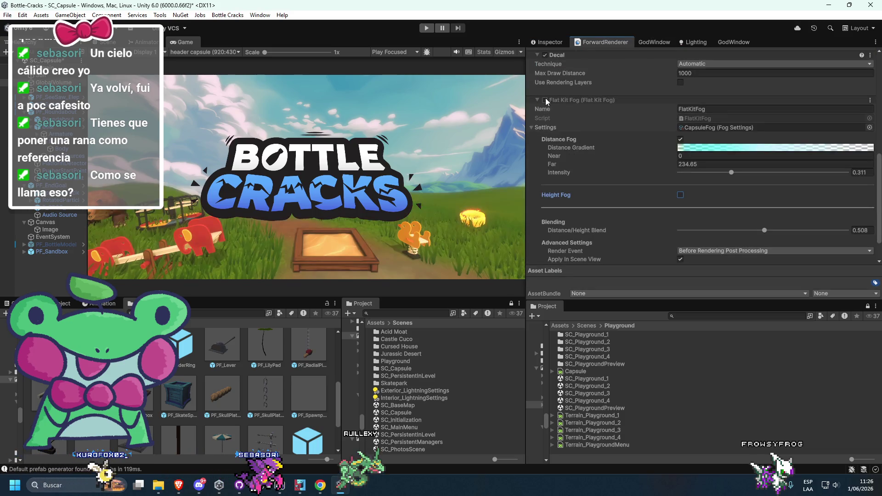
click(691, 42)
click(550, 40)
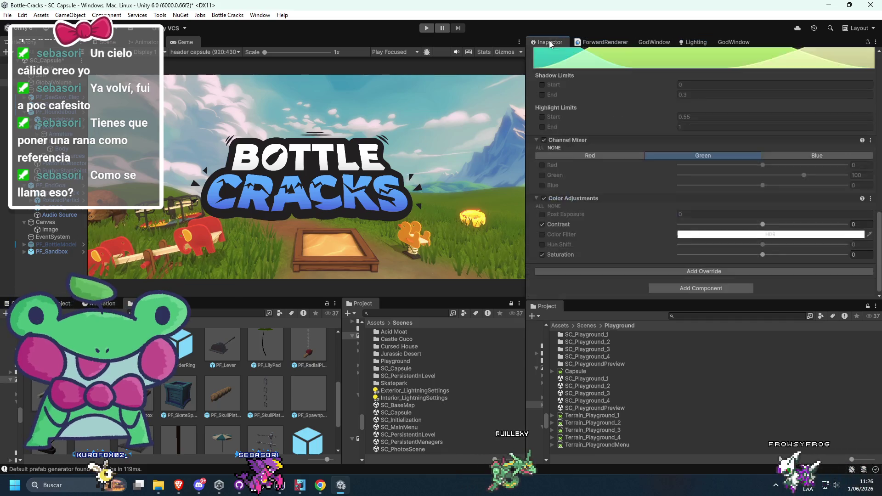
click(593, 43)
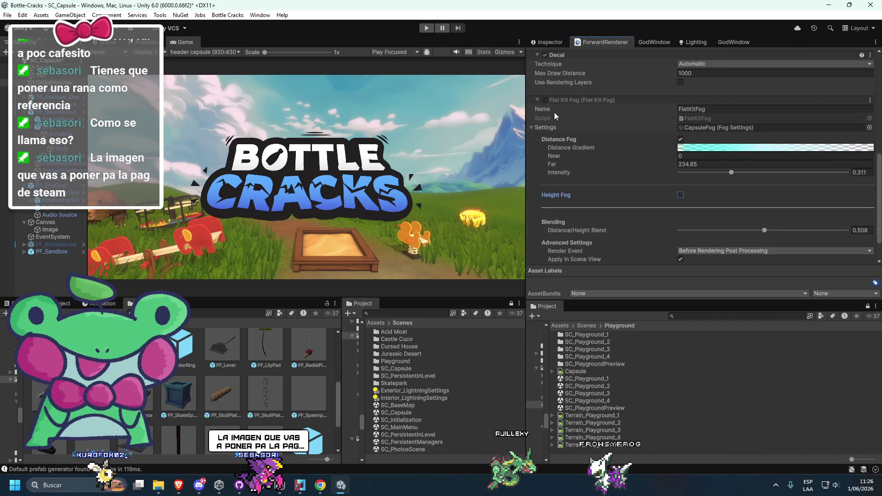
Toggle Flat Kit Fog on and off, leaving it disabled, and show the GodWindow panel
click(542, 98)
click(542, 98)
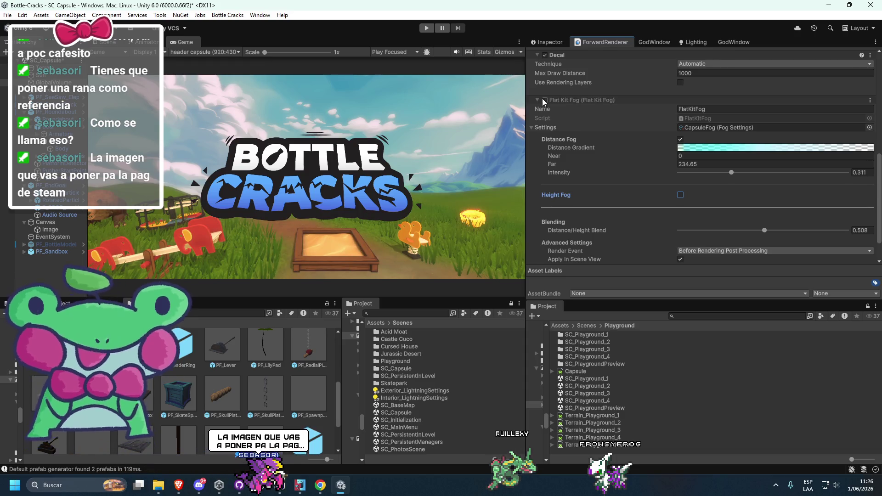
click(657, 41)
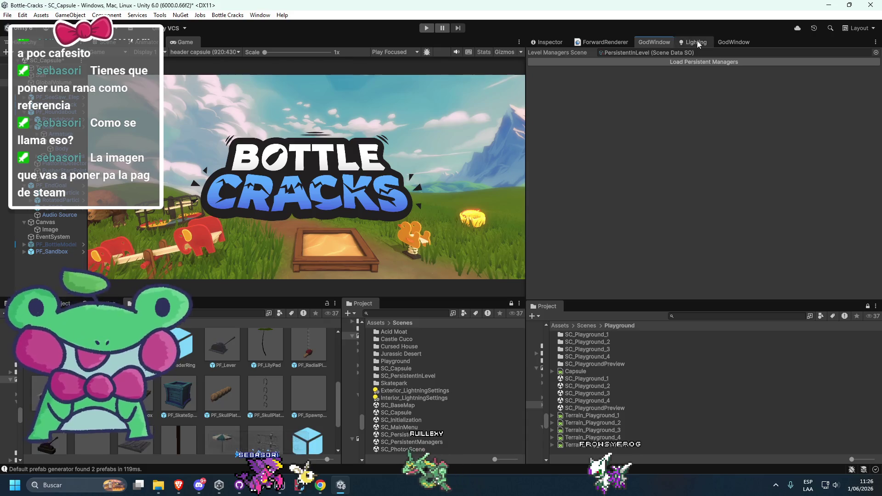
Enable scene fog under Lighting Environment and give it a pale cyan colour
click(696, 41)
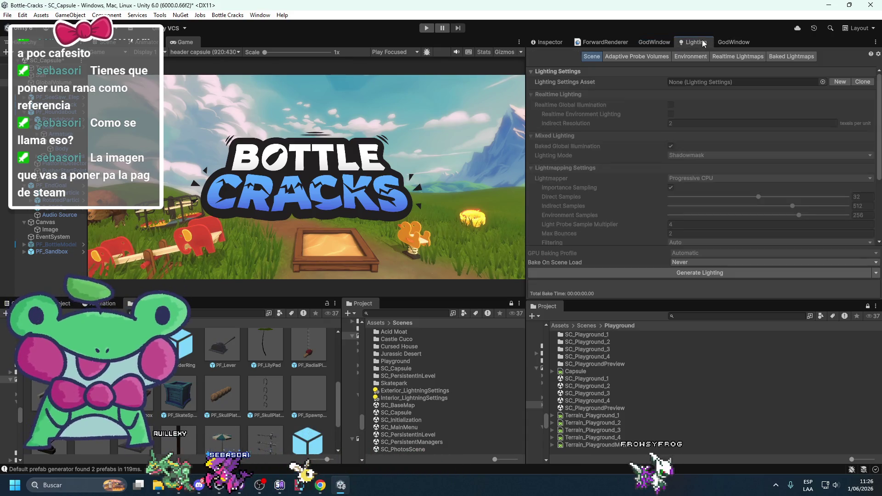
click(779, 55)
click(690, 57)
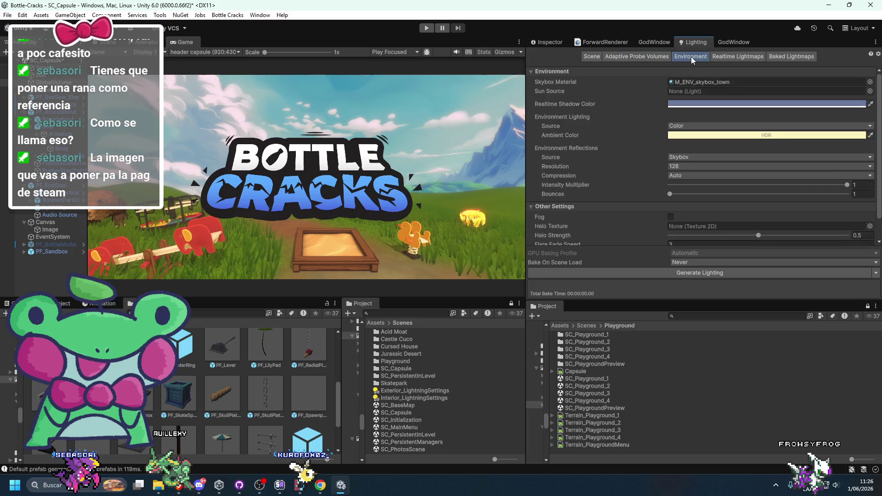
scroll(628, 154, down, 3)
click(671, 192)
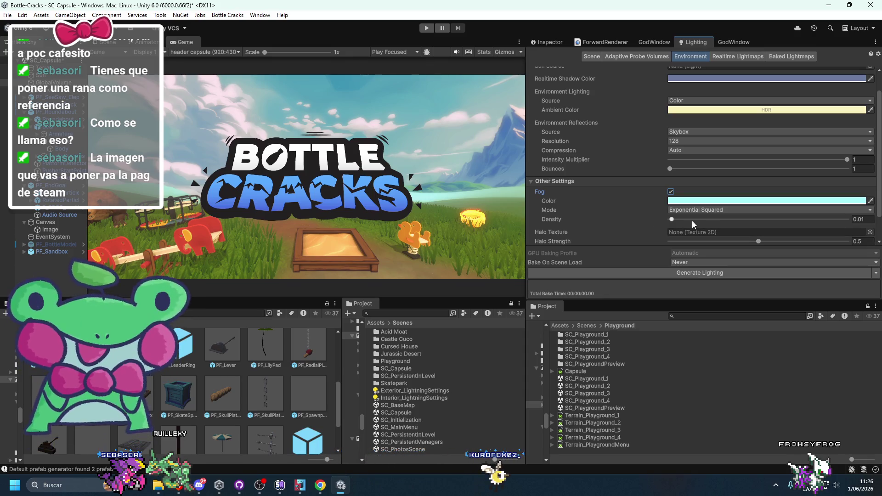
click(693, 201)
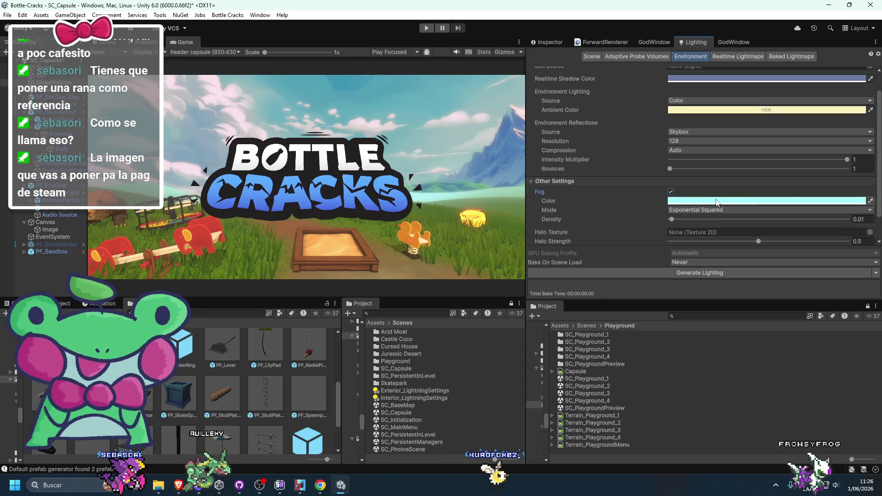
click(760, 251)
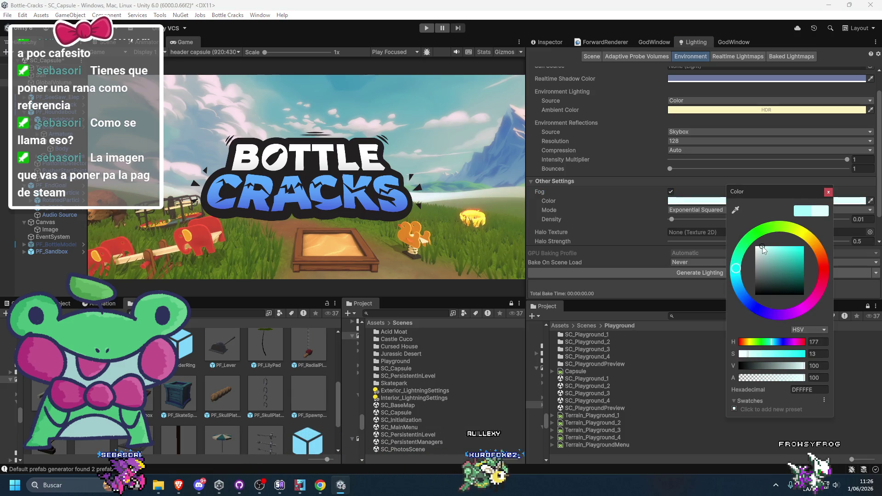
mouse_move(181, 487)
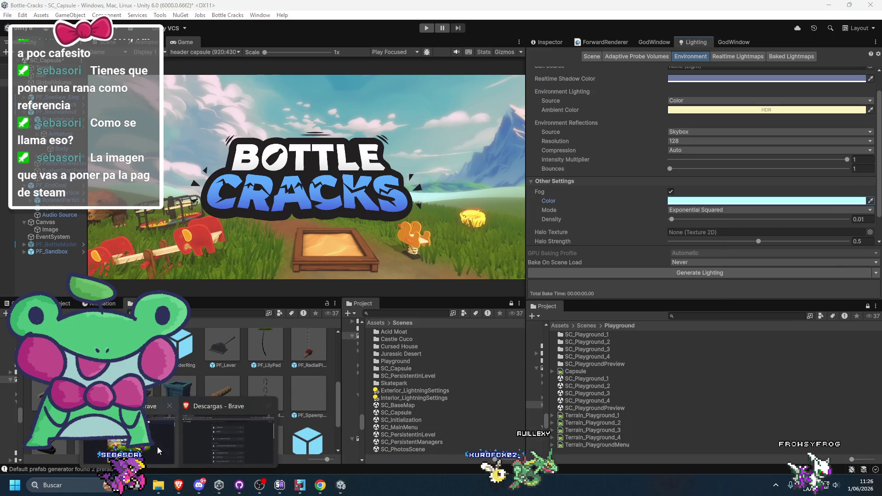
mouse_move(147, 441)
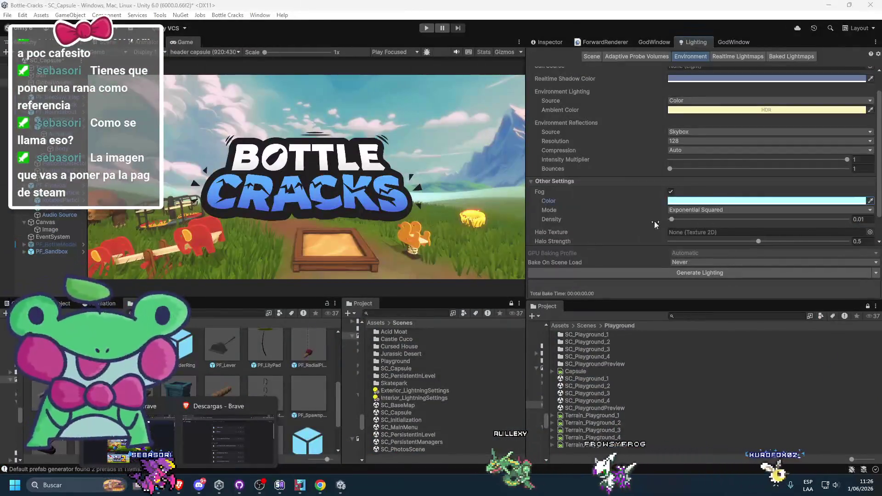
click(692, 201)
drag(744, 264, 736, 246)
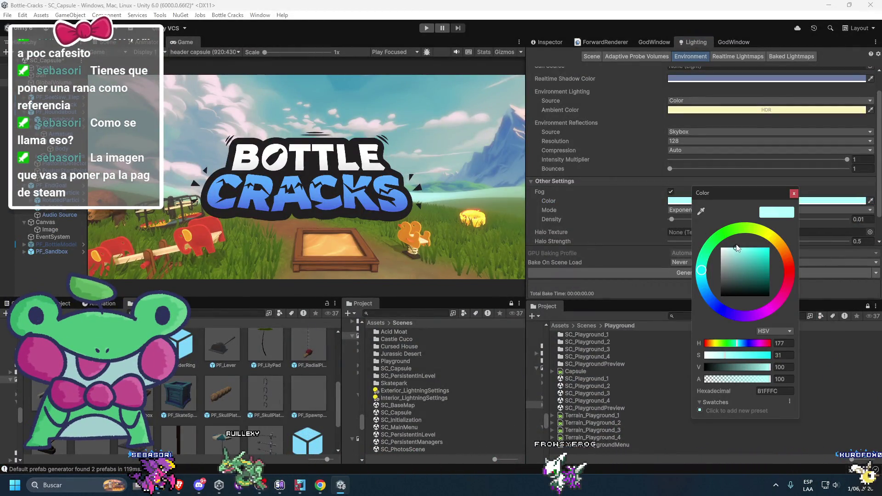
click(635, 219)
Try fog density around 0.07 and Exponential mode, settling on Linear fog
click(676, 210)
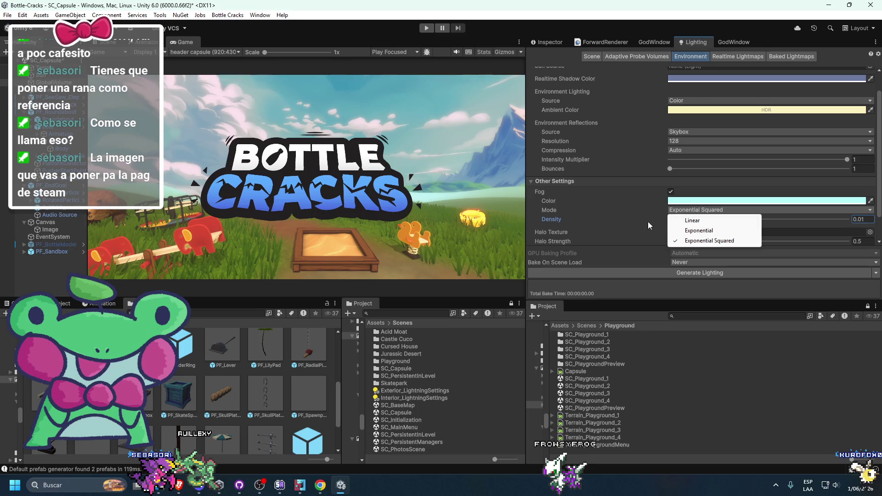
click(652, 217)
drag(673, 219, 681, 220)
click(694, 210)
click(699, 233)
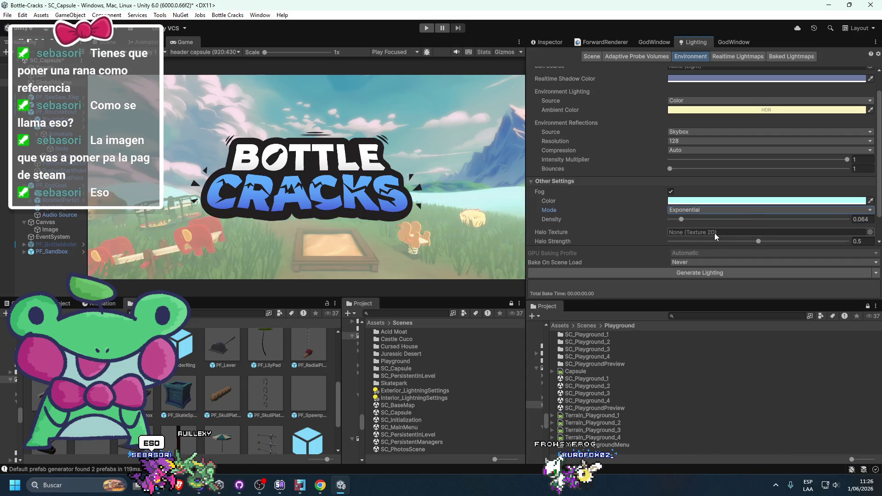
click(693, 210)
click(695, 220)
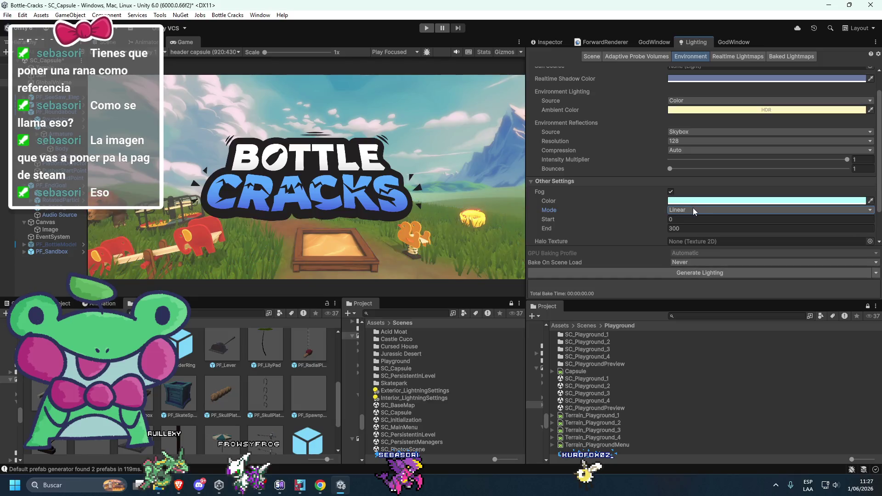
Set the Linear fog Start to 9.9 and End to 190.36, comparing with fog off
drag(699, 225, 560, 322)
drag(713, 316, 528, 280)
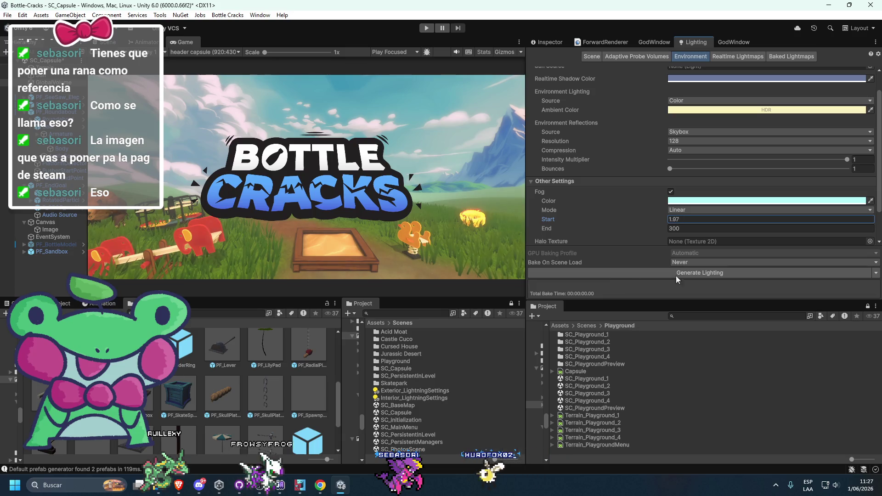
click(650, 230)
mouse_move(29, 261)
mouse_down()
mouse_move(107, 258)
mouse_move(689, 9)
mouse_move(734, 494)
mouse_up()
click(659, 198)
click(670, 192)
click(671, 192)
click(670, 192)
click(671, 192)
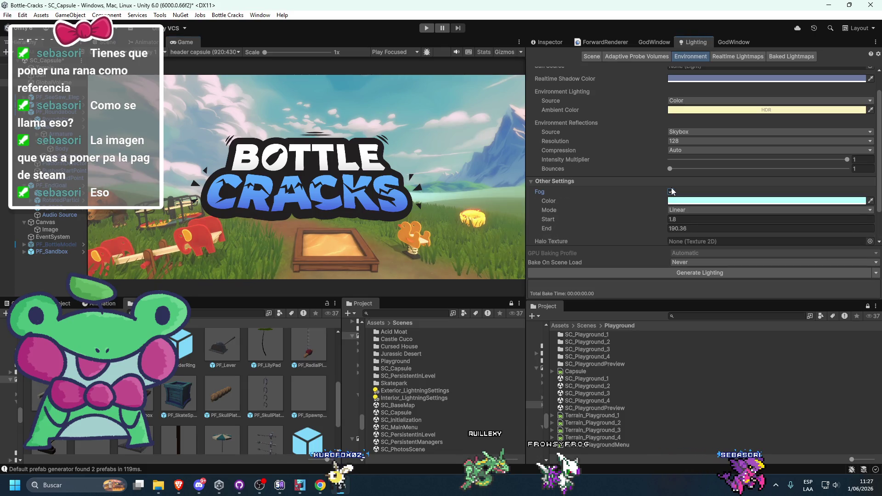
mouse_move(660, 221)
mouse_down()
mouse_move(787, 227)
mouse_move(649, 235)
mouse_move(675, 235)
mouse_move(663, 235)
mouse_up()
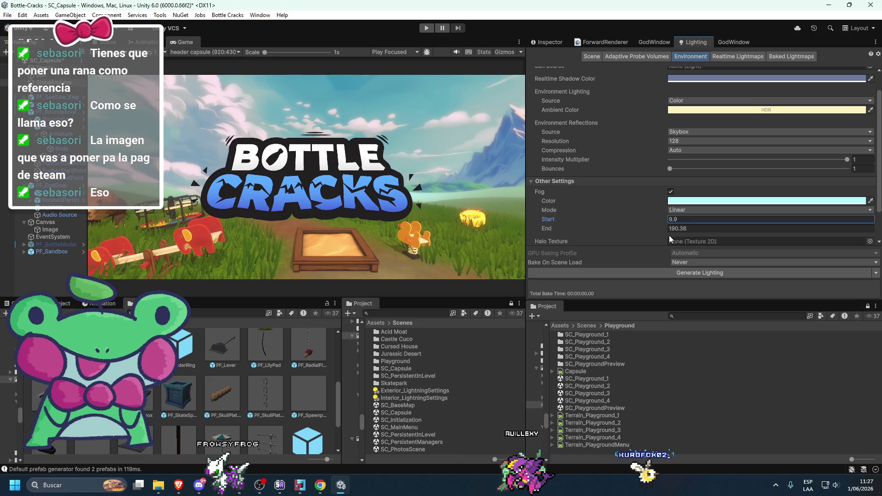
click(671, 192)
click(671, 192)
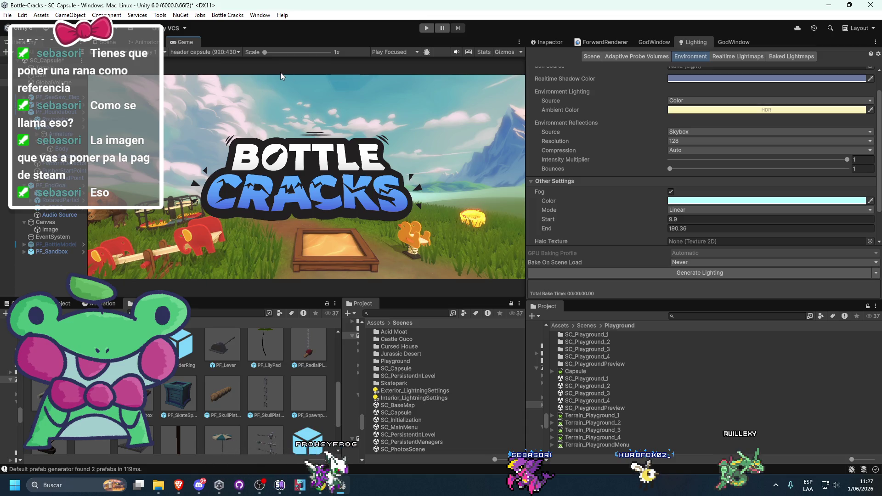
Select the terrain and paint a birch tree with the Paint Trees tool
click(110, 42)
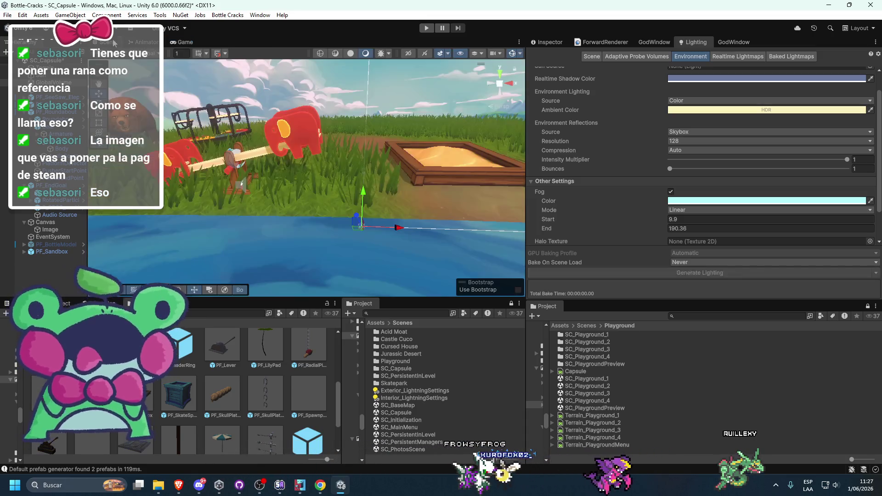
scroll(318, 151, down, 10)
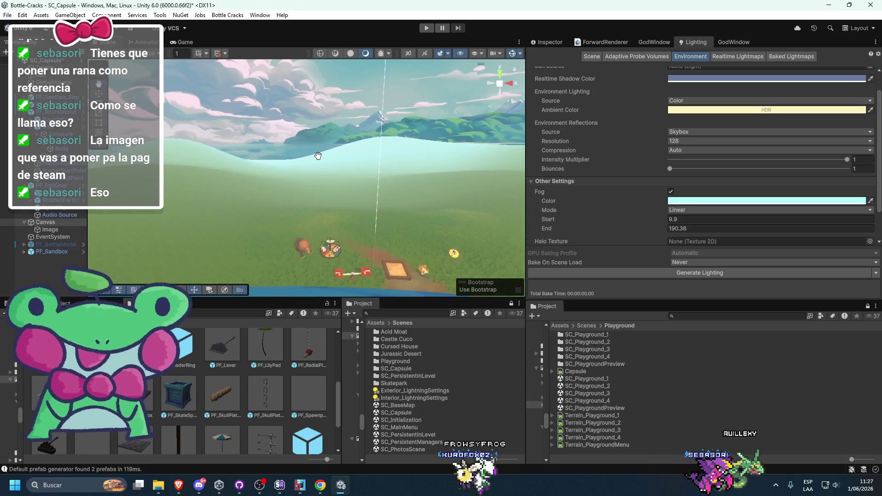
click(310, 196)
click(546, 42)
scroll(607, 130, up, 3)
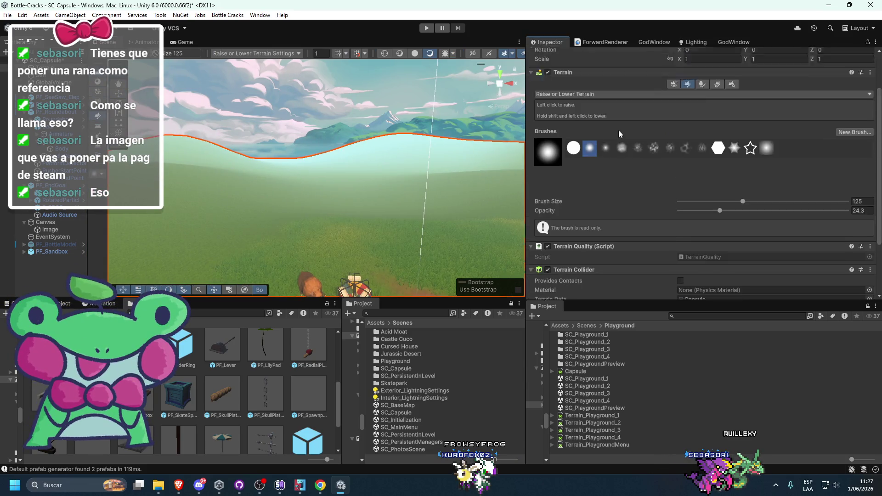
click(703, 109)
scroll(372, 202, up, 3)
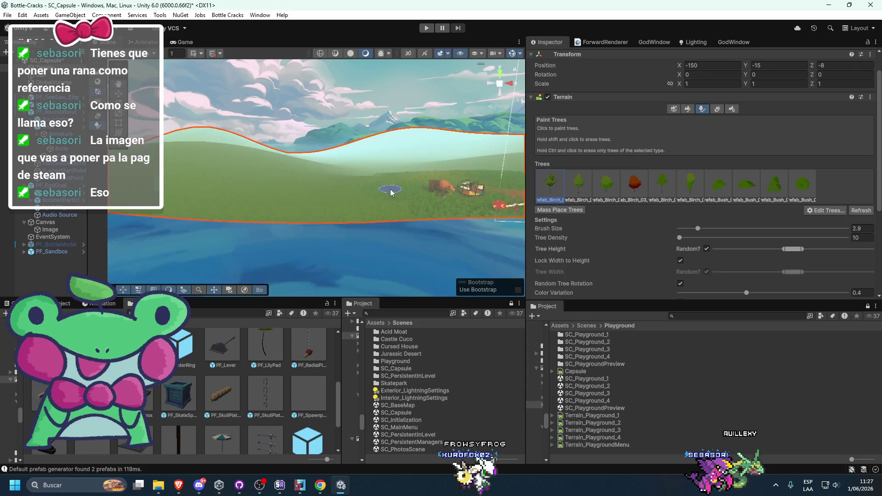
click(373, 197)
Dock the Scene view on the left and the Game view beside the Project panel
click(185, 42)
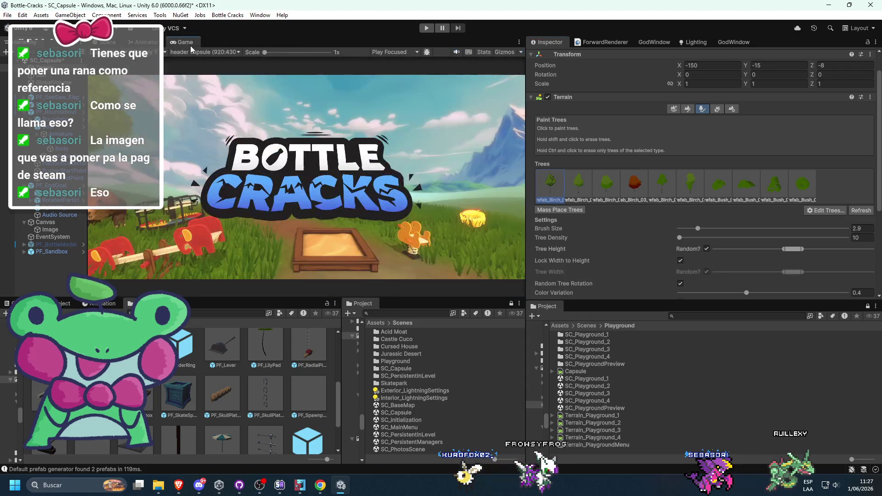
drag(108, 42, 437, 233)
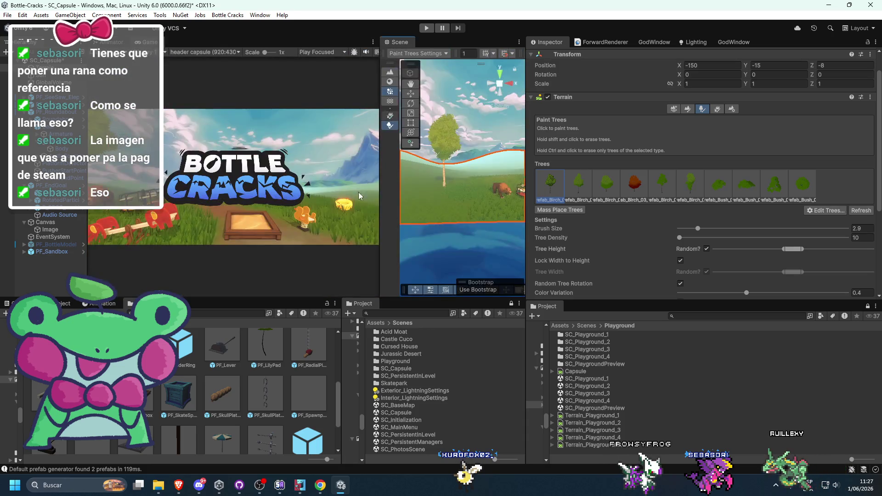
mouse_move(398, 44)
mouse_down()
mouse_move(151, 41)
mouse_move(368, 183)
mouse_move(597, 317)
mouse_move(599, 307)
mouse_up()
Paint two more birch trees beside the tall tree
click(293, 214)
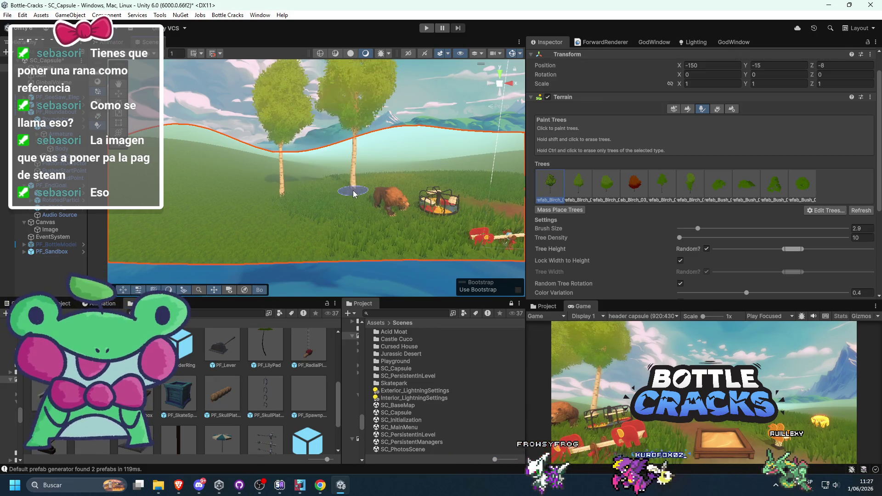
scroll(341, 217, up, 5)
scroll(258, 251, down, 3)
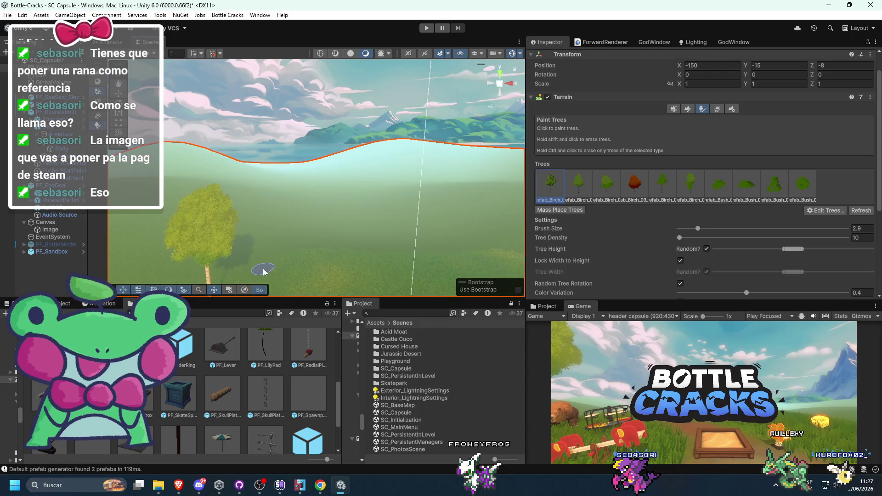
click(274, 282)
scroll(273, 281, up, 3)
Check the header_2x.jpg and Steampoacher reference pages in Brave, then minimize the browser
mouse_move(179, 485)
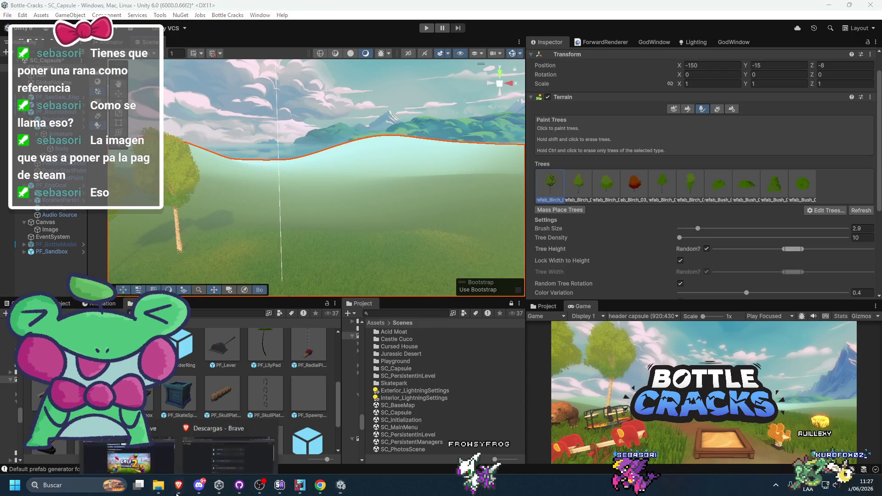
click(140, 448)
click(596, 5)
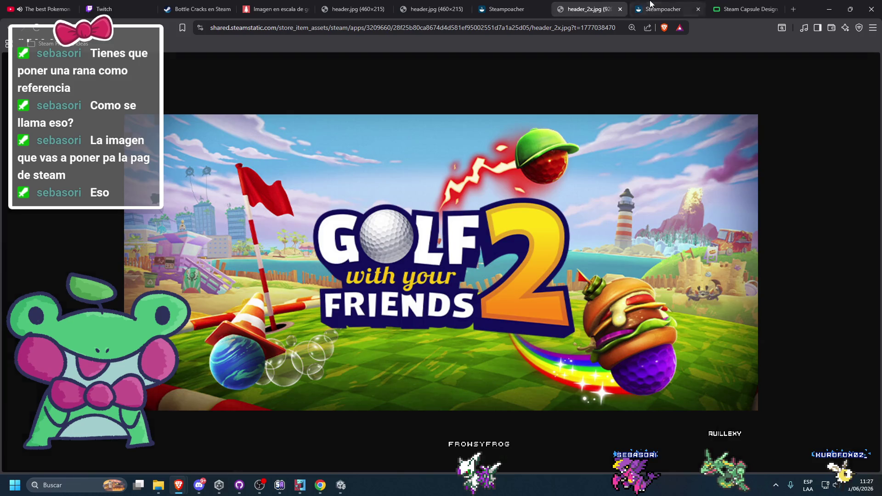
click(650, 4)
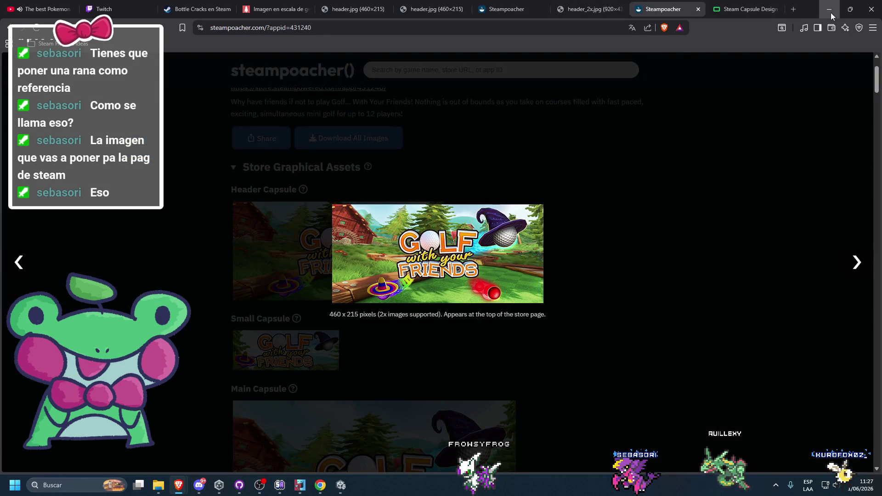
click(830, 10)
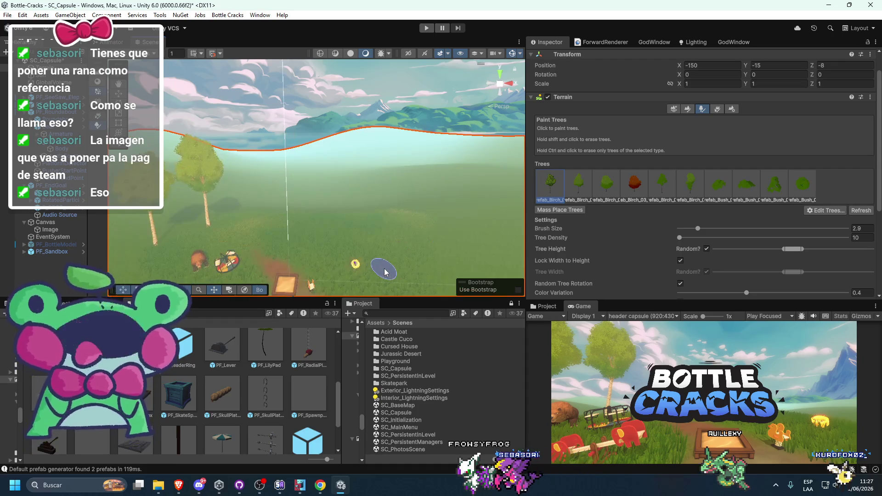
scroll(367, 266, down, 5)
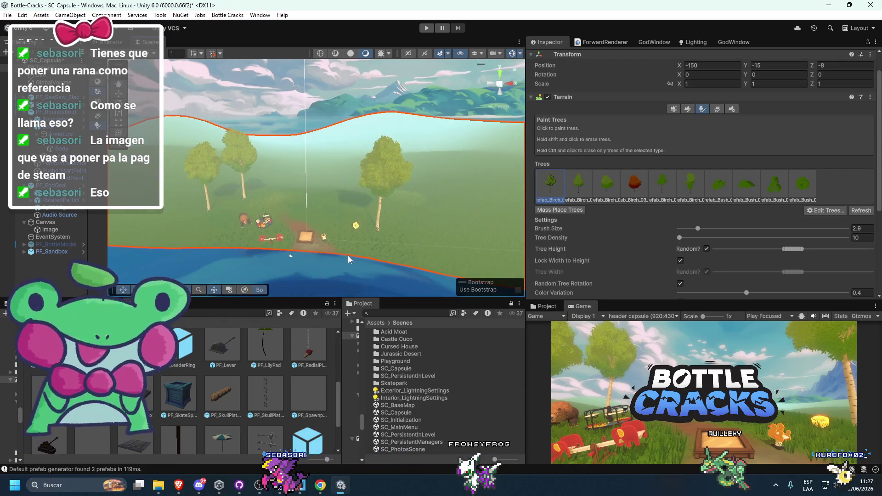
click(342, 256)
key(ctrl+z)
click(323, 255)
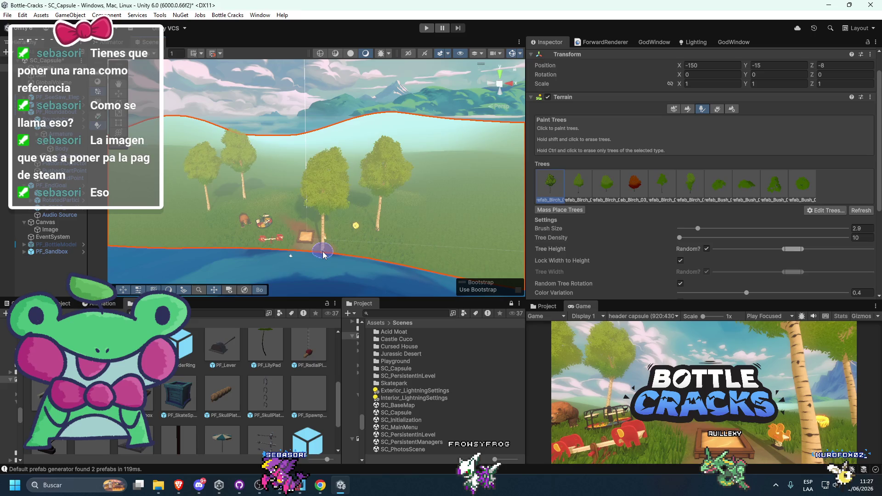
key(ctrl+z)
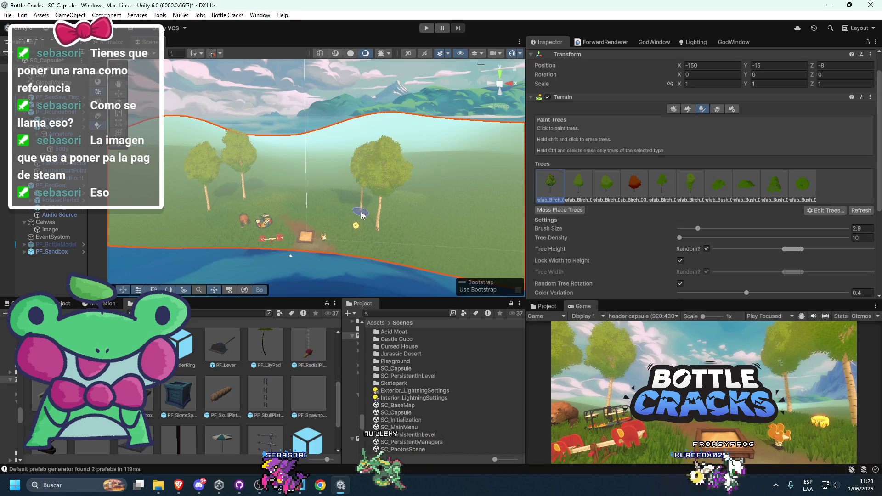
click(417, 250)
key(ctrl+z)
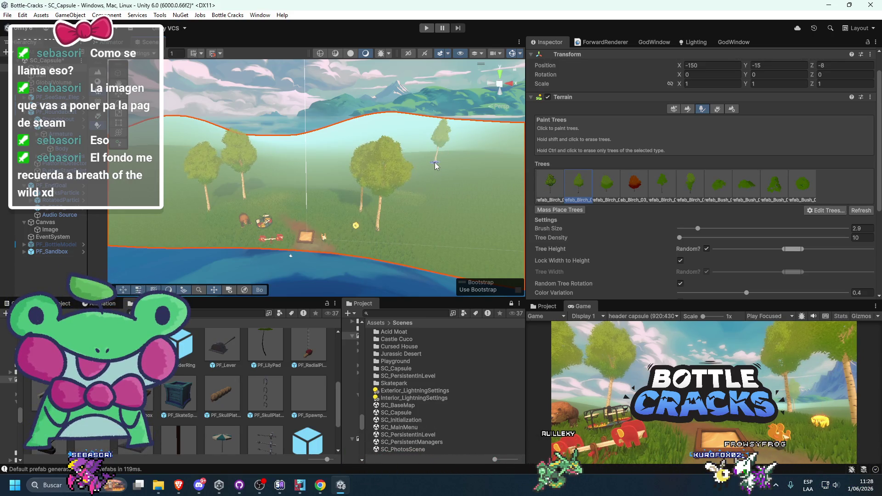
drag(411, 208, 305, 253)
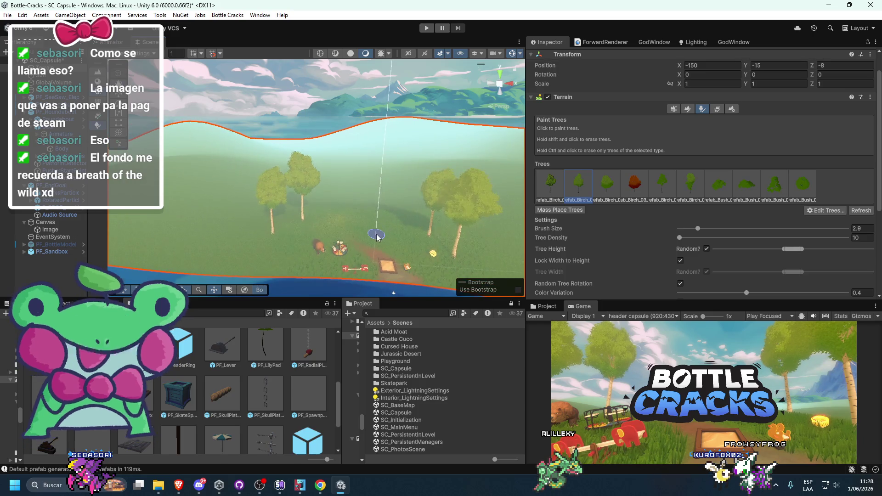
mouse_move(179, 485)
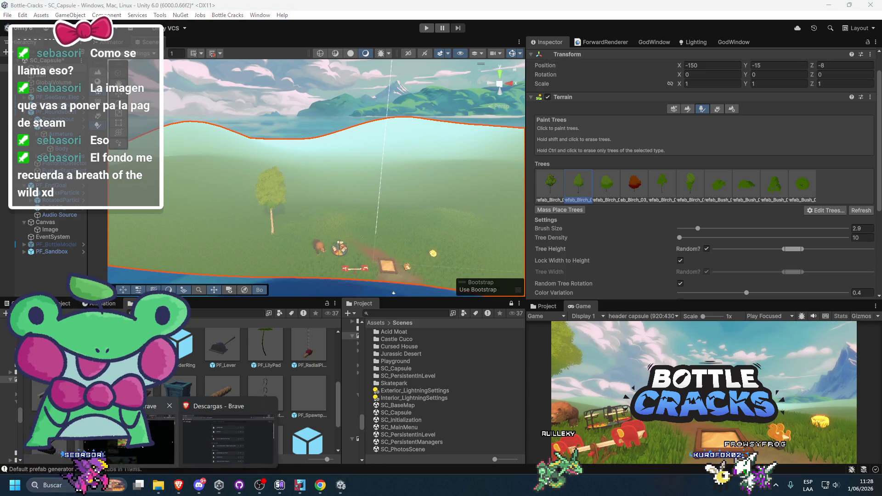
click(128, 437)
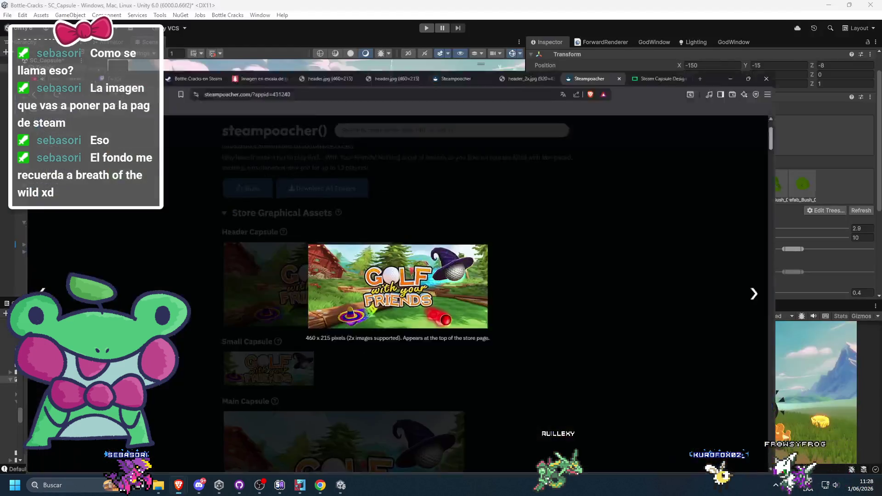
click(744, 8)
click(590, 5)
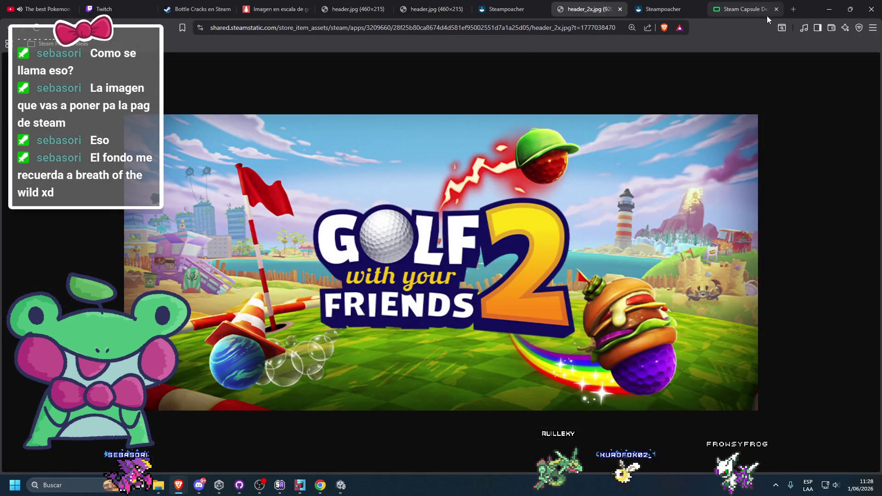
click(835, 11)
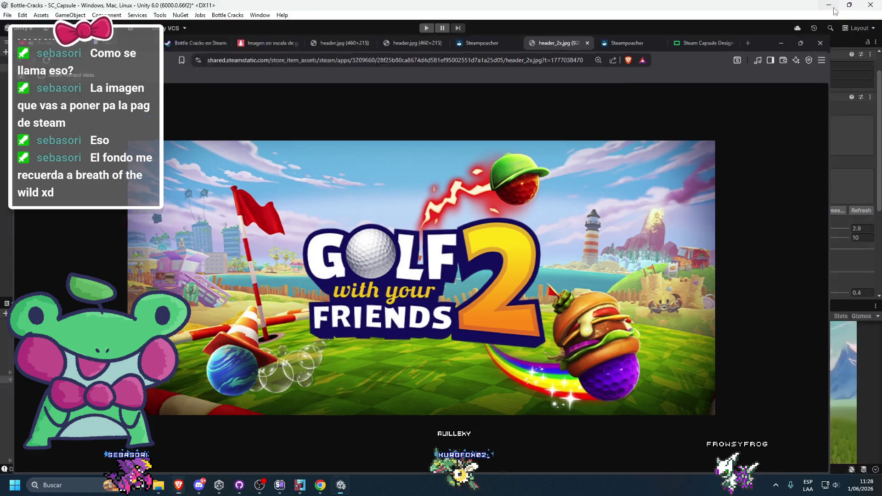
scroll(401, 166, up, 3)
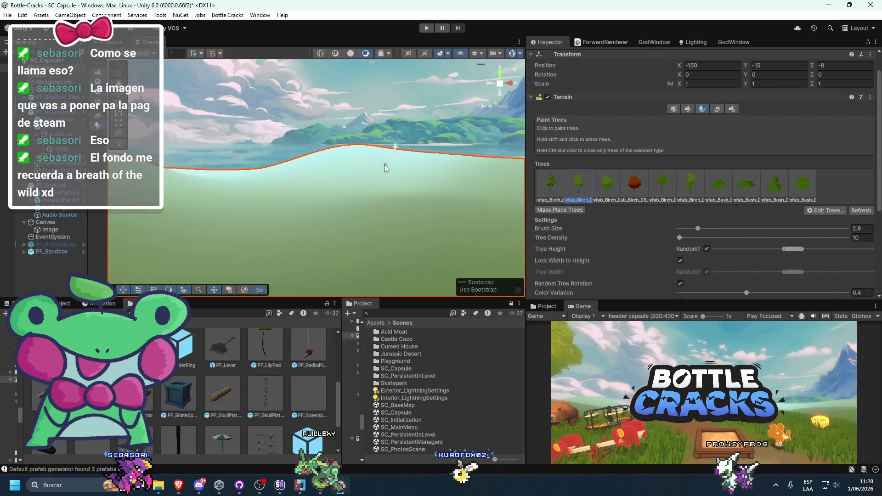
Paint trial tree strokes across the terrain and undo them
mouse_move(414, 167)
mouse_down()
mouse_move(200, 200)
mouse_move(316, 204)
mouse_up()
key(ctrl+z)
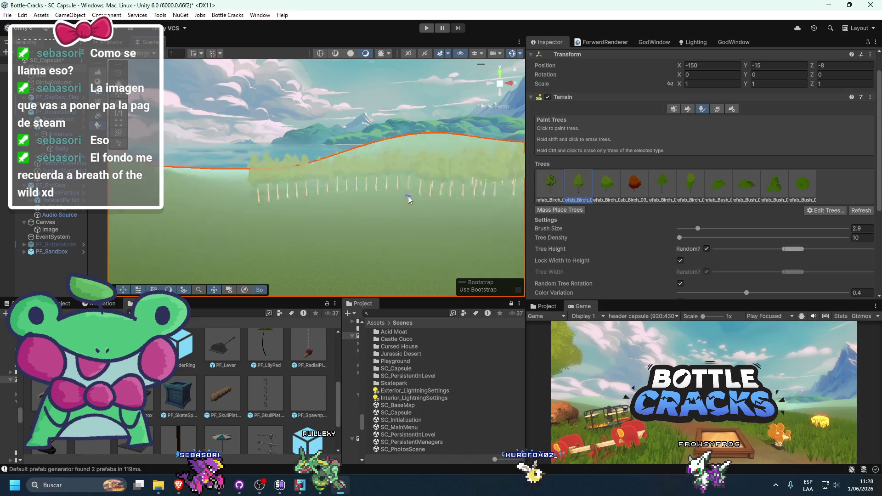
key(ctrl+z)
key(ctrl+z)
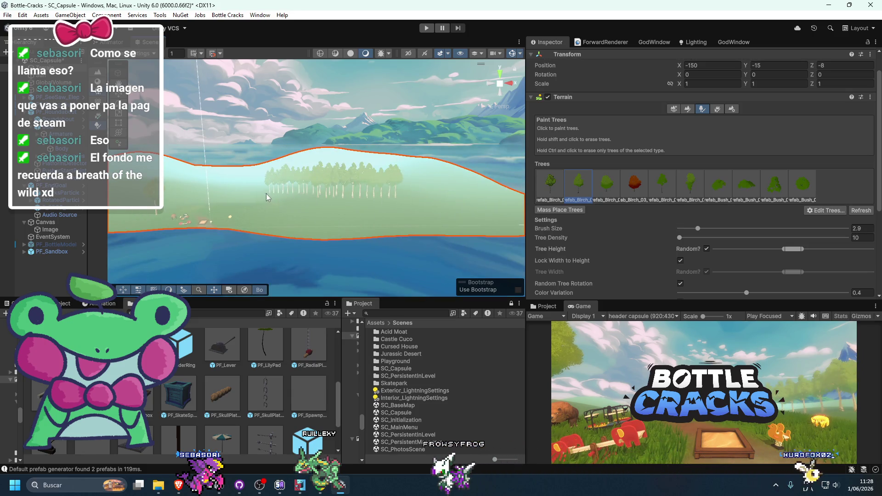
key(ctrl+z)
key(ctrl+z)
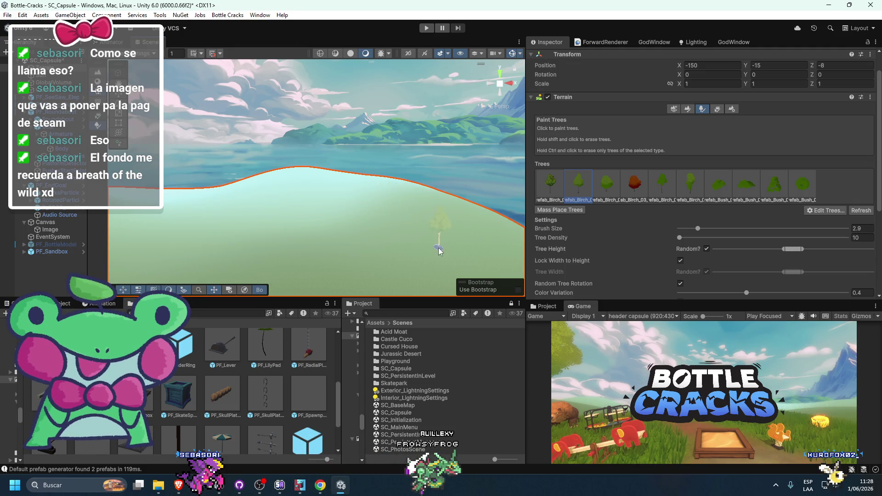
drag(373, 230, 345, 226)
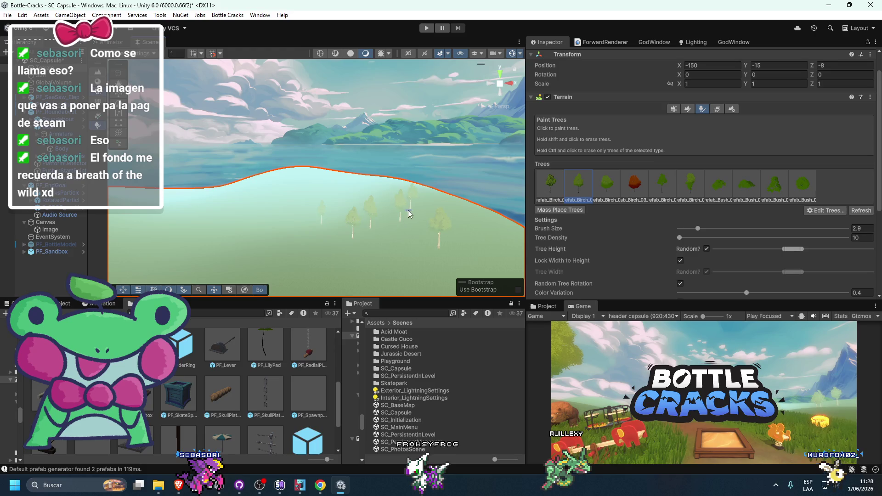
key(ctrl+z)
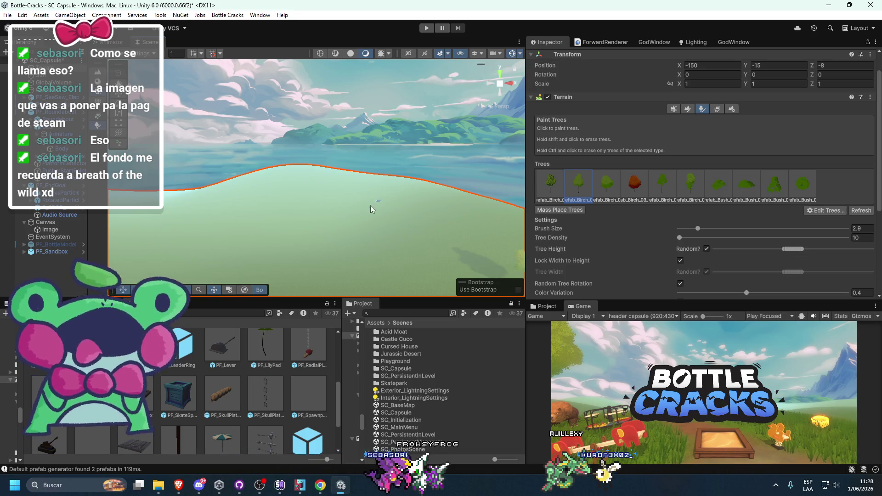
Paint several green birch trees across the slope and foreground
click(424, 268)
mouse_move(424, 269)
mouse_down()
mouse_move(407, 244)
mouse_move(321, 248)
mouse_move(358, 258)
mouse_move(386, 205)
mouse_move(353, 222)
mouse_up()
click(274, 264)
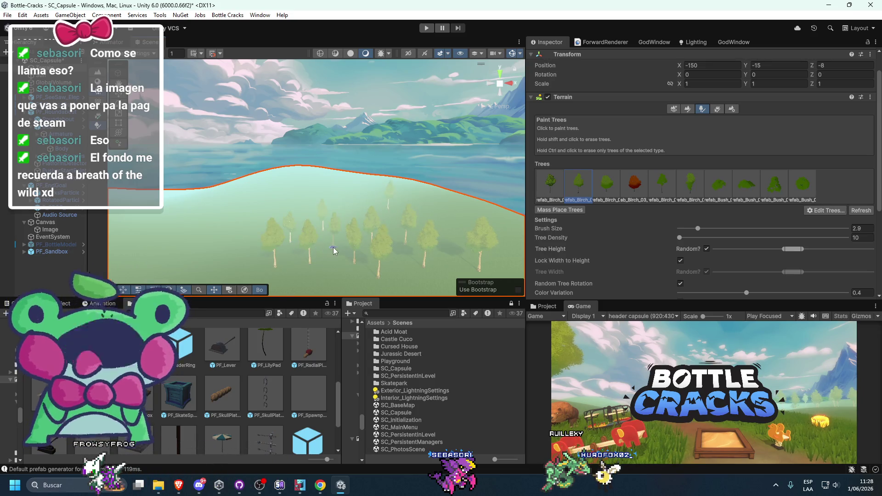
Paint two red Birch_03 trees among the birches and pan toward the far ridge
click(640, 193)
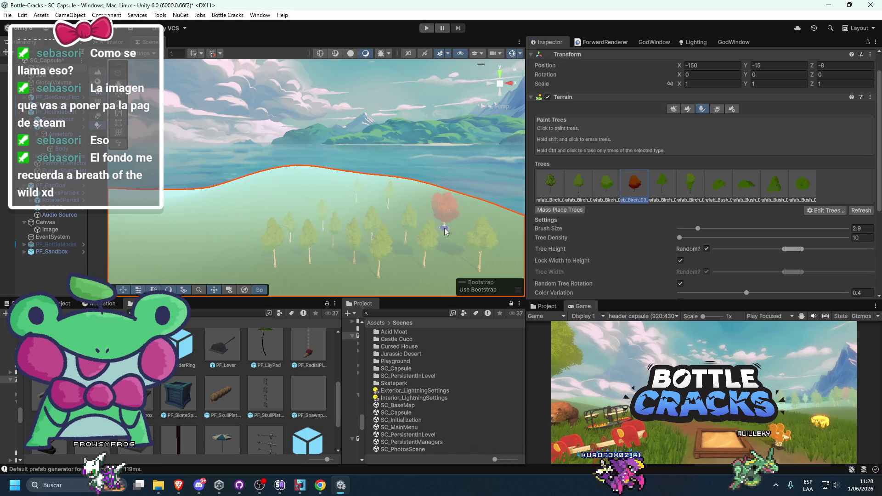
click(445, 231)
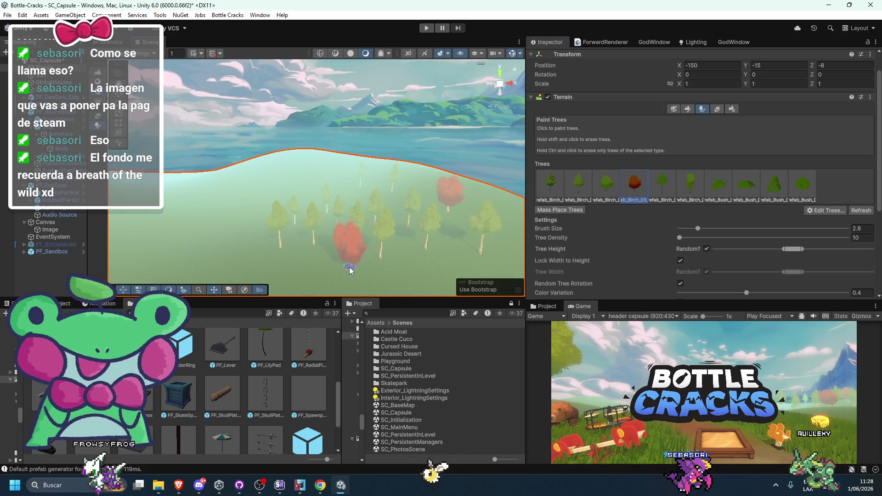
click(327, 275)
mouse_move(334, 206)
mouse_down()
mouse_move(284, 245)
mouse_move(299, 227)
mouse_up()
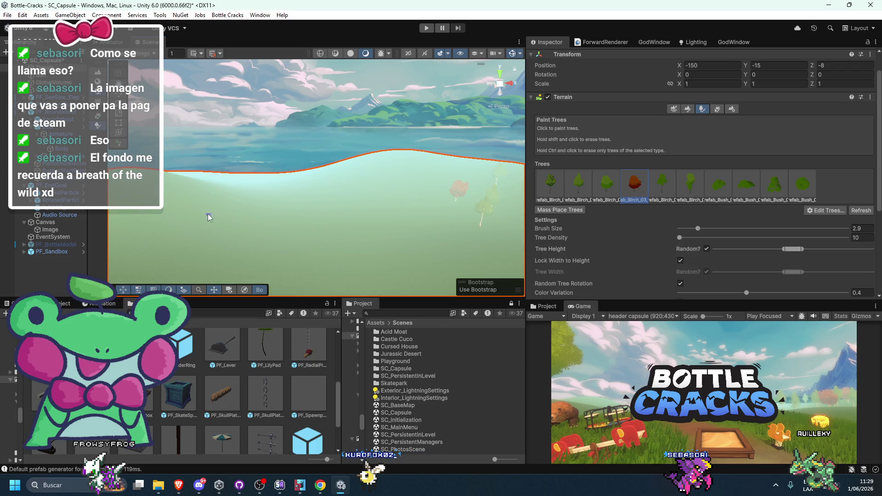
mouse_move(212, 208)
mouse_down()
mouse_move(193, 187)
mouse_move(209, 204)
mouse_up()
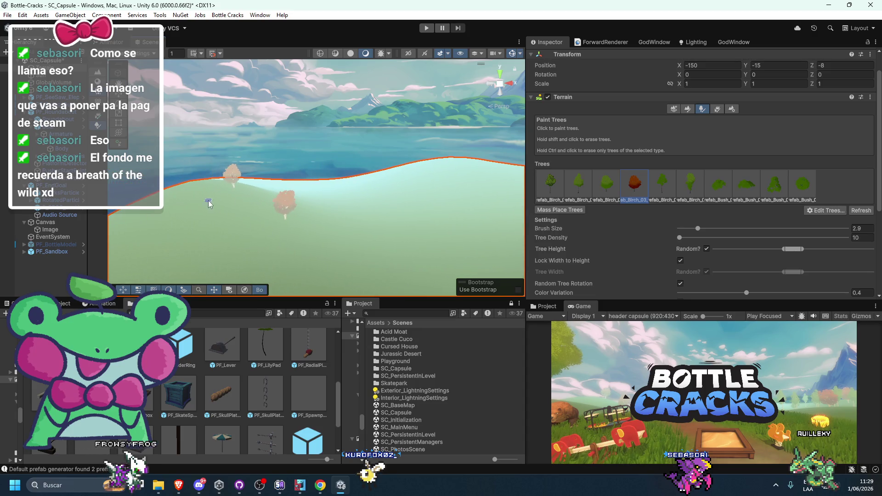
click(591, 183)
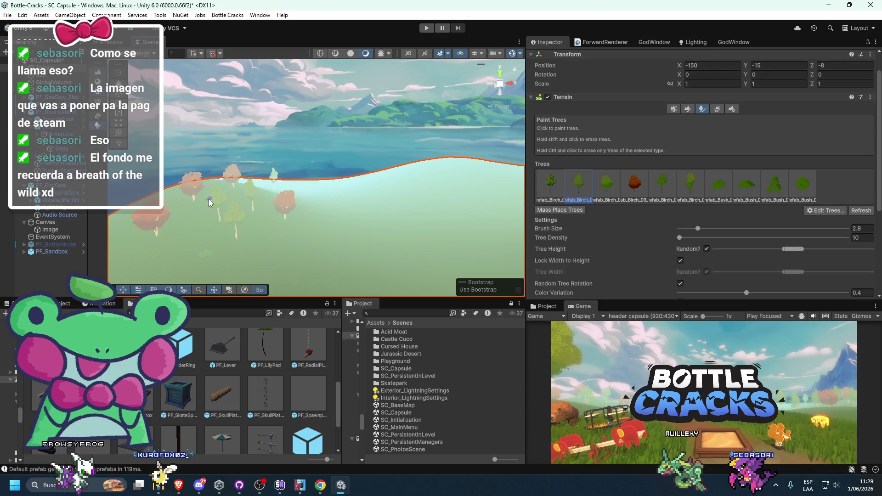
click(718, 109)
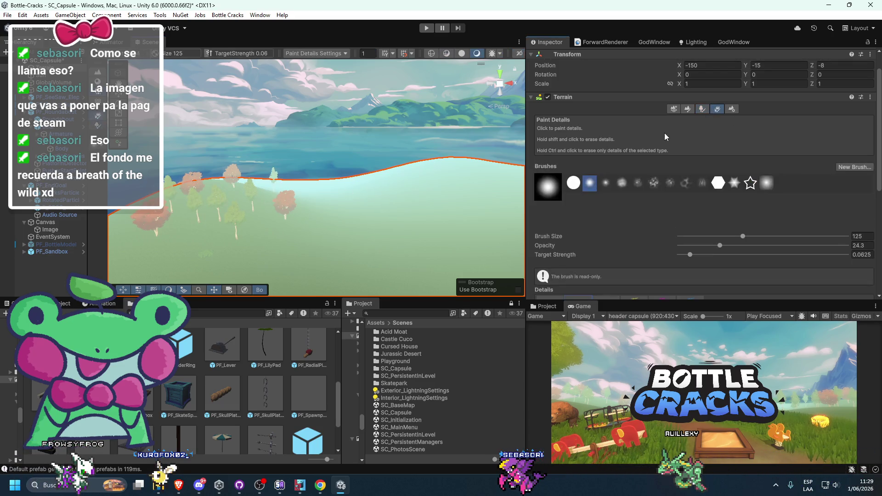
Switch to Paint Details and choose the b_Grass_03 grass detail
click(702, 109)
click(717, 110)
click(703, 110)
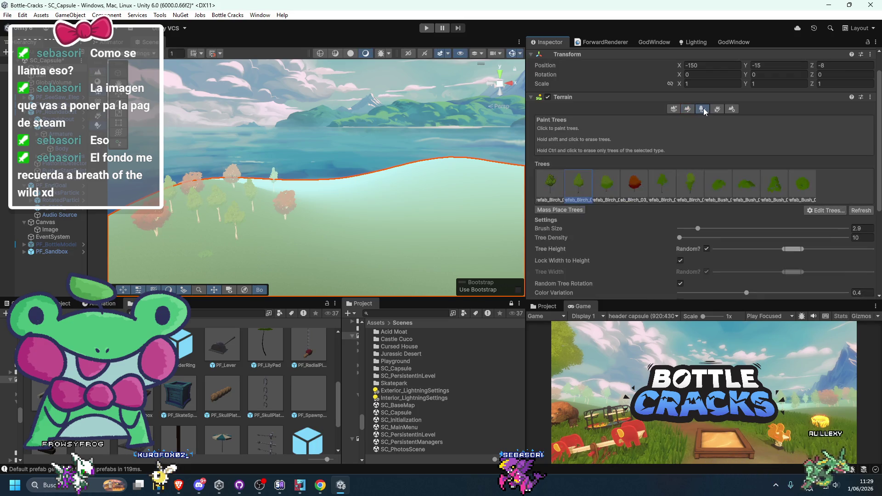
click(717, 109)
scroll(625, 184, down, 5)
click(607, 205)
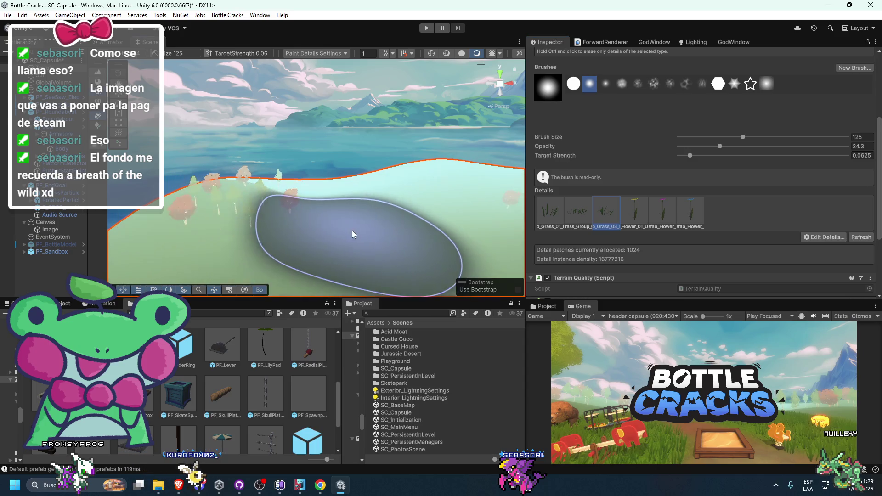
Preview the header capsule at full size, then move the scene camera over the terrain
double_click(578, 305)
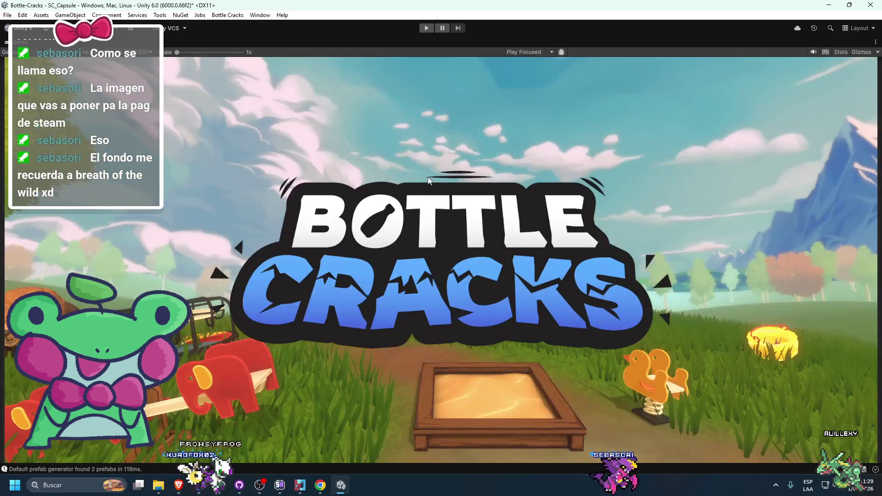
double_click(19, 42)
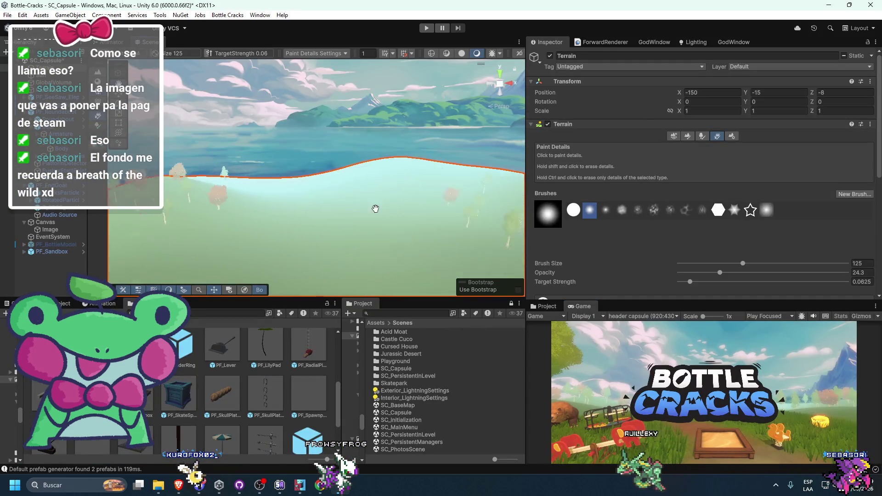
mouse_move(392, 212)
mouse_down()
mouse_move(367, 216)
mouse_move(646, 158)
mouse_up()
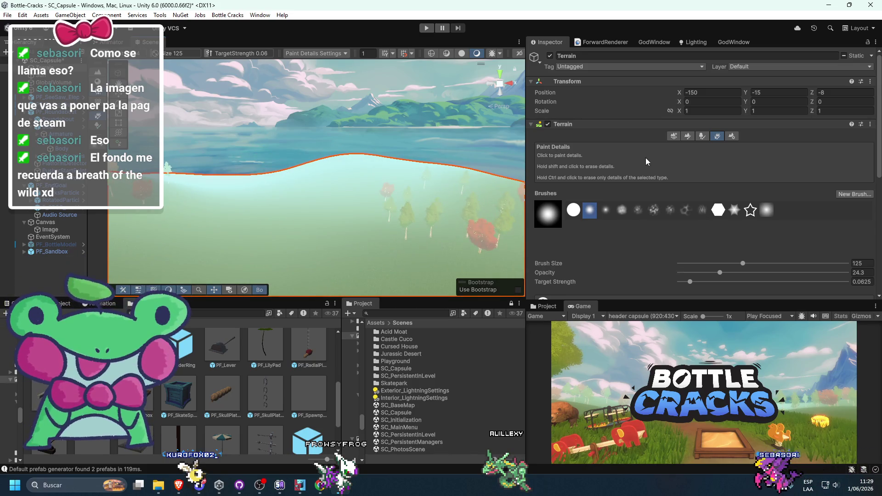
scroll(612, 221, down, 3)
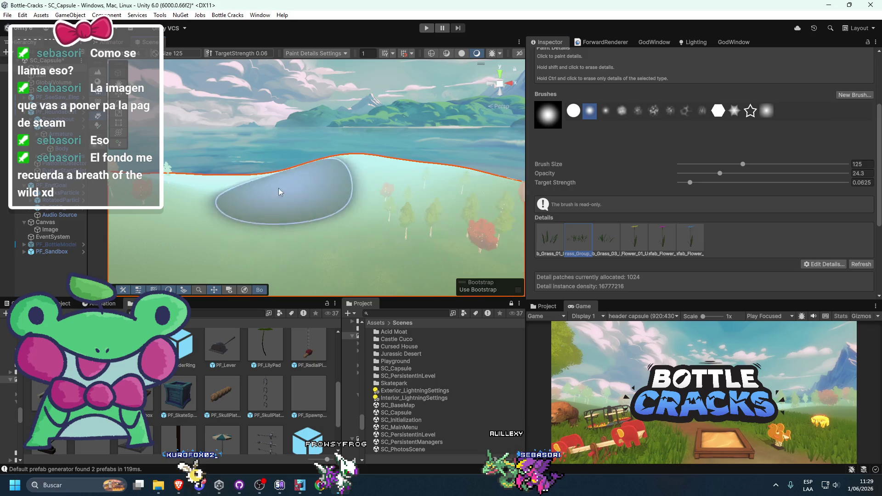
mouse_move(209, 217)
mouse_down()
mouse_move(379, 197)
mouse_move(316, 194)
mouse_move(435, 209)
mouse_move(299, 210)
mouse_move(345, 205)
mouse_move(192, 223)
mouse_move(276, 200)
mouse_up()
drag(357, 200, 525, 140)
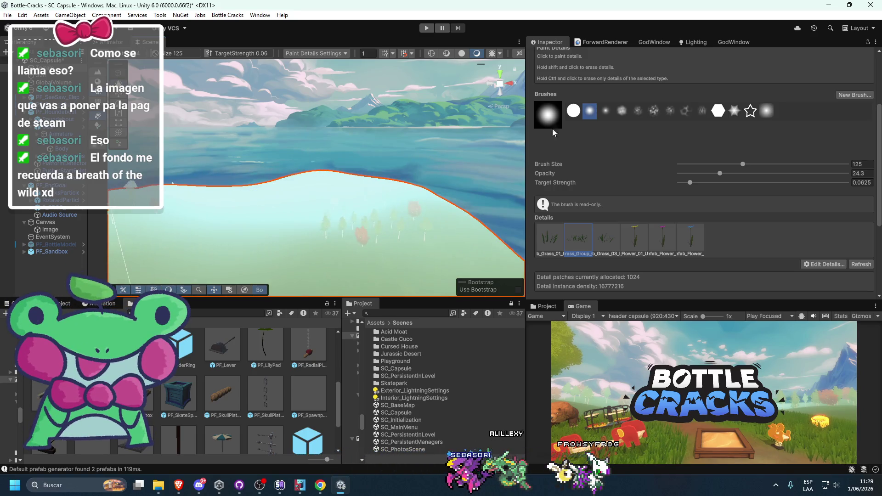
Pick the b_Grass_01 detail and dock the Game view in the main panel
click(550, 239)
mouse_move(349, 198)
mouse_down()
mouse_move(388, 161)
mouse_move(364, 181)
mouse_move(519, 239)
mouse_up()
mouse_move(531, 287)
mouse_down()
mouse_move(253, 77)
mouse_move(238, 55)
mouse_up()
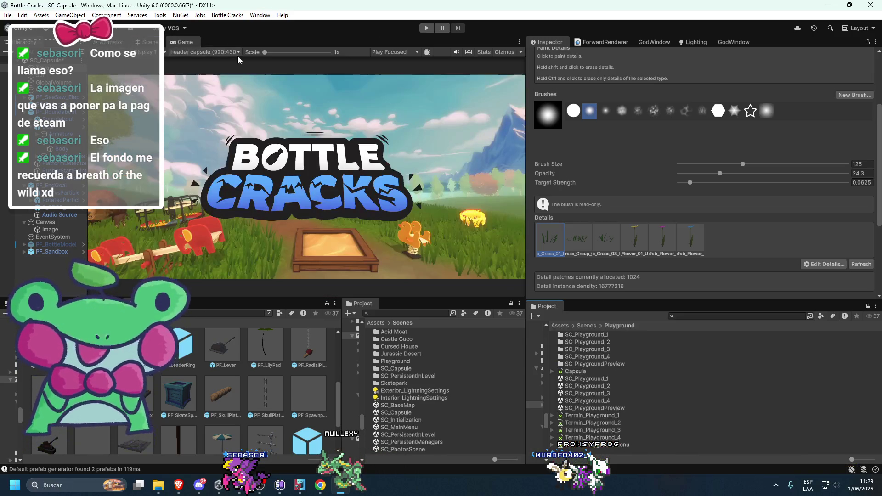
Show GlobalVolume's VOL_Playground Bloom and Lift Gamma Gain settings, then bring up GitHub Desktop
drag(584, 301, 584, 308)
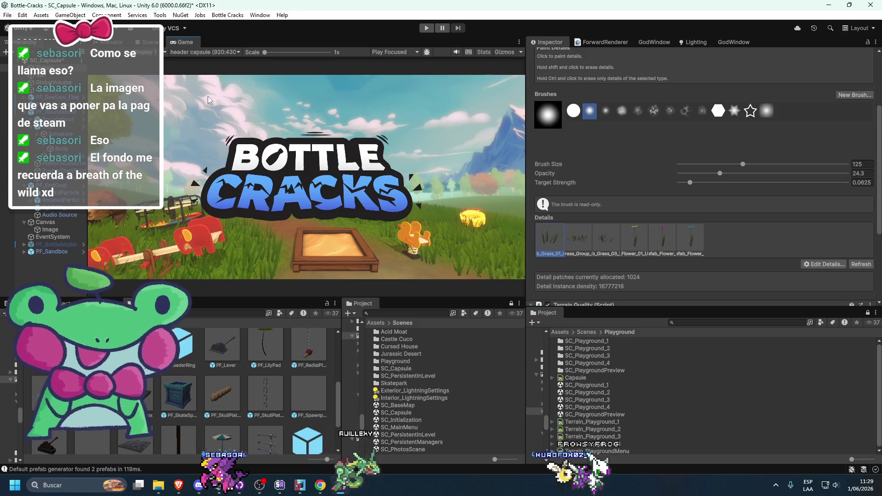
scroll(703, 174, up, 3)
key(ctrl+z)
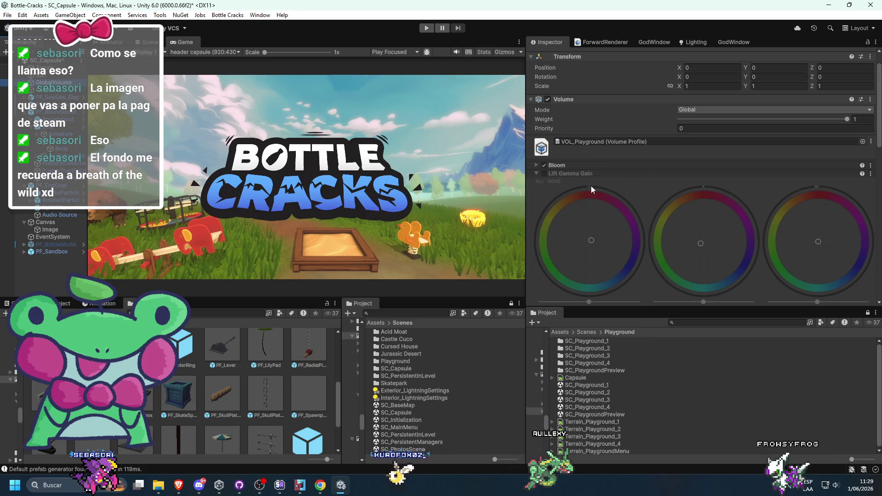
click(243, 486)
click(405, 101)
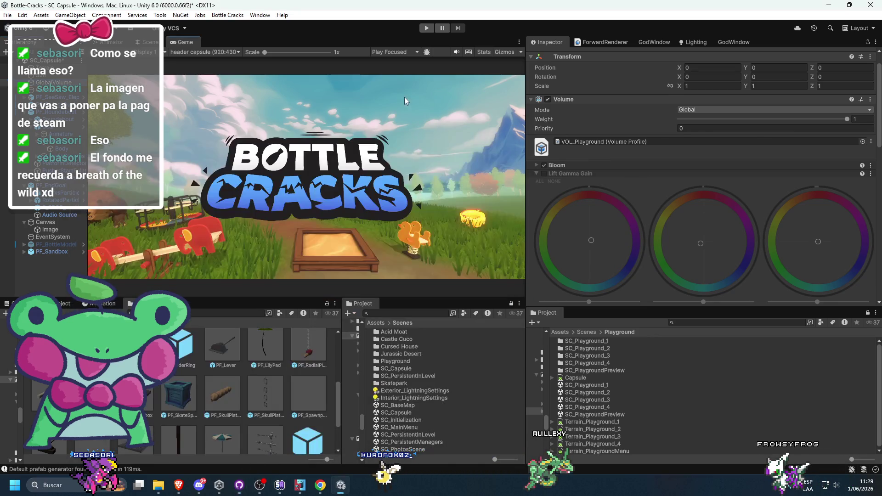
click(239, 485)
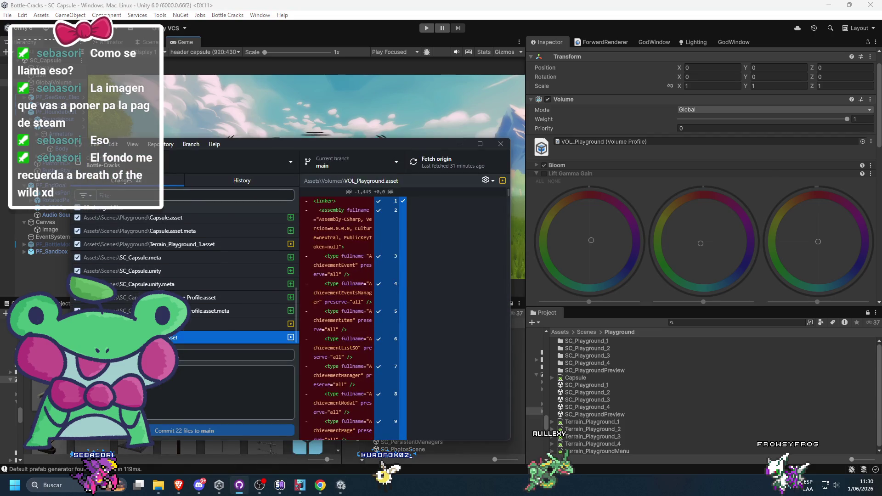
Discard all changes to VOL_Playground.asset from the Changes list and confirm
right_click(156, 337)
click(189, 224)
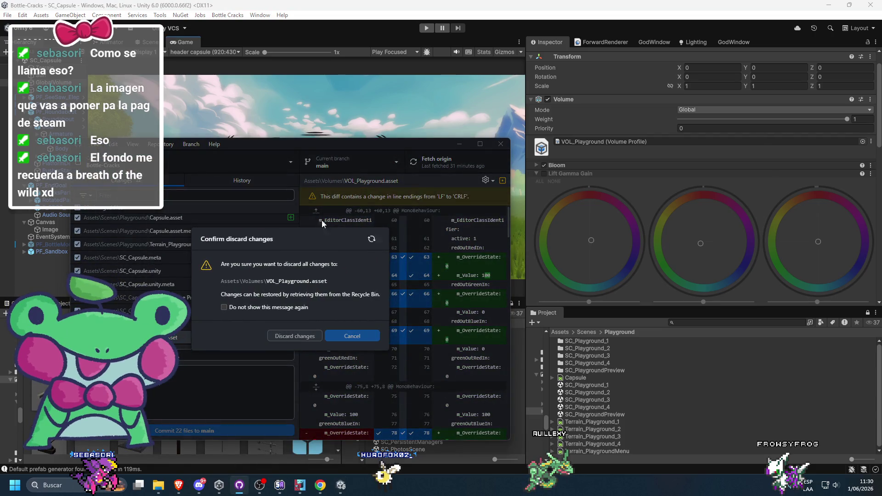
click(294, 336)
click(367, 117)
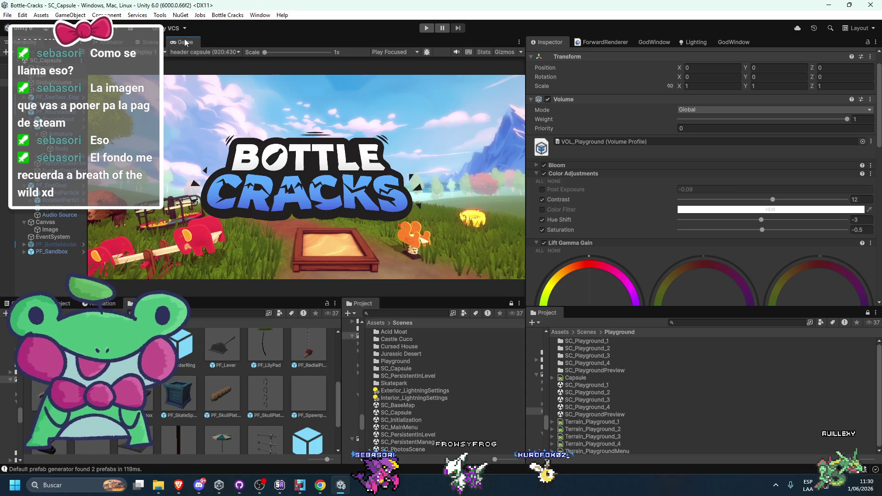
Tab the Game view beside the Inspector and orbit the scene camera around the terrain
drag(185, 43, 548, 45)
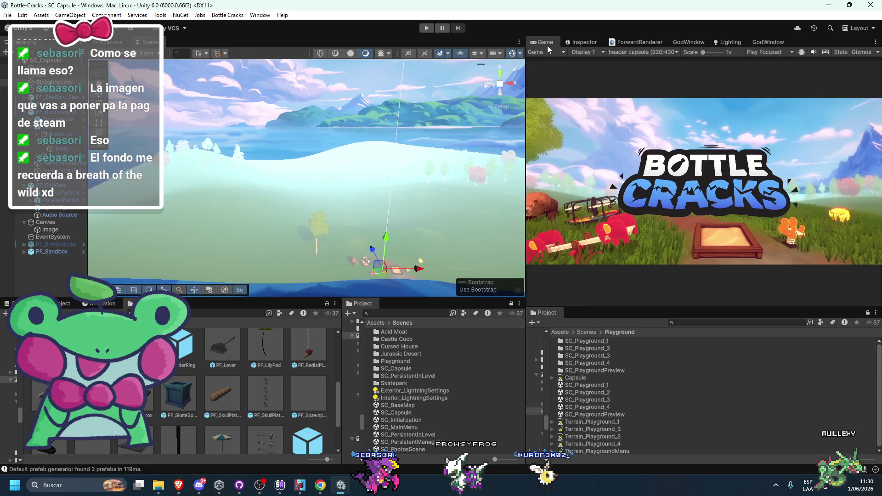
drag(289, 225, 272, 214)
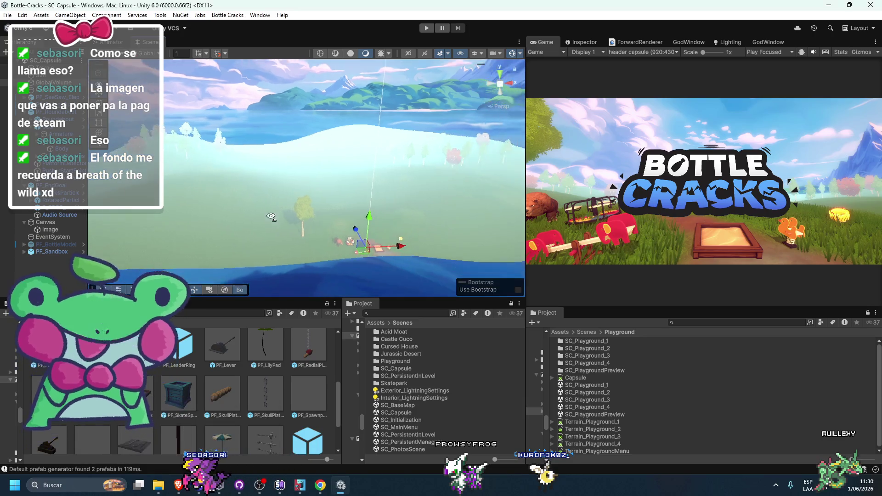
scroll(275, 223, down, 10)
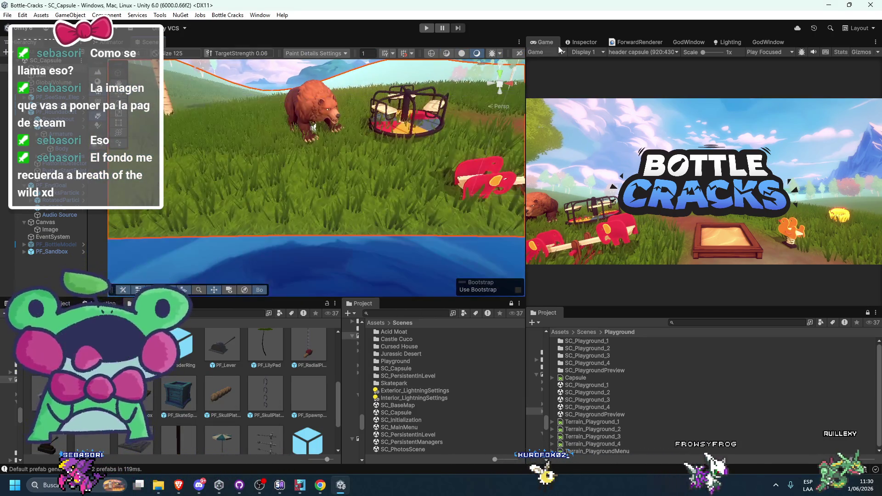
click(567, 43)
scroll(551, 166, down, 5)
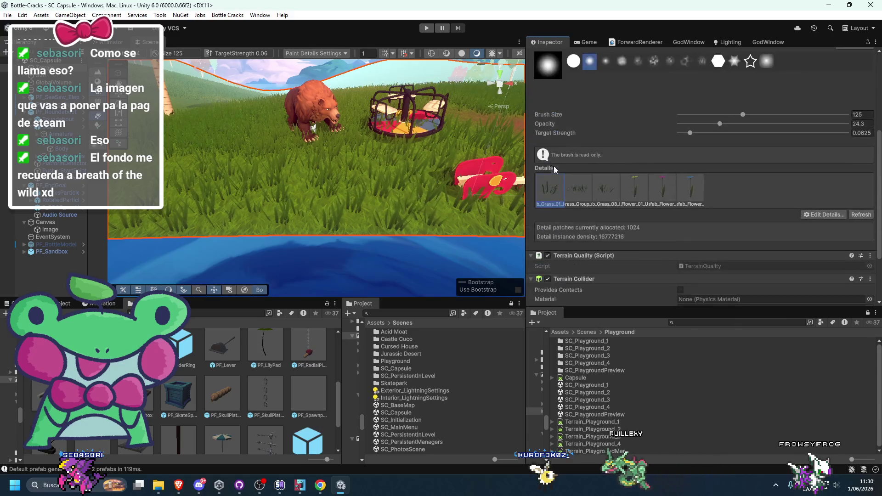
scroll(552, 166, up, 5)
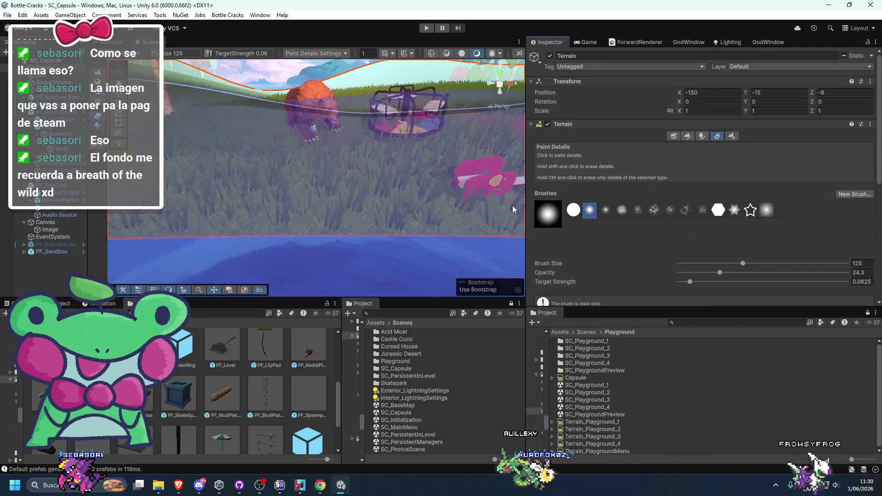
click(73, 307)
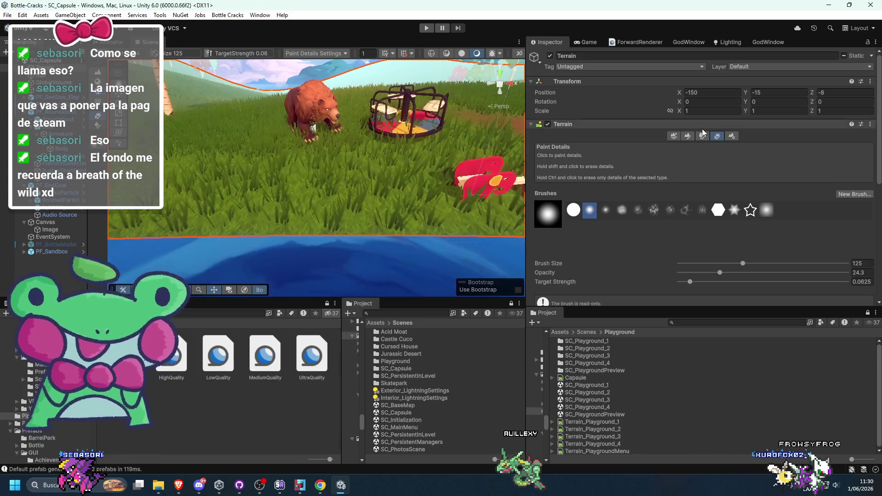
Cycle through the terrain tools and settle on Paint Details
click(687, 136)
scroll(573, 270, down, 3)
scroll(588, 253, up, 3)
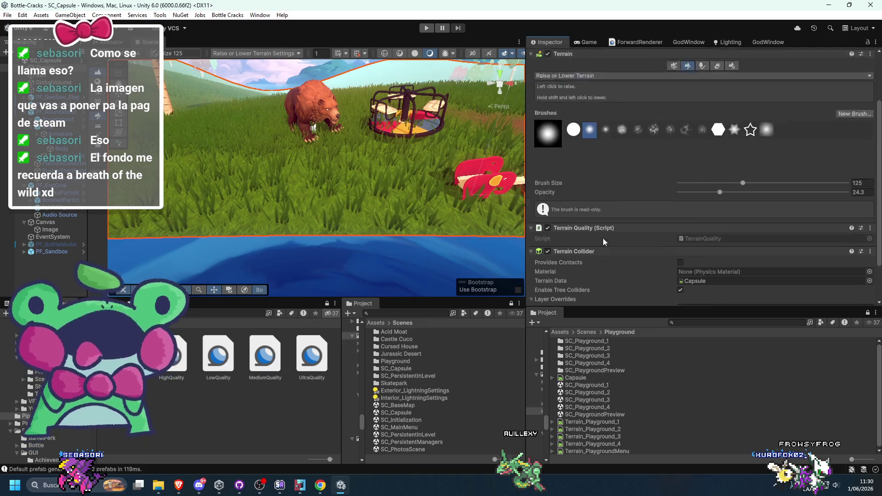
click(629, 107)
click(716, 90)
click(731, 91)
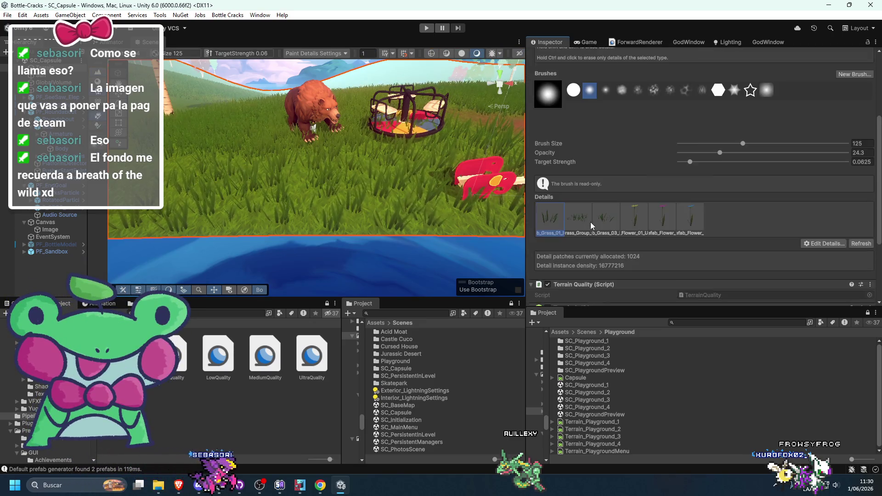
Trace the grass detail to Prefab_Grass_01_Detail and show its M_Grass_01 material in the Inspector
double_click(552, 216)
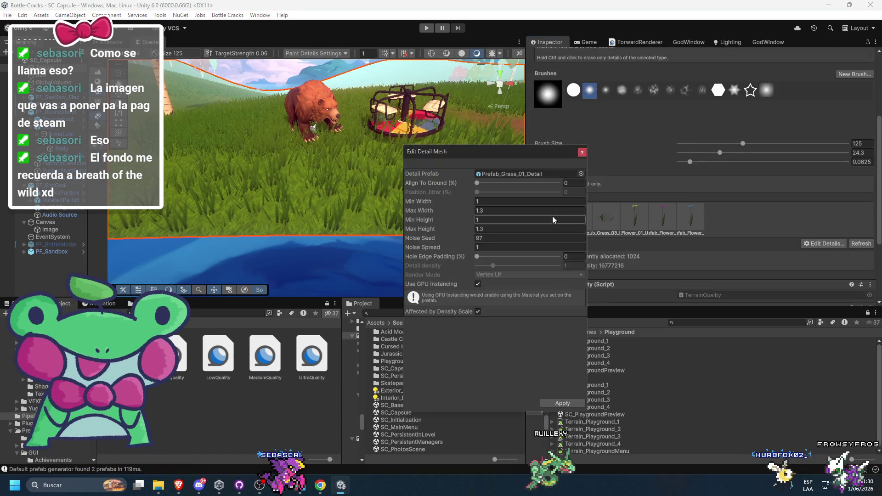
click(511, 173)
click(580, 151)
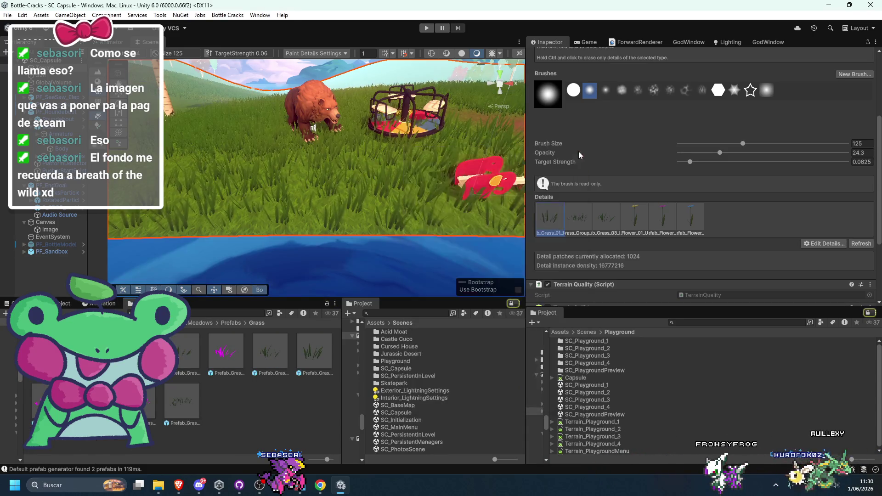
double_click(183, 351)
click(693, 86)
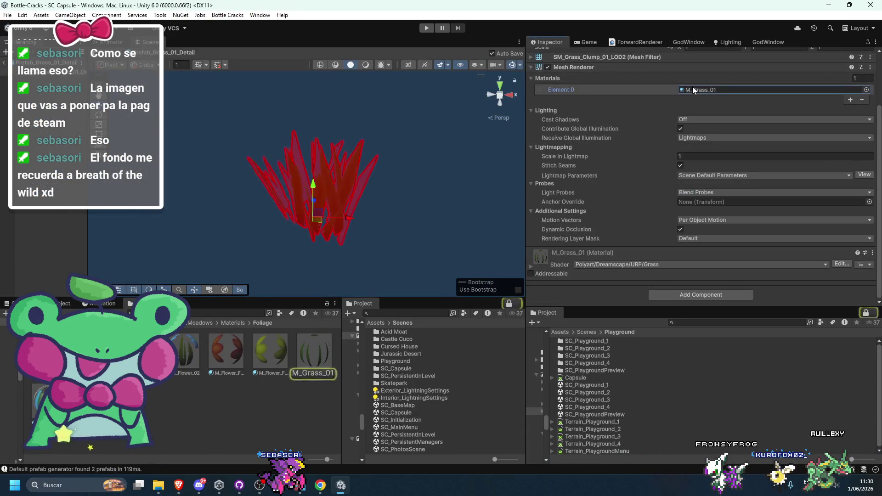
click(314, 352)
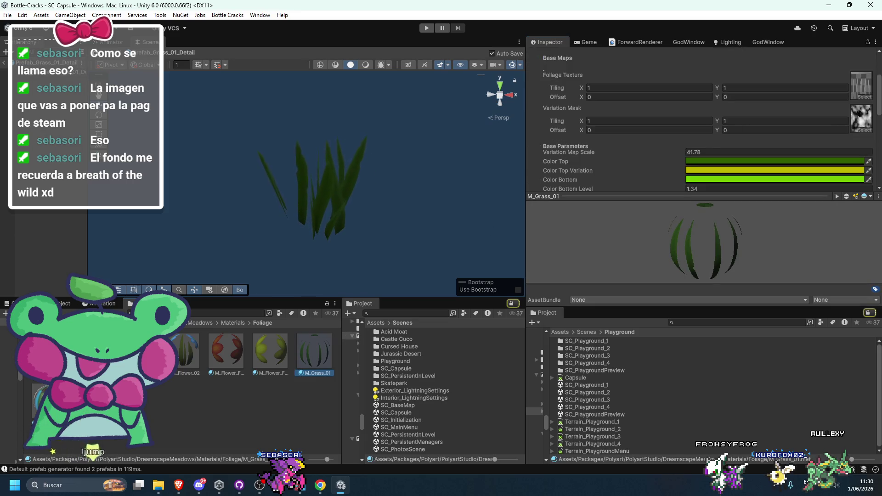
click(4, 62)
click(323, 349)
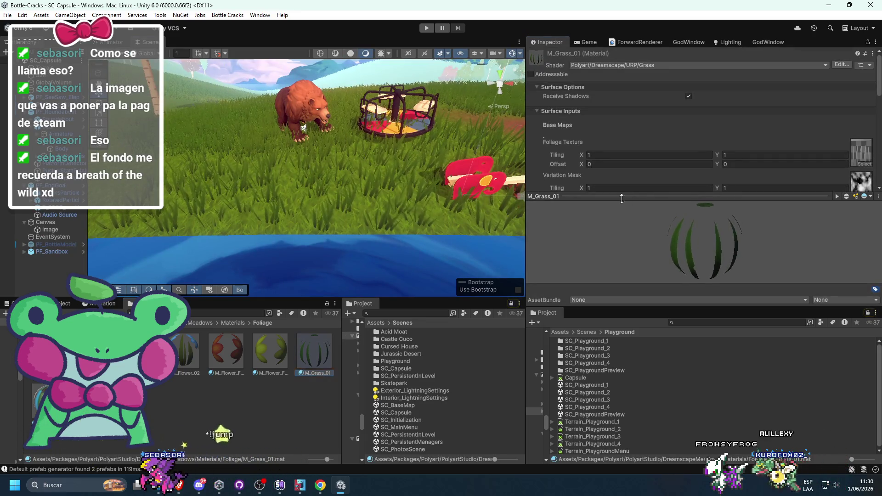
scroll(553, 194, down, 5)
scroll(374, 204, down, 3)
scroll(374, 204, up, 3)
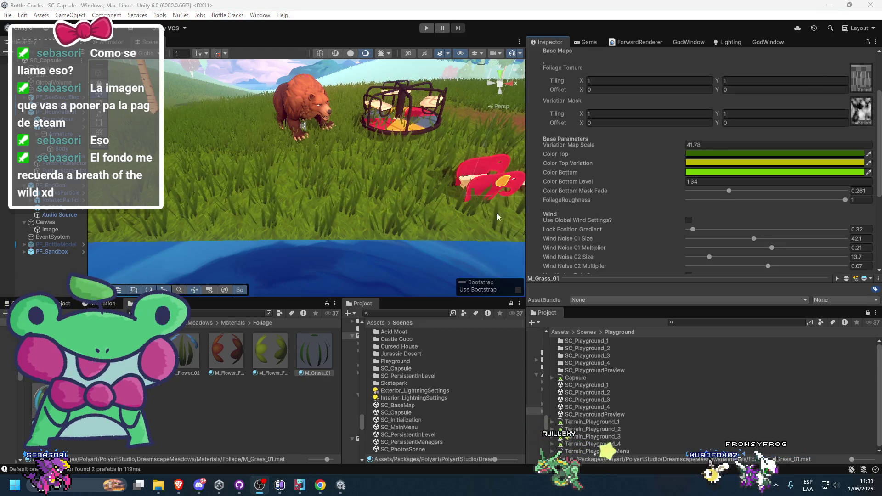
scroll(435, 228, up, 3)
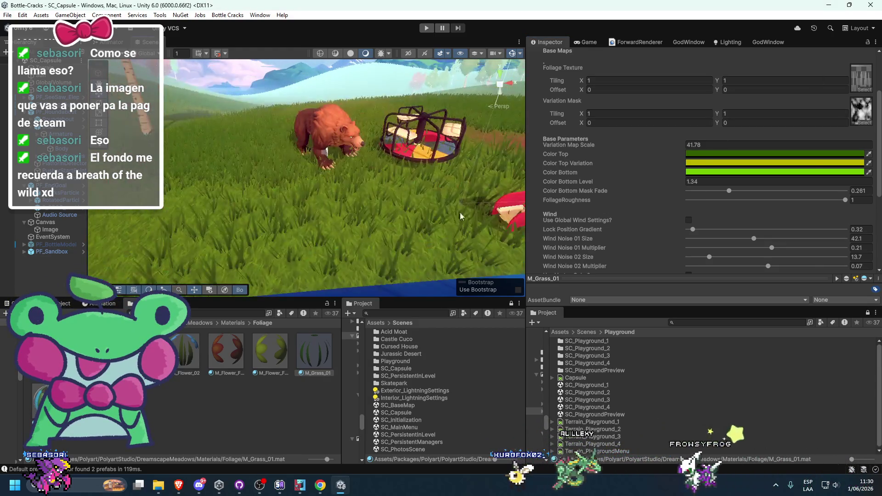
Set M_Grass_01's Color Top to bright green 39FF0E and re-dock the Game tab bottom-right
click(709, 154)
mouse_move(748, 139)
mouse_down()
mouse_move(497, 197)
mouse_move(435, 198)
mouse_up()
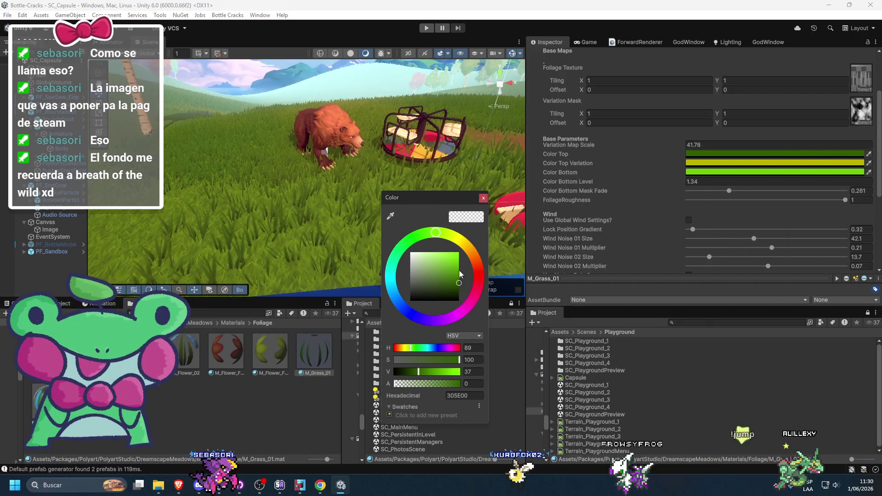
mouse_move(455, 273)
mouse_down()
mouse_move(449, 267)
mouse_move(460, 265)
mouse_move(451, 285)
mouse_move(455, 275)
mouse_move(440, 266)
mouse_move(462, 255)
mouse_move(454, 255)
mouse_up()
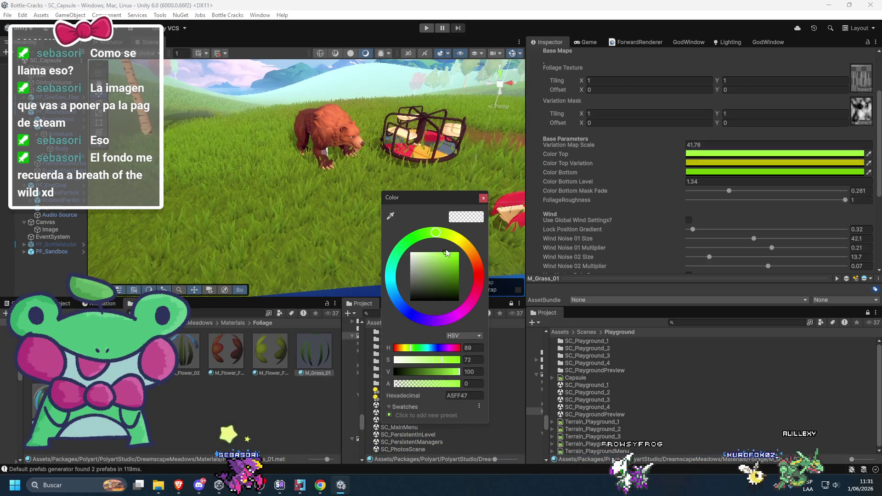
mouse_move(453, 242)
mouse_down()
mouse_move(462, 236)
mouse_move(434, 232)
mouse_up()
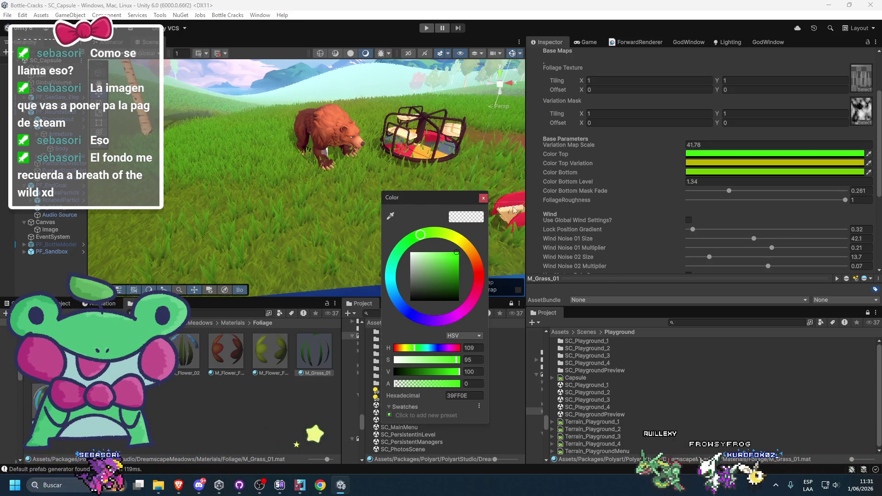
mouse_move(586, 42)
mouse_down()
mouse_move(603, 309)
mouse_move(589, 312)
mouse_up()
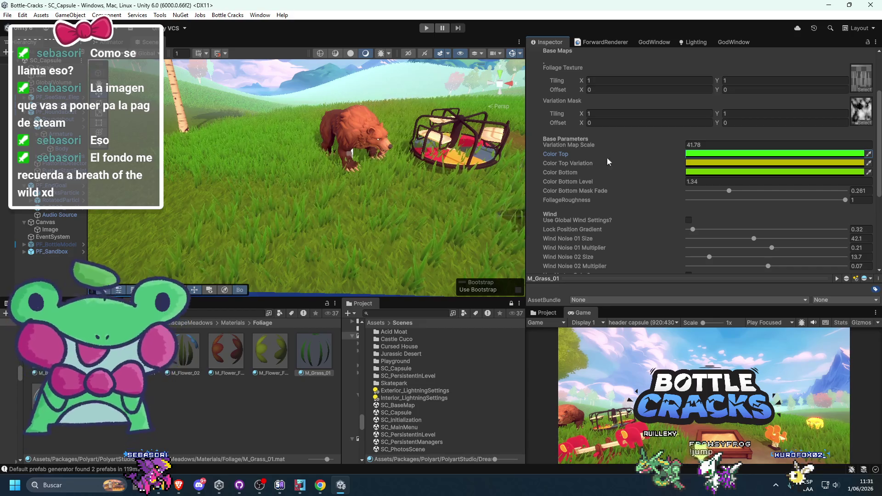
Brighten M_Grass_01's Color Top and shift the top variation colour's hue
click(694, 155)
drag(735, 147, 377, 153)
drag(406, 230, 423, 211)
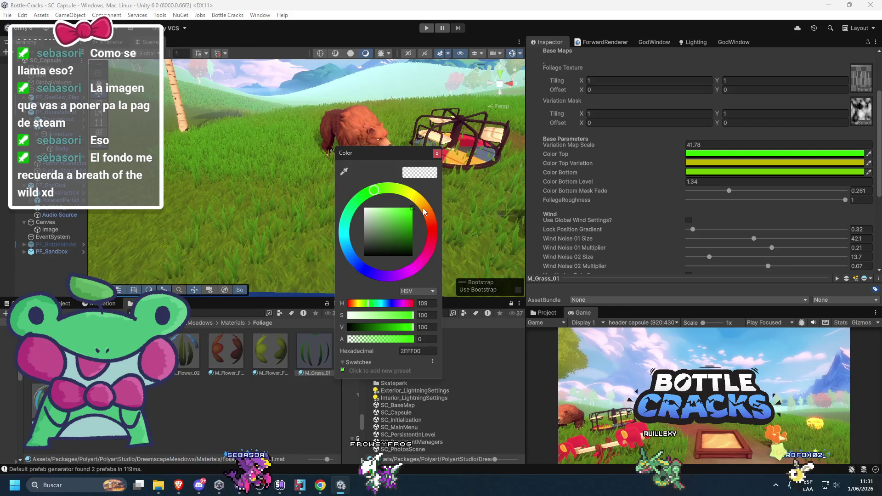
click(696, 162)
drag(746, 158, 395, 172)
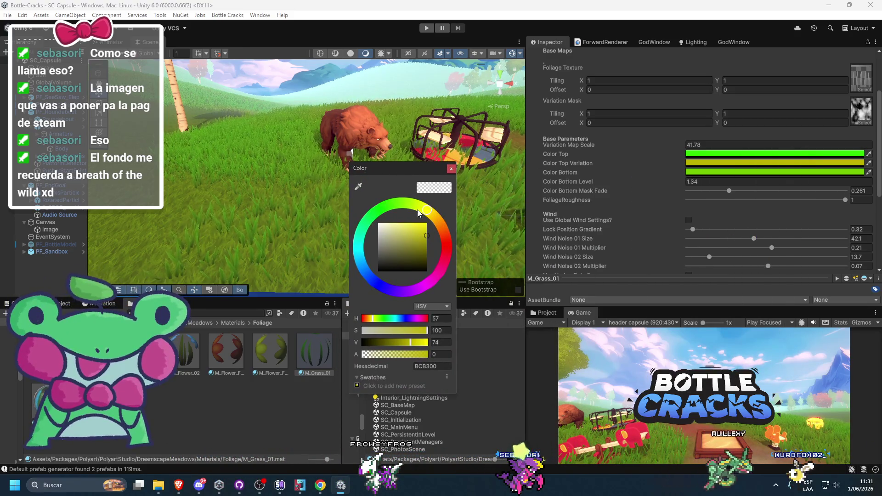
mouse_move(430, 215)
mouse_down()
mouse_move(448, 252)
mouse_move(443, 265)
mouse_move(426, 212)
mouse_move(376, 214)
mouse_move(377, 285)
mouse_move(356, 251)
mouse_move(368, 273)
mouse_move(368, 233)
mouse_up()
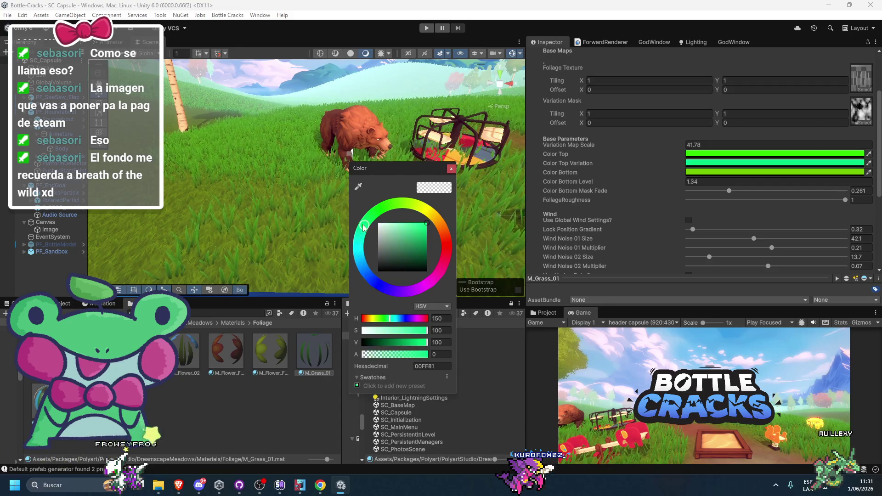
Set M_Grass_01's Color Bottom to a lighter yellow-green, hex 90EA3B
click(707, 172)
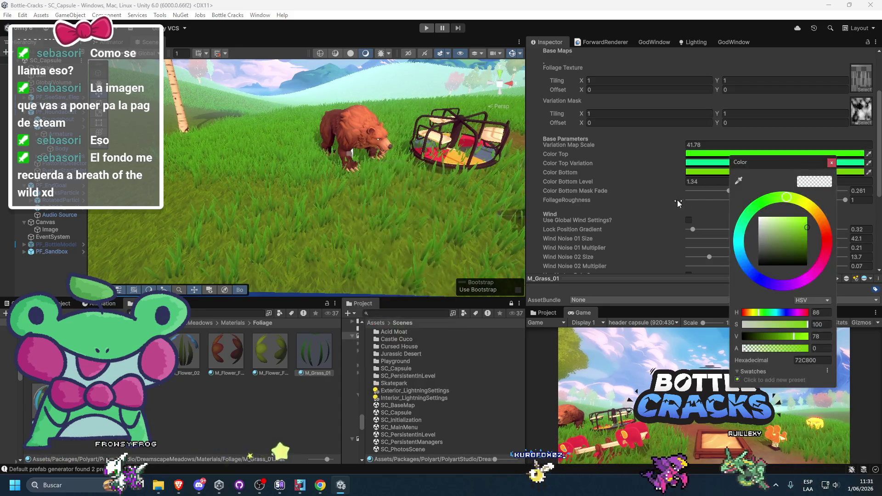
drag(776, 160, 305, 166)
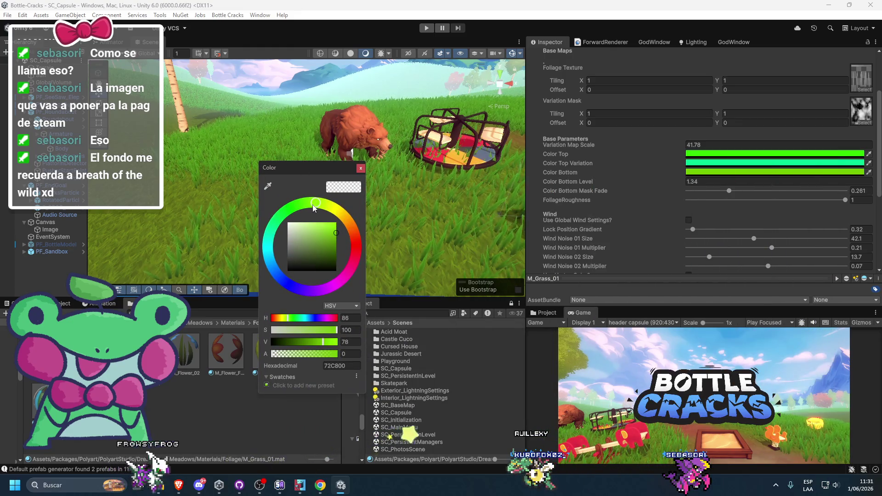
mouse_move(313, 208)
mouse_down()
mouse_move(350, 239)
mouse_move(337, 216)
mouse_move(348, 237)
mouse_move(316, 207)
mouse_up()
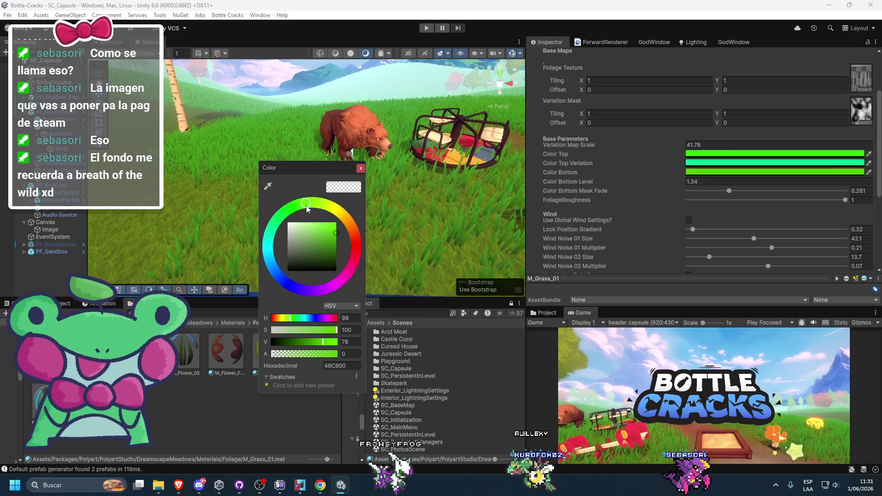
click(336, 223)
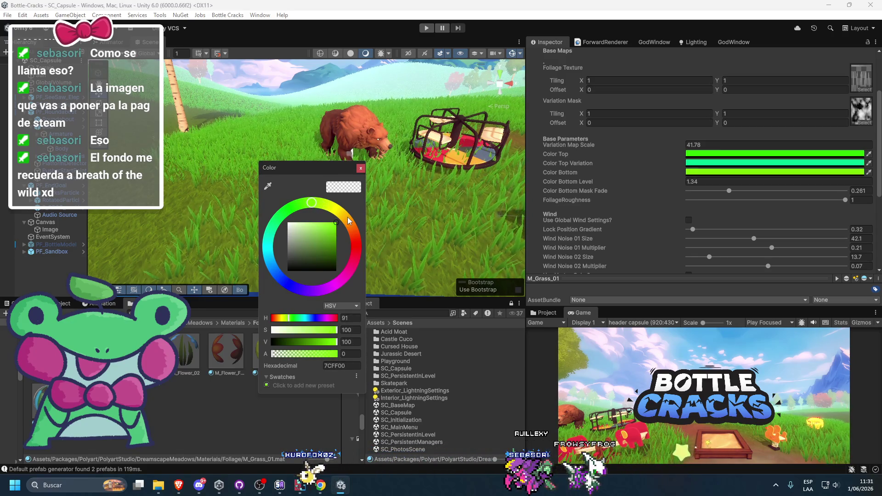
mouse_move(335, 230)
mouse_down()
mouse_move(351, 233)
mouse_move(331, 228)
mouse_up()
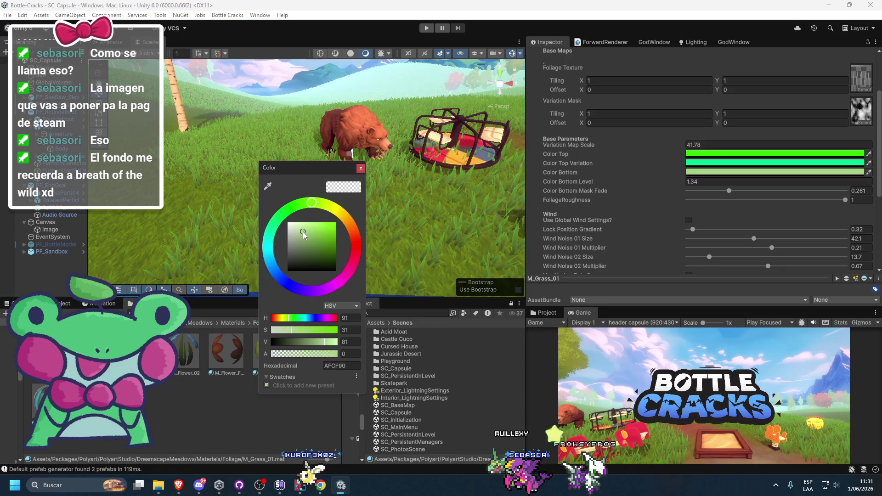
click(327, 223)
click(370, 189)
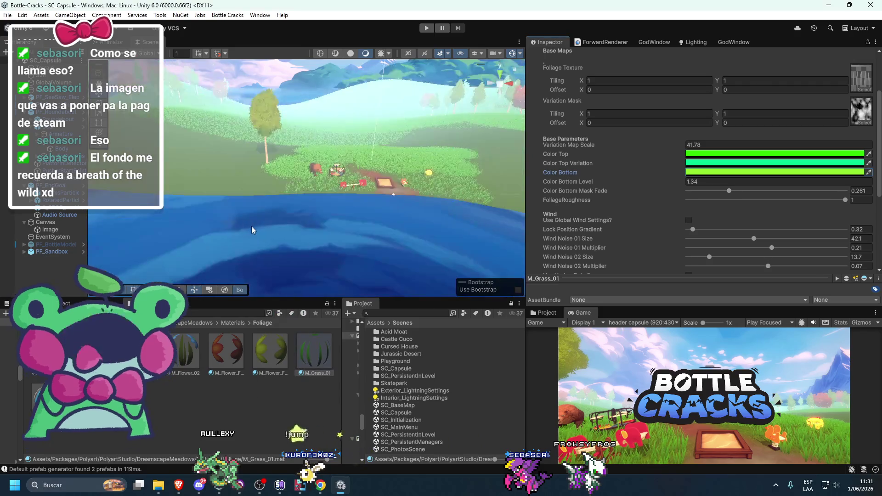
Preview the maximized Game view, then select the terrain again
double_click(582, 313)
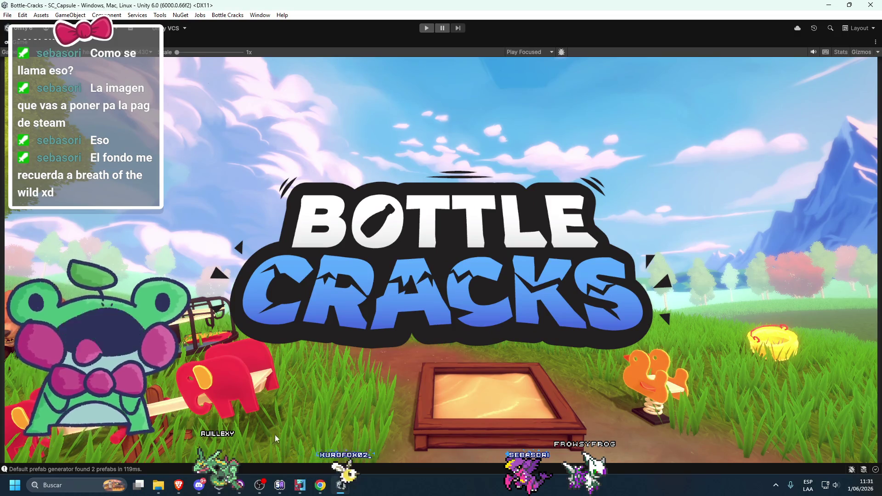
key(shift+space)
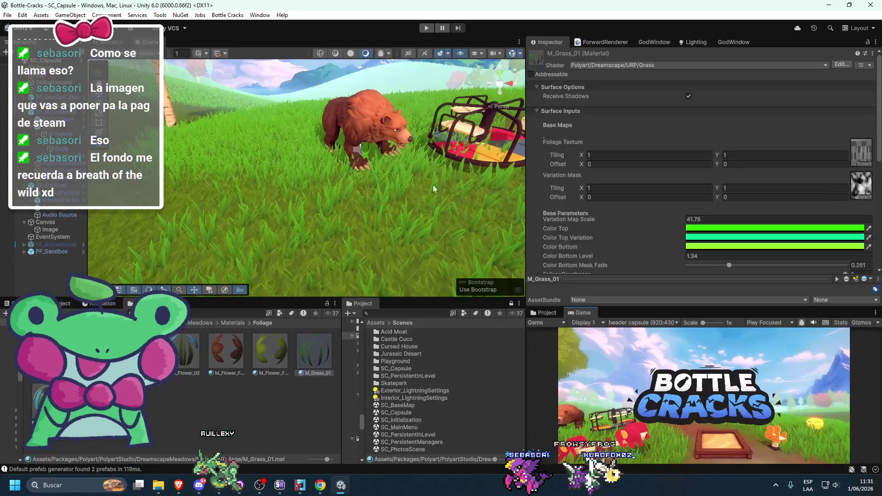
scroll(338, 237, down, 10)
click(283, 206)
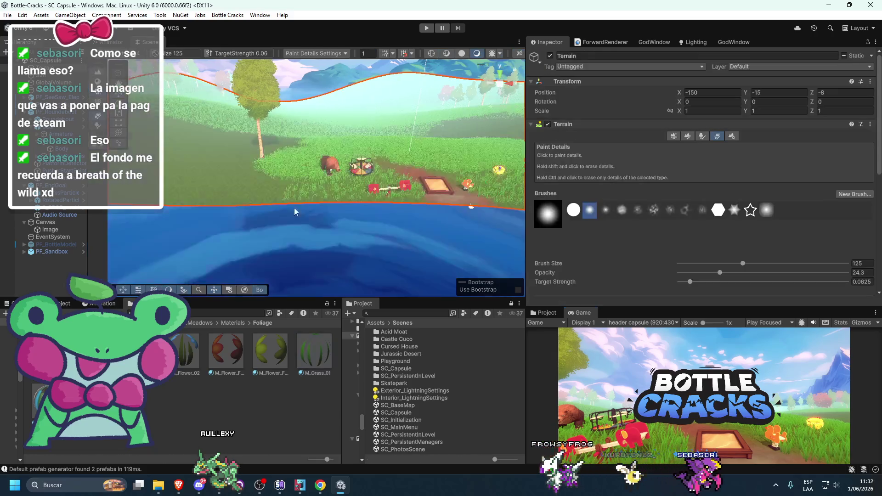
Switch the terrain to the Paint Terrain tool's Paint Texture mode
scroll(395, 208, up, 5)
scroll(363, 233, down, 5)
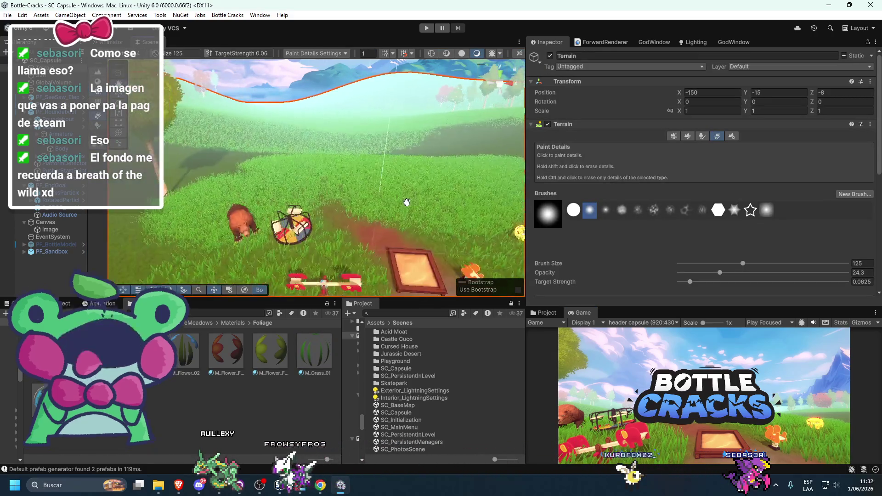
click(673, 136)
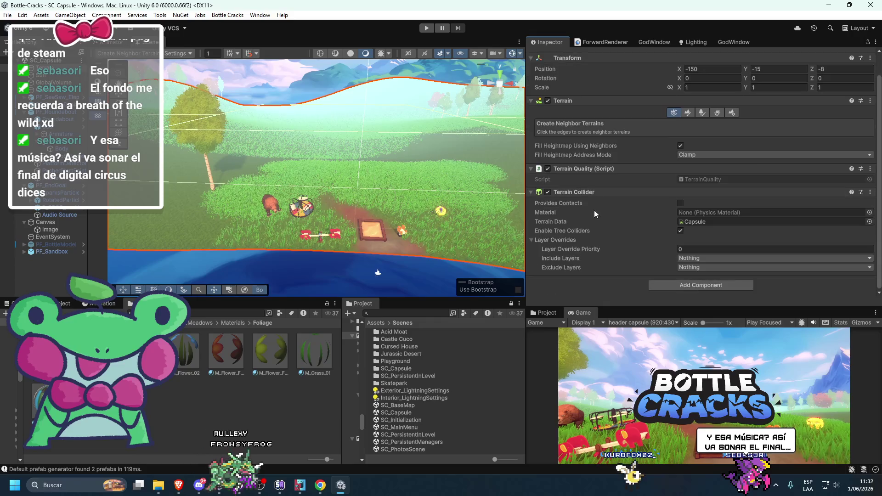
click(684, 138)
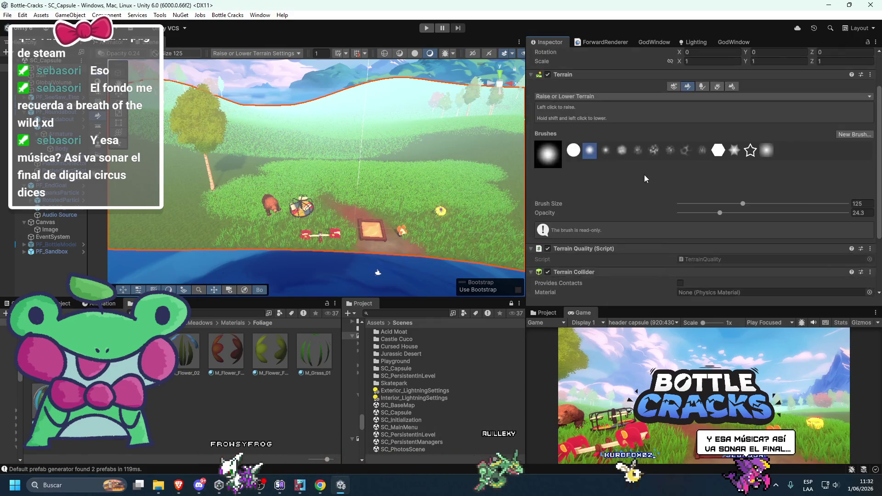
click(643, 146)
click(567, 207)
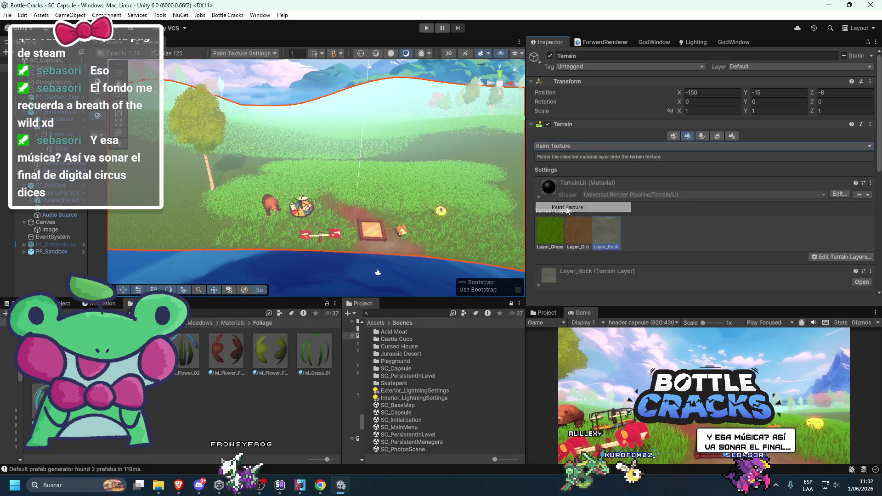
Tint the Layer_Grass layer bright green and check it in the maximized Game view
scroll(553, 139, down, 4)
click(574, 181)
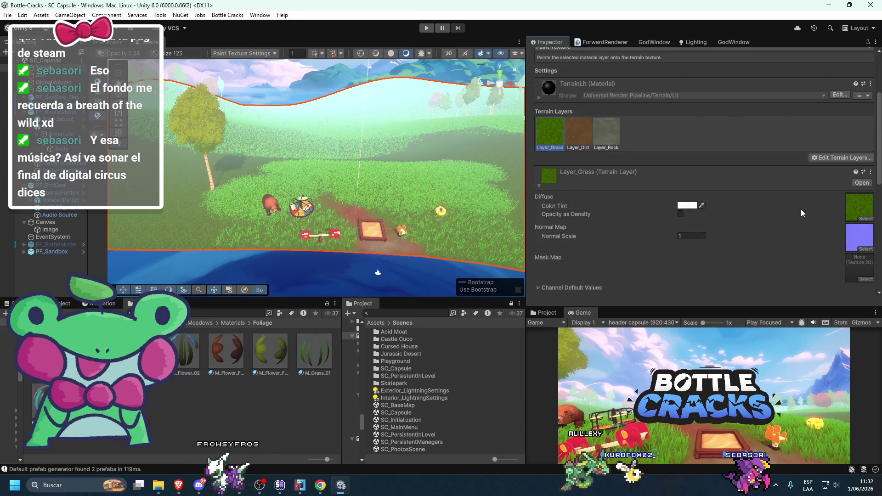
click(686, 205)
drag(721, 223, 378, 249)
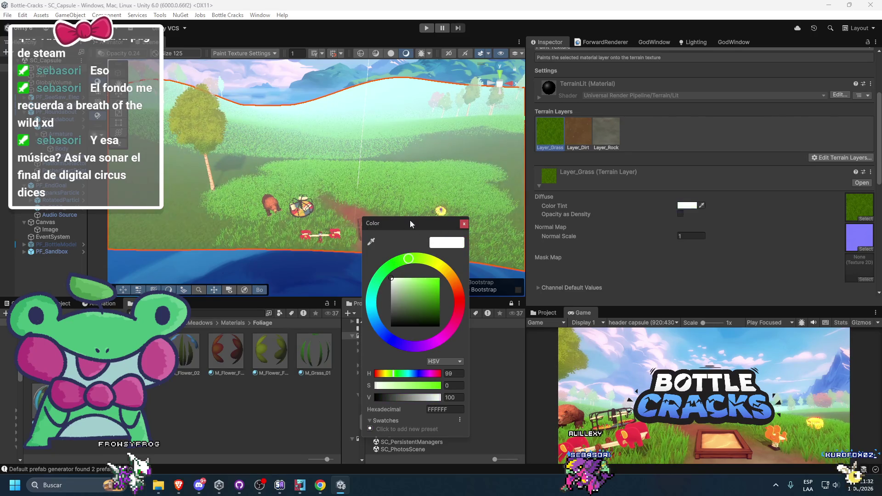
double_click(580, 312)
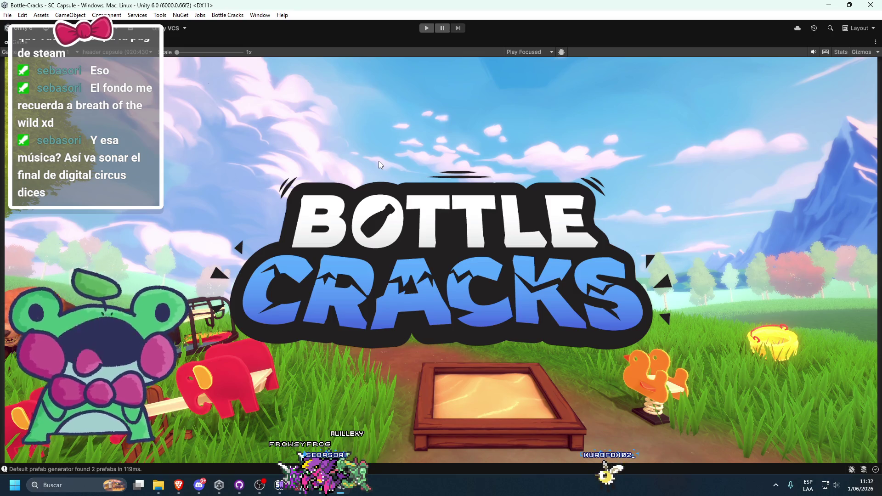
double_click(19, 46)
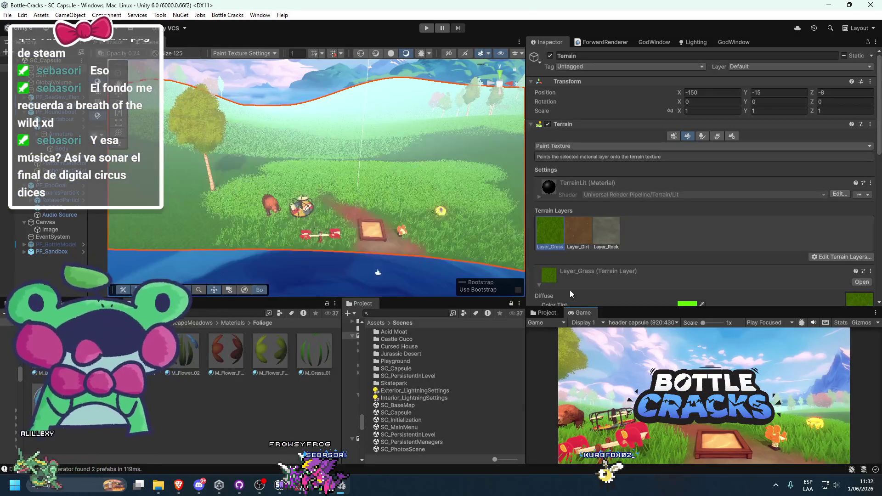
Darken one of M_Grass_01's grass colours slightly to green 41DE1F
click(315, 353)
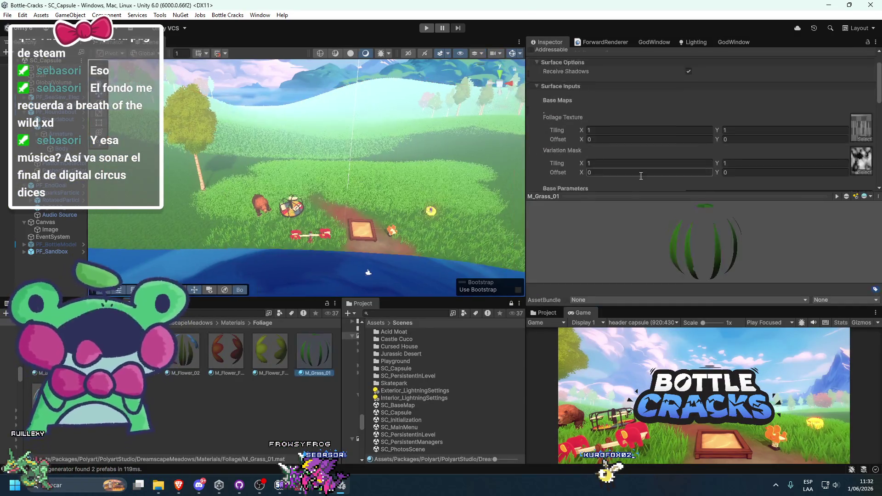
scroll(640, 175, down, 5)
click(692, 154)
drag(747, 147, 351, 168)
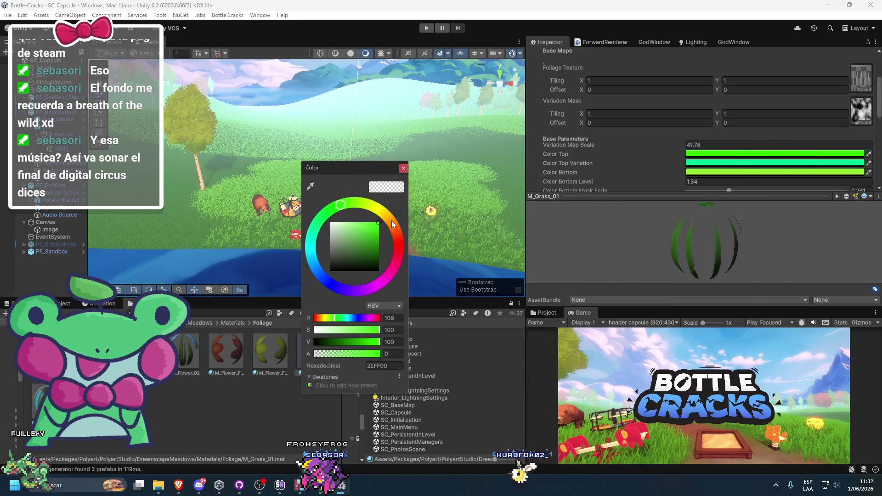
click(380, 233)
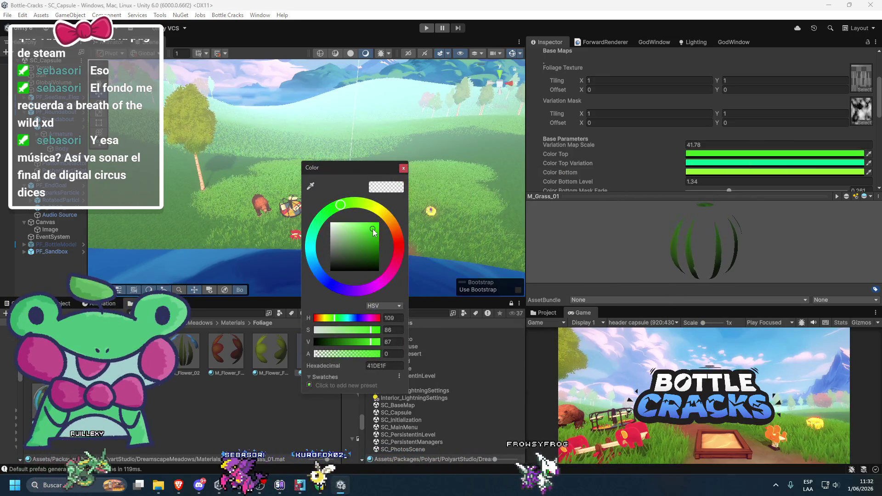
click(404, 168)
Re-dock the Game preview as a smaller panel in the right column and select Canvas
mouse_move(575, 311)
mouse_down()
mouse_move(174, 65)
mouse_move(203, 41)
mouse_up()
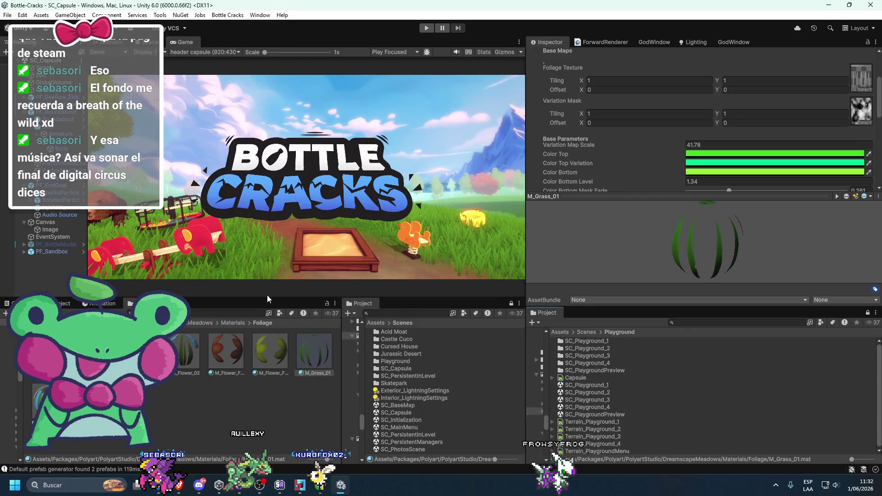
drag(255, 297, 236, 340)
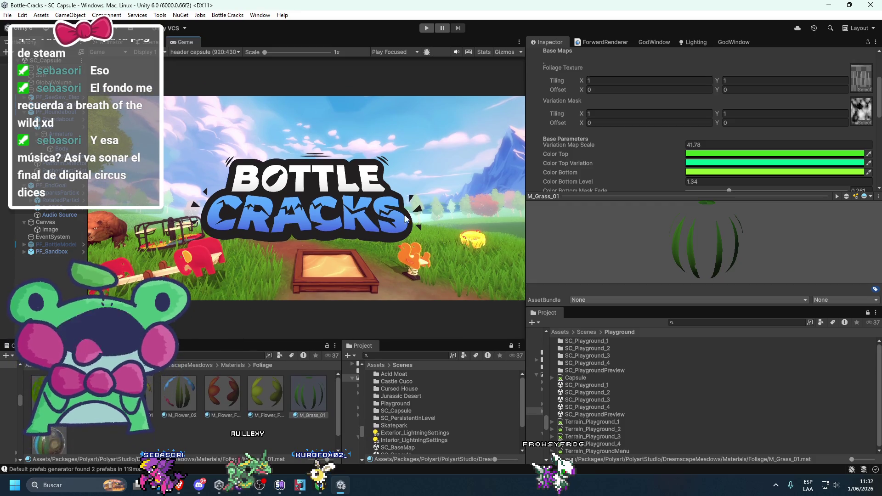
drag(180, 41, 590, 279)
scroll(421, 228, down, 5)
click(321, 258)
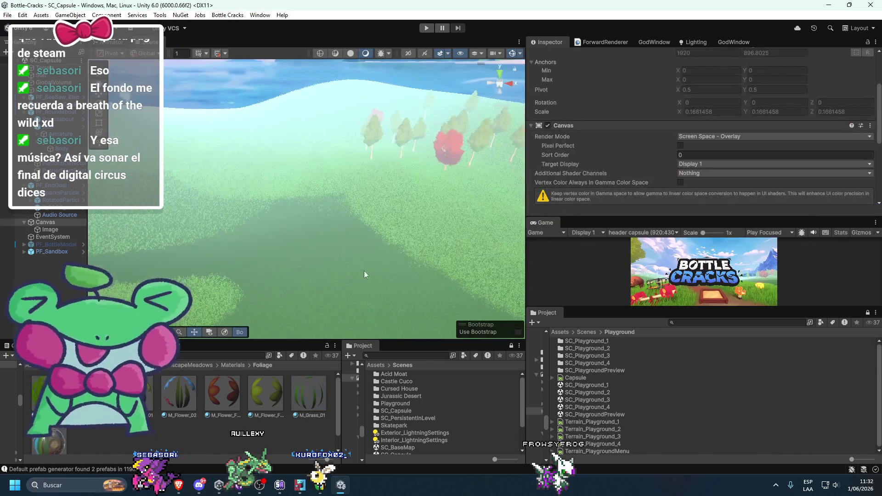
Put the terrain into detail painting mode with the Grass_Group grass detail selected
click(230, 260)
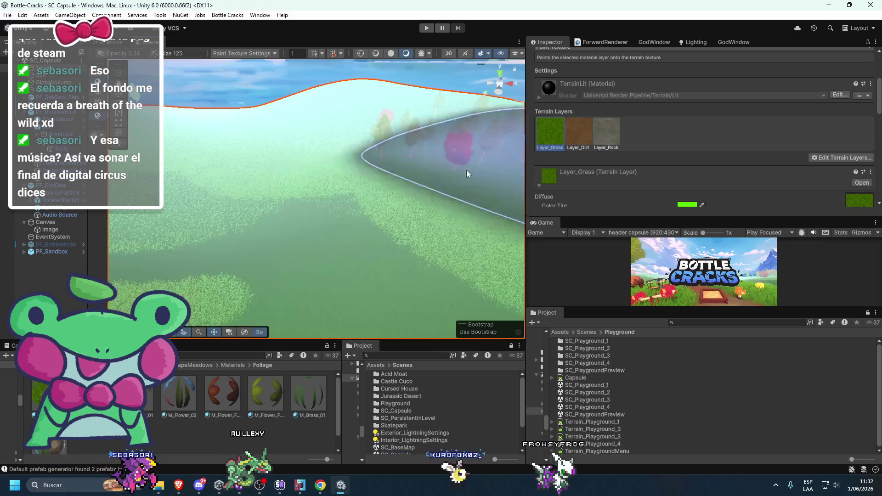
scroll(576, 181, up, 3)
click(567, 121)
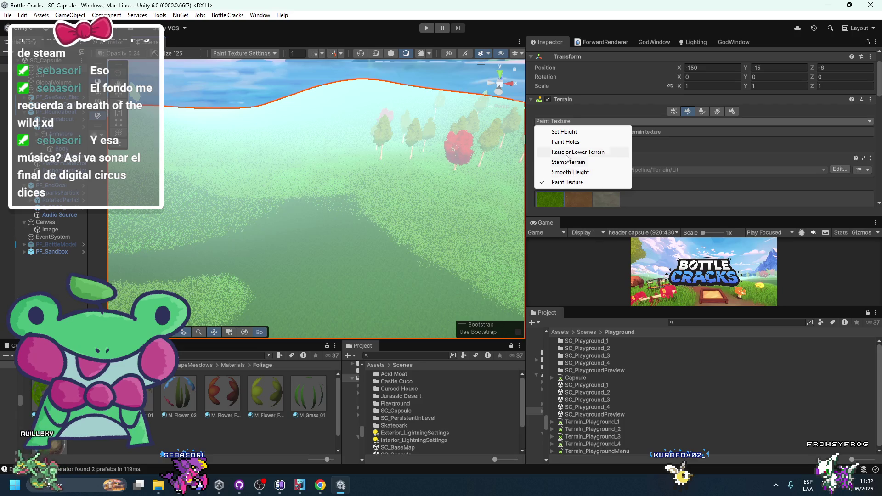
click(715, 117)
click(715, 115)
scroll(589, 183, down, 5)
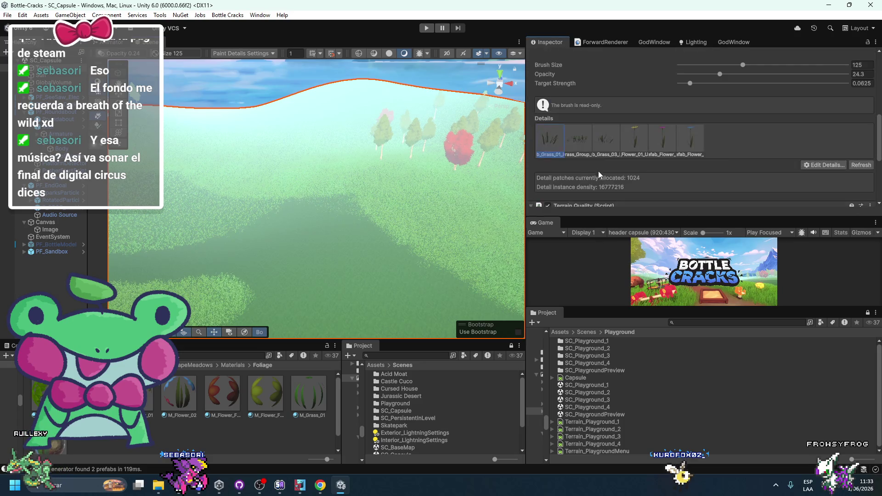
click(578, 139)
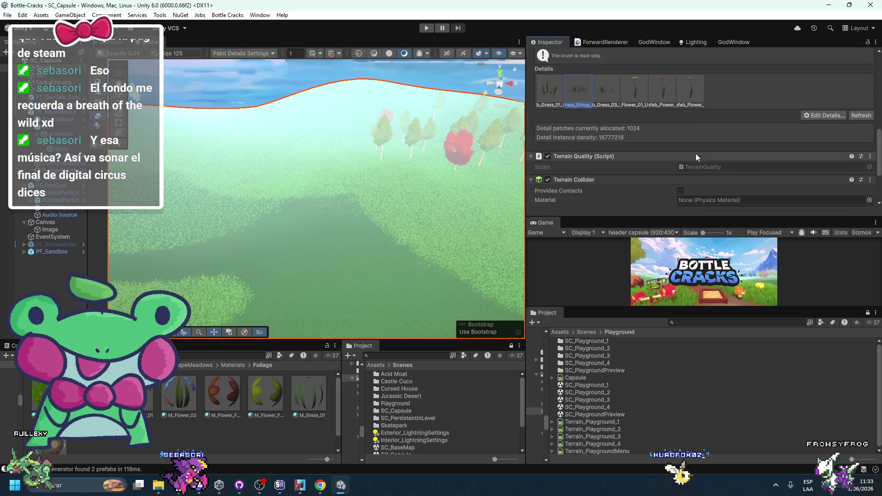
scroll(683, 137, up, 2)
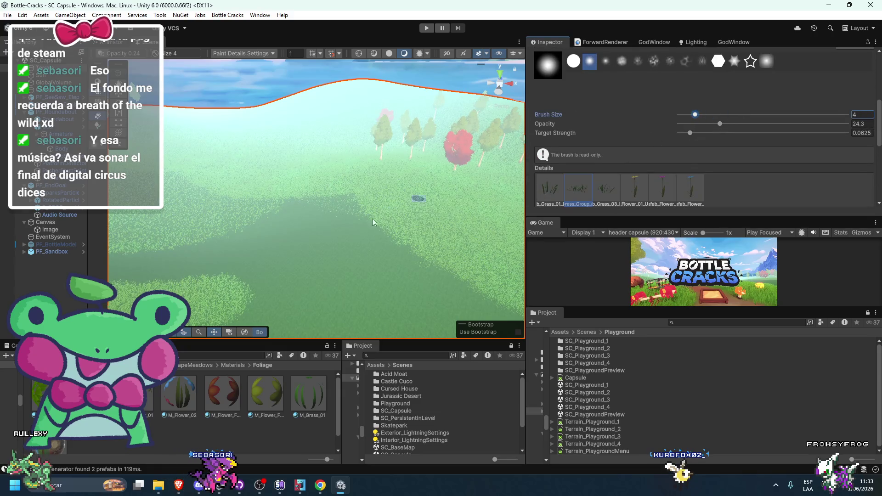
drag(732, 115, 734, 115)
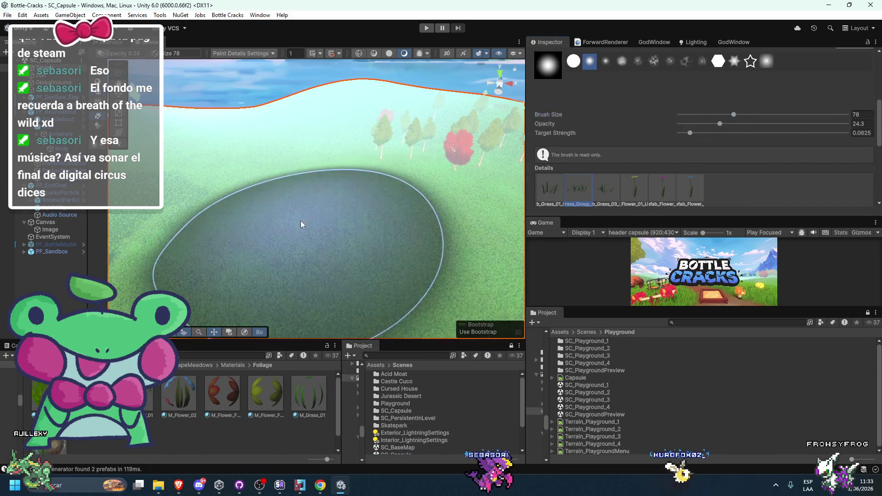
mouse_move(260, 212)
mouse_down()
mouse_move(282, 216)
mouse_move(143, 209)
mouse_up()
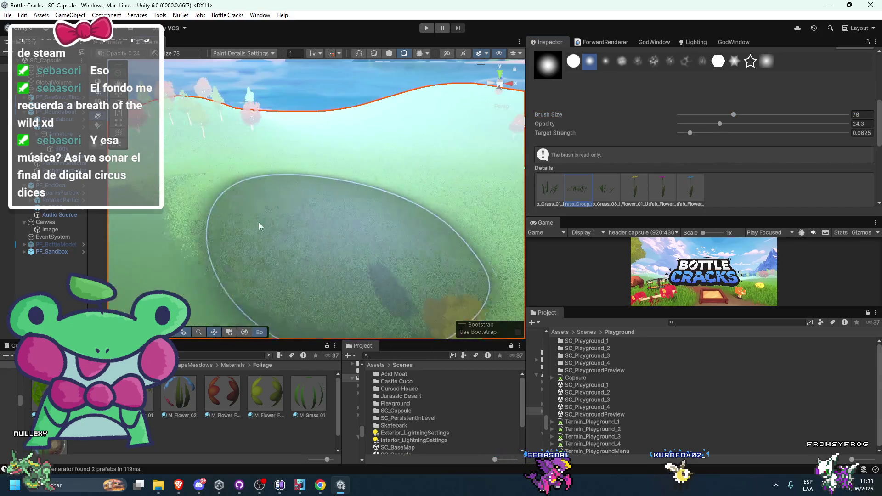
click(553, 193)
scroll(252, 232, down, 5)
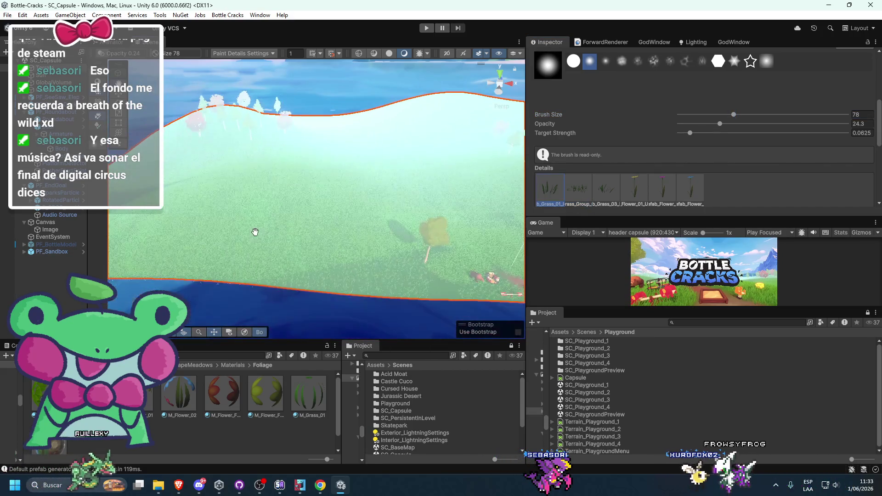
drag(305, 237, 594, 172)
click(590, 185)
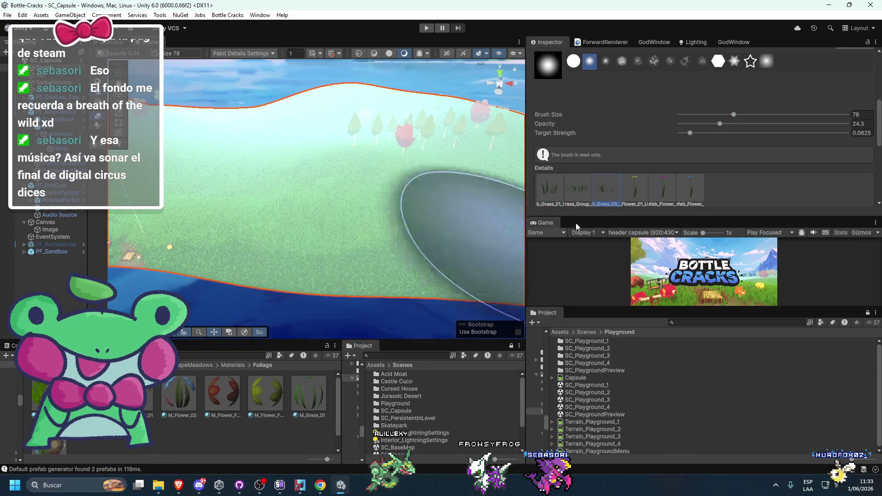
scroll(351, 264, down, 5)
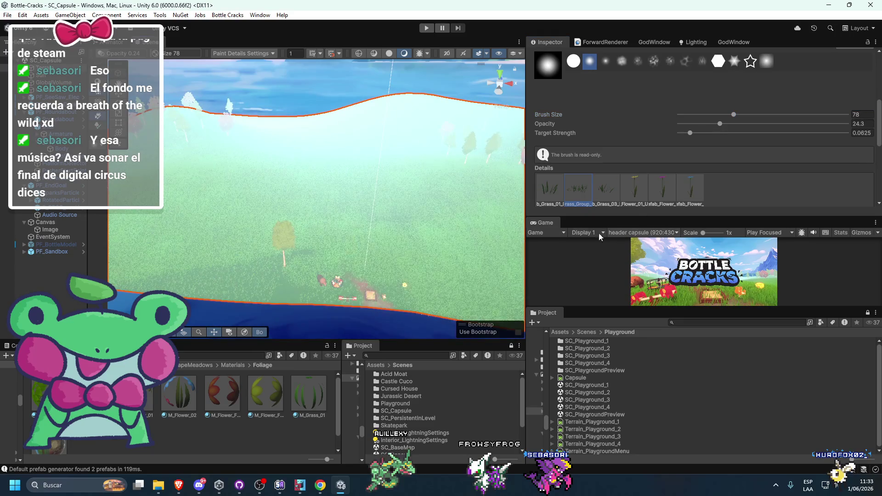
Dock the Game view beside Project and set the detail brush size to 7
key(ctrl+2)
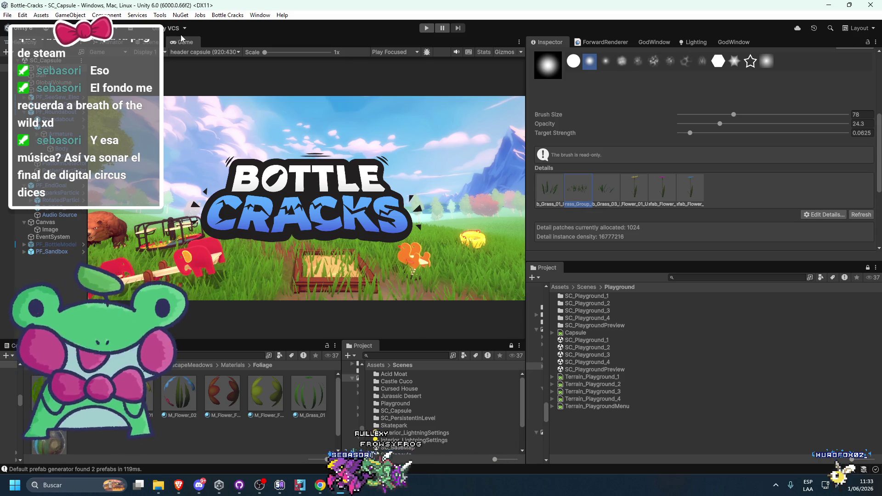
mouse_move(182, 41)
mouse_down()
mouse_move(588, 138)
mouse_move(581, 268)
mouse_up()
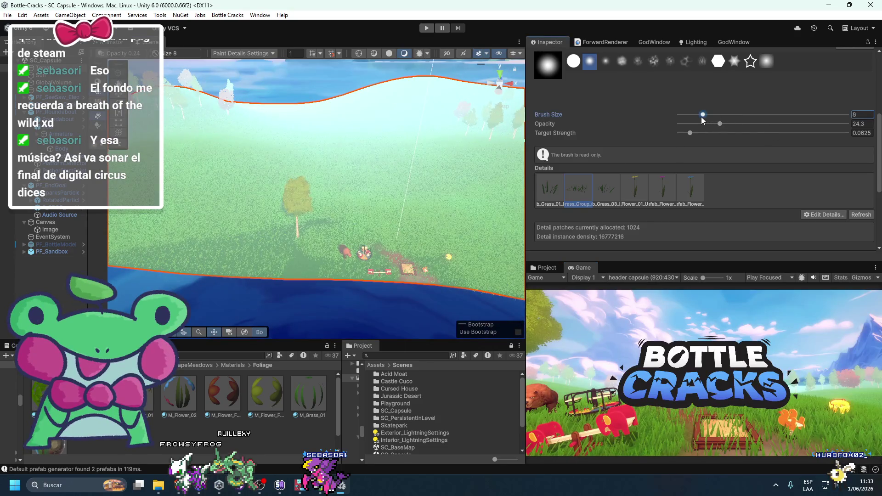
drag(703, 115, 700, 114)
scroll(355, 264, up, 5)
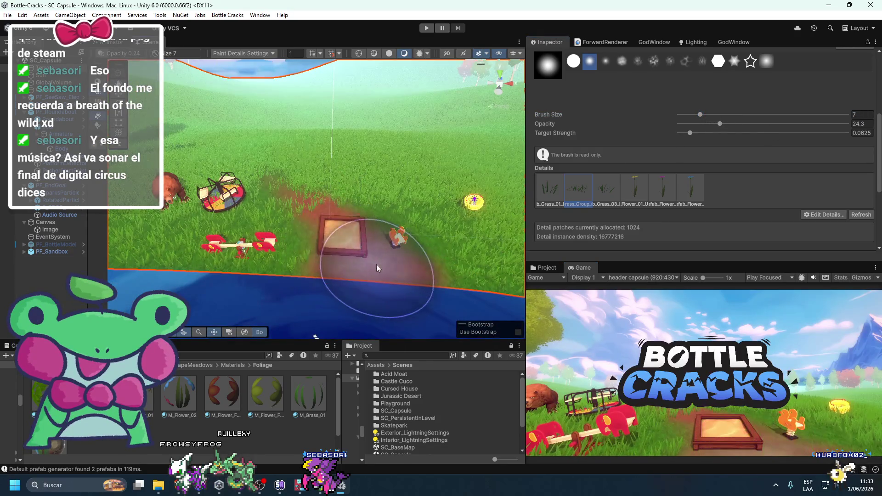
Paint grass around the sandbox, erase it off the dirt path, and select GlobalVolume
click(376, 264)
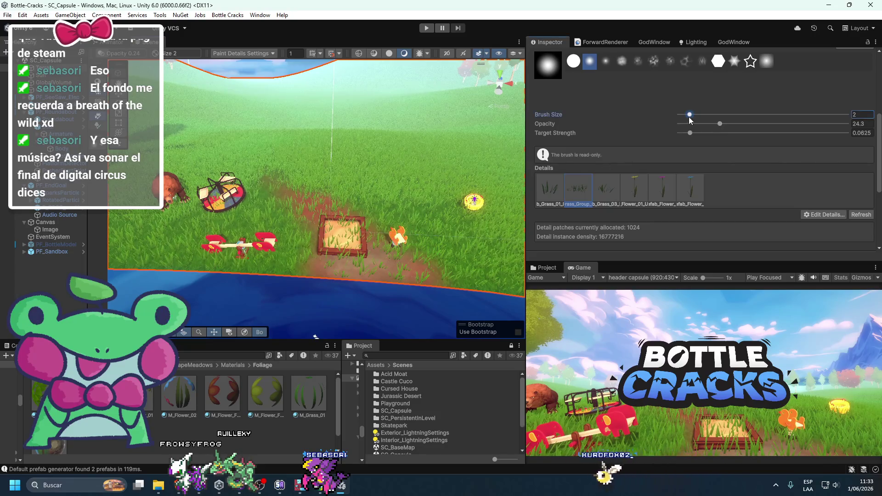
shift+click(378, 262)
shift+click(380, 258)
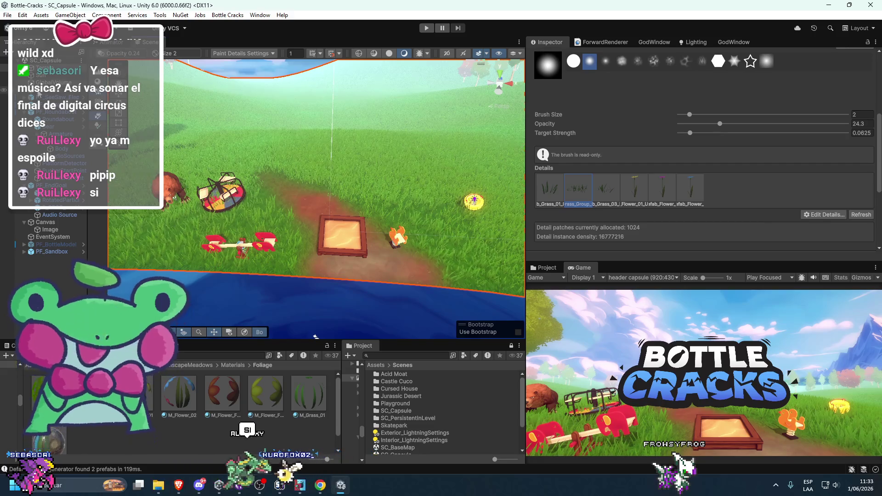
click(55, 83)
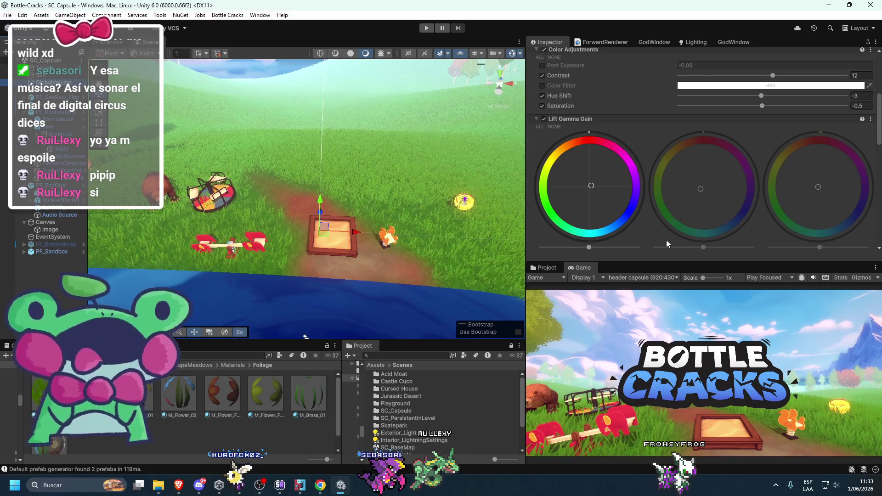
Toggle Color Adjustments to compare, then try a new Contrast and revert it to 12
scroll(662, 239, up, 2)
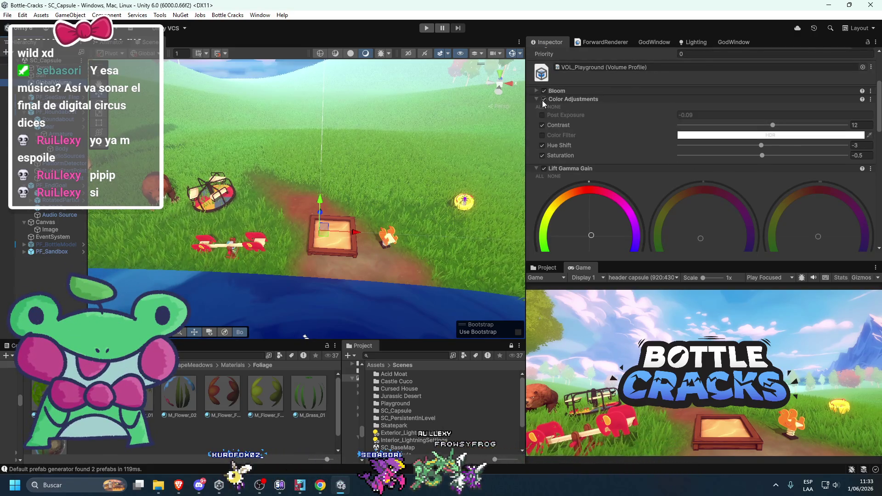
click(542, 100)
click(542, 101)
click(542, 100)
click(542, 100)
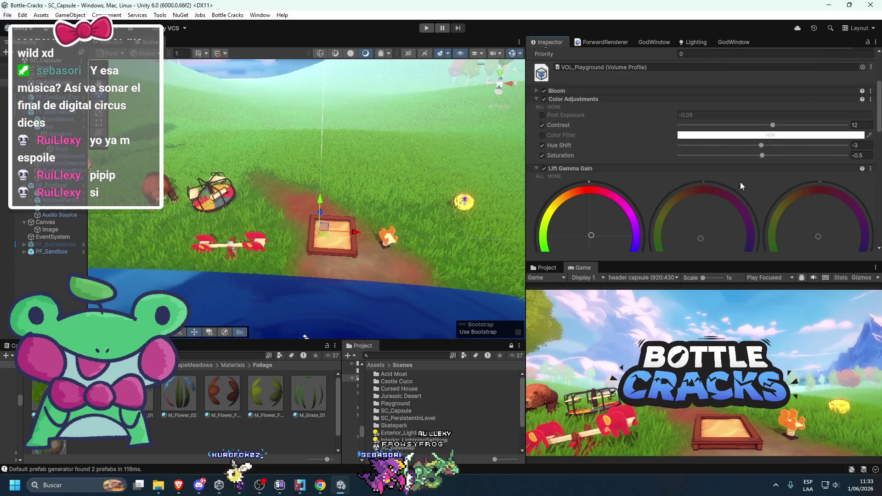
mouse_move(773, 125)
mouse_down()
mouse_move(745, 127)
mouse_move(837, 126)
mouse_up()
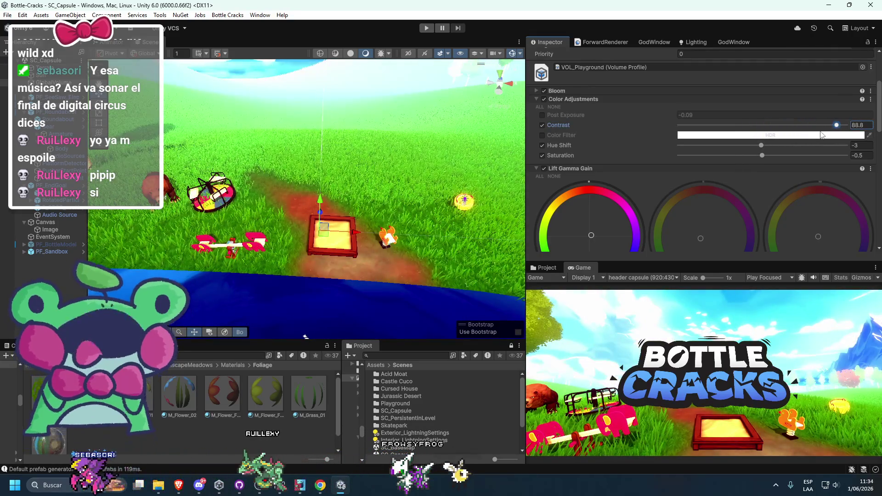
key(ctrl+z)
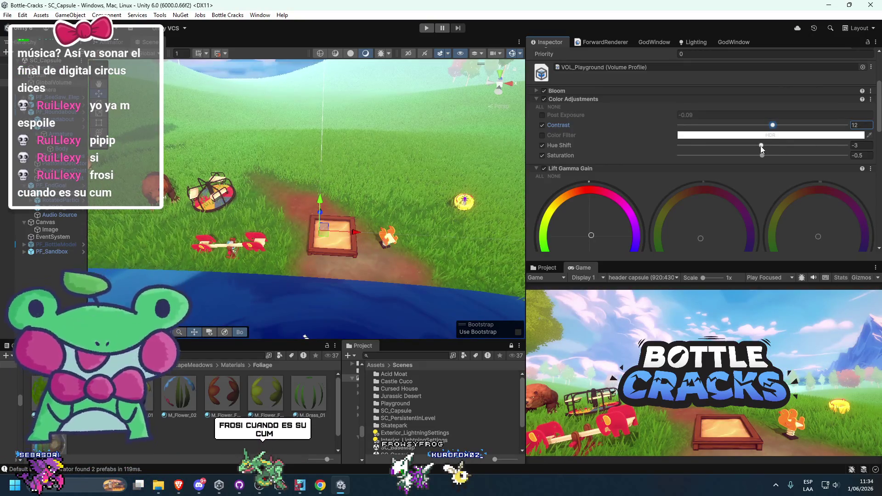
Lower Saturation to -2.7, leaving Hue Shift at -3
click(761, 146)
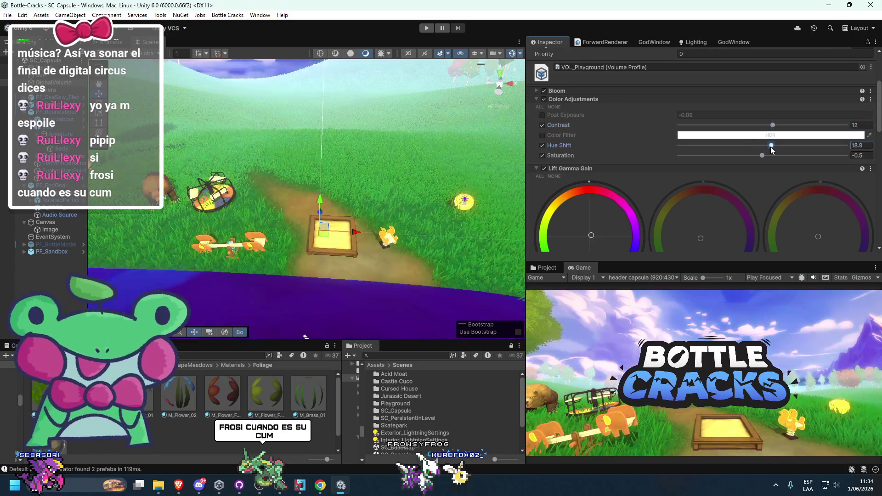
mouse_move(763, 156)
mouse_down()
mouse_move(725, 156)
mouse_move(761, 161)
mouse_up()
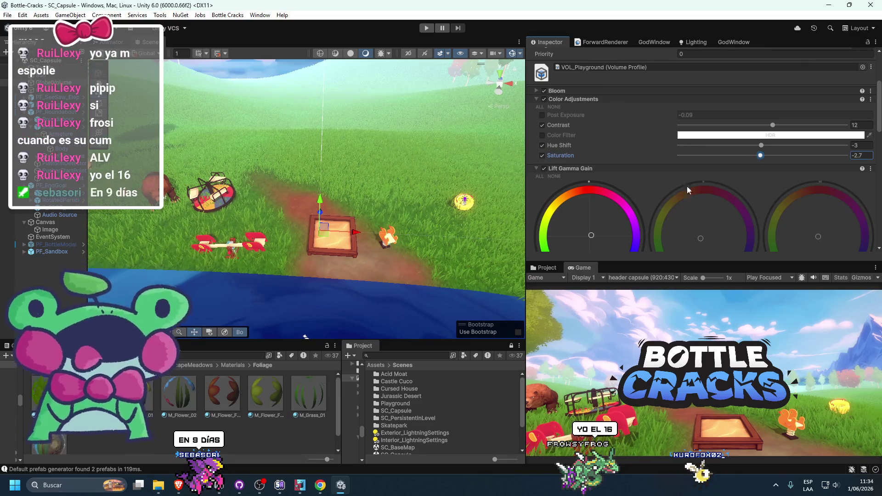
scroll(635, 201, down, 5)
scroll(635, 200, down, 3)
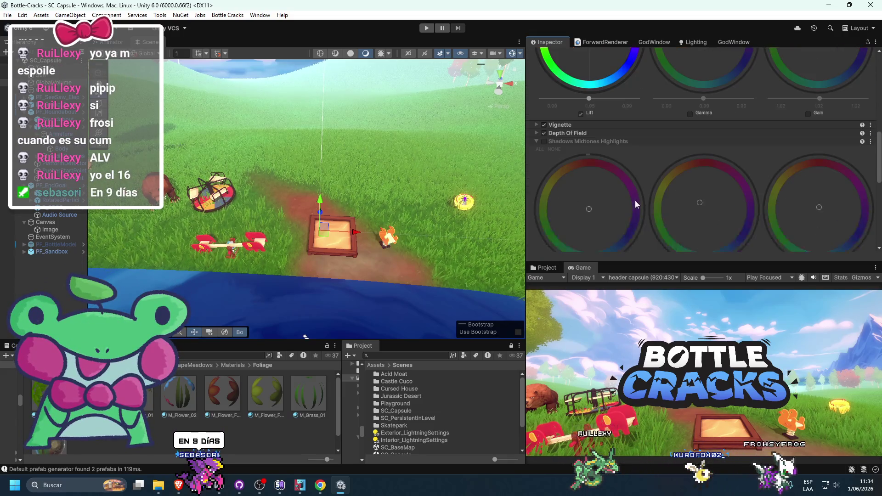
Try a Panini Projection override with adjusted distance and crop, then remove it
click(544, 142)
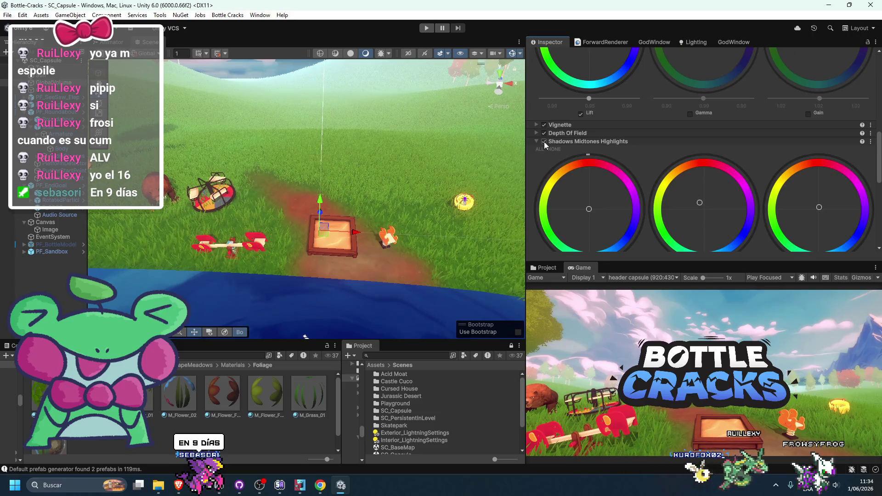
click(544, 141)
scroll(610, 208, down, 15)
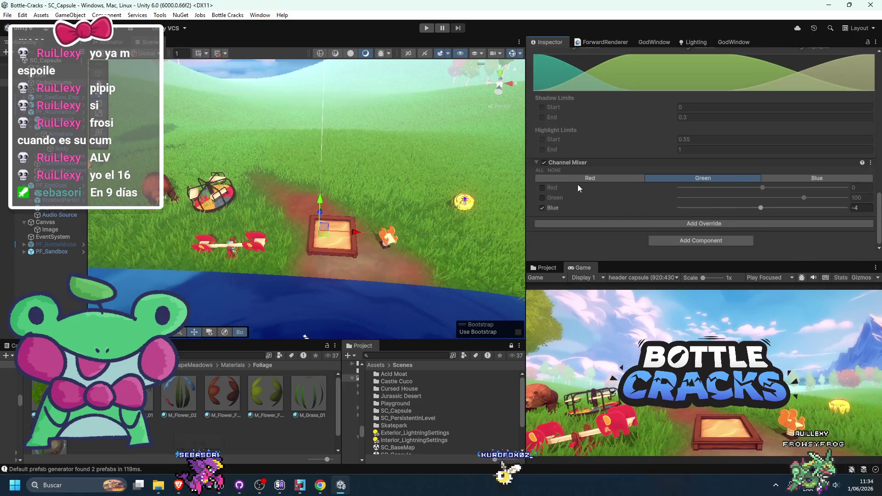
click(588, 224)
click(668, 269)
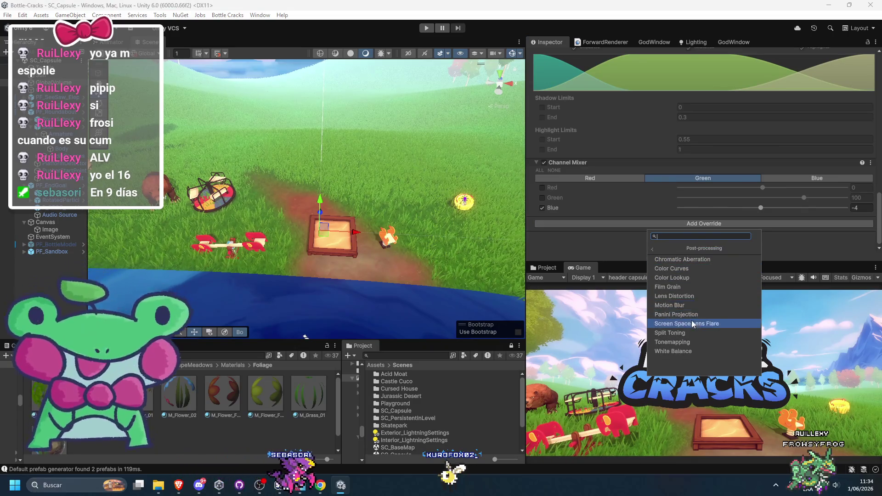
click(678, 316)
scroll(579, 225, down, 2)
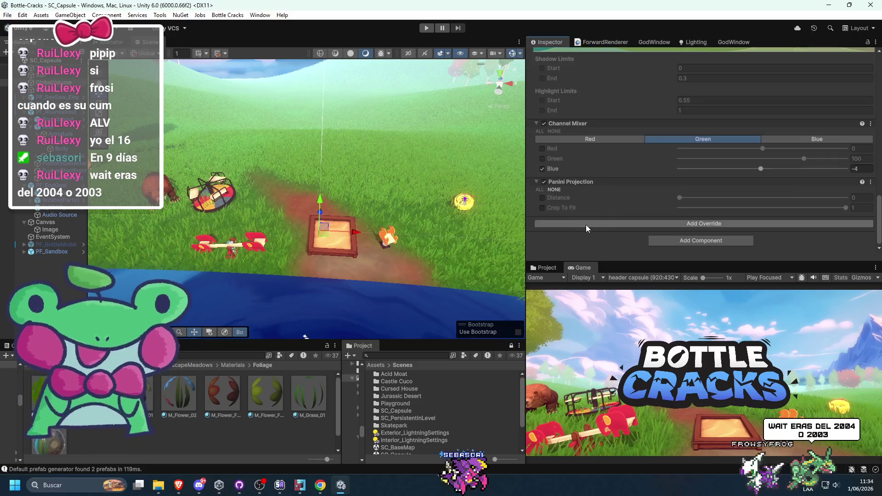
mouse_move(681, 198)
mouse_down()
mouse_move(704, 208)
mouse_move(771, 205)
mouse_move(648, 217)
mouse_move(789, 204)
mouse_move(732, 204)
mouse_move(792, 207)
mouse_move(587, 211)
mouse_up()
mouse_move(699, 208)
mouse_down()
mouse_move(683, 209)
mouse_move(846, 198)
mouse_up()
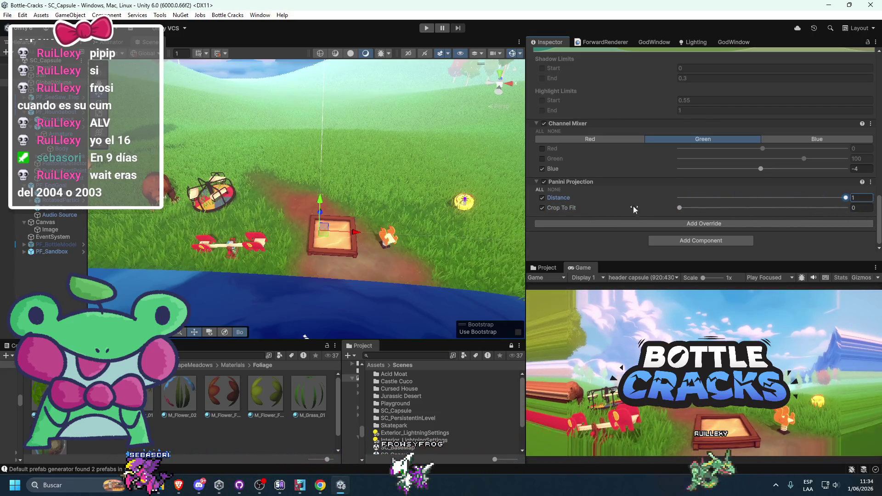
right_click(577, 184)
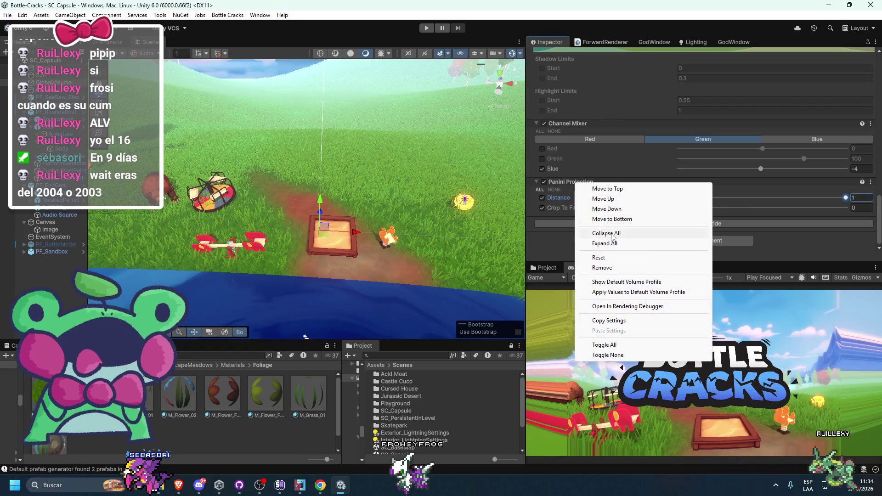
click(602, 268)
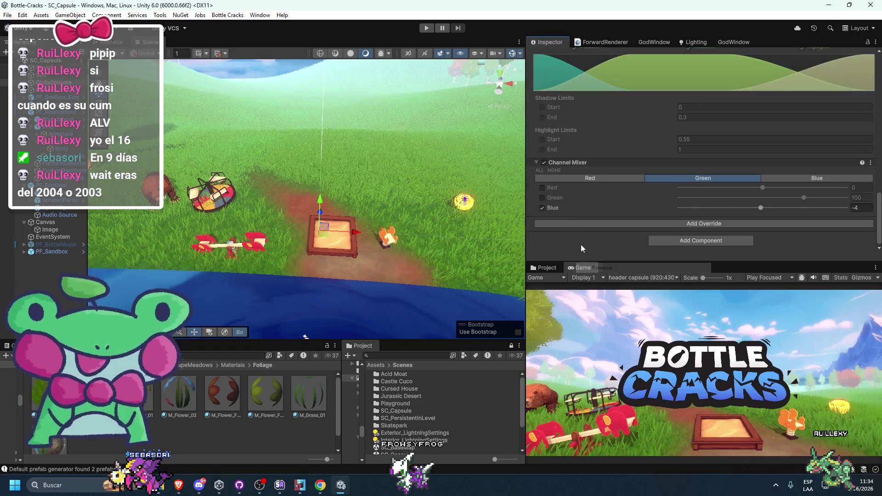
Add the Adaptive Probe Volumes Options override, then remove it again
click(568, 224)
click(666, 260)
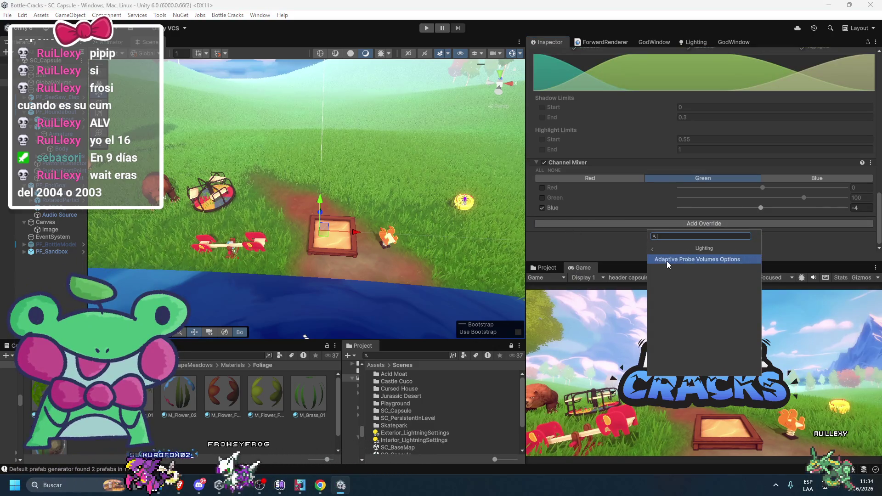
click(667, 260)
right_click(592, 221)
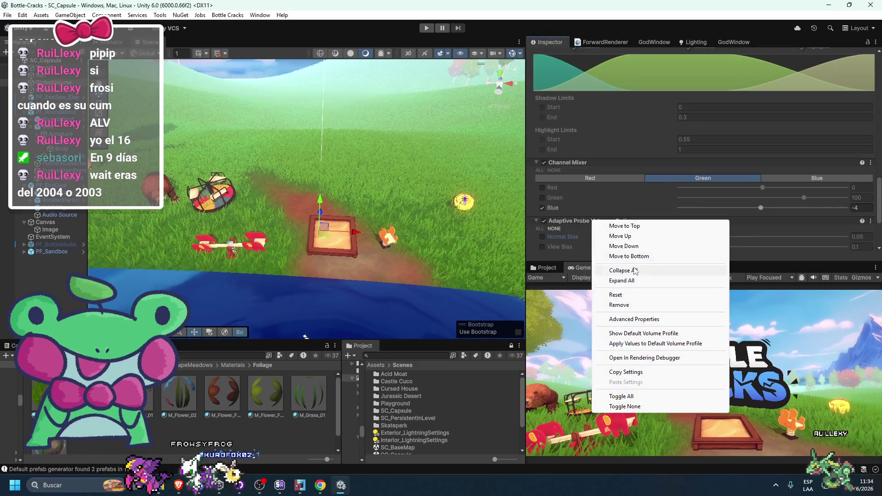
click(619, 306)
Add a Tonemapping override set to ACES and maximize the Game view to check the header
click(674, 240)
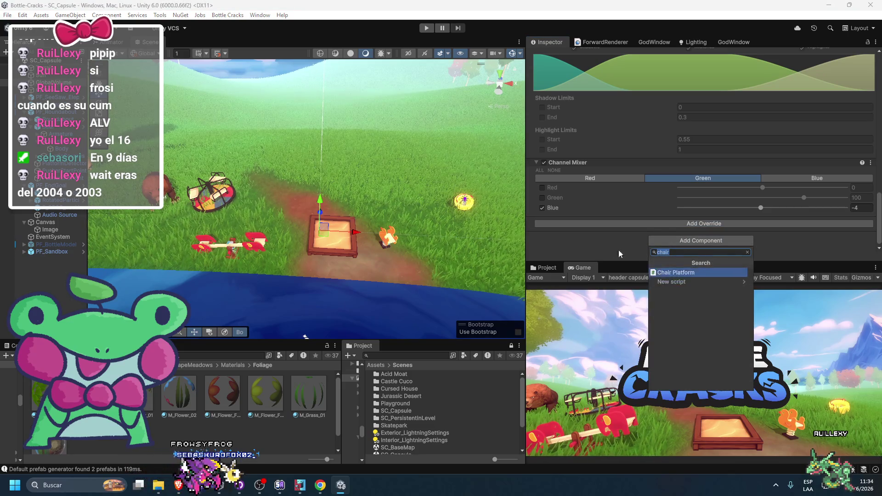
click(650, 223)
click(673, 267)
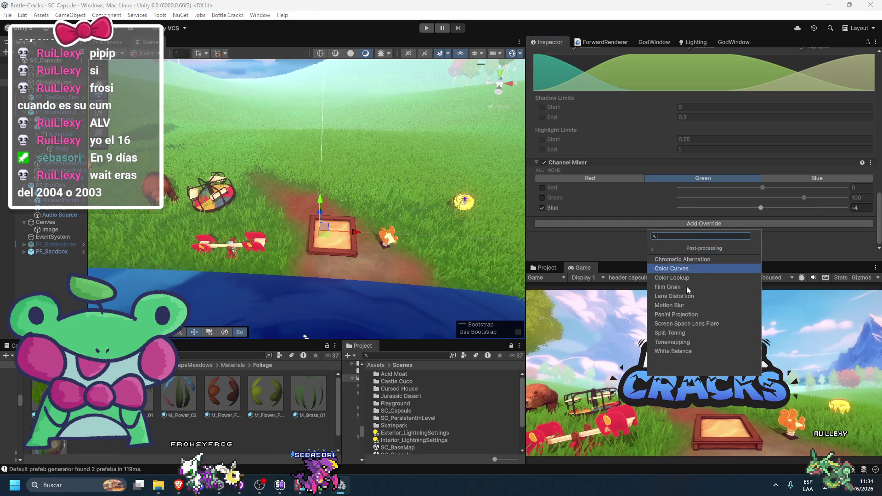
click(670, 343)
click(542, 212)
click(689, 212)
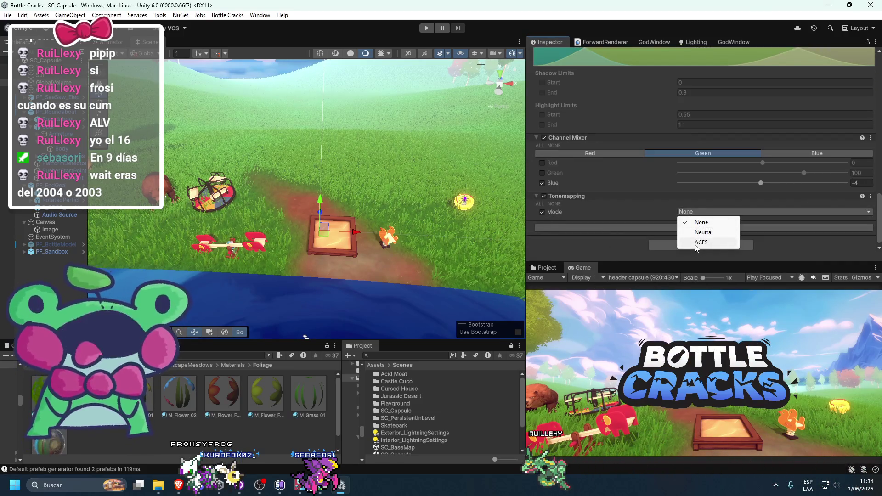
click(696, 243)
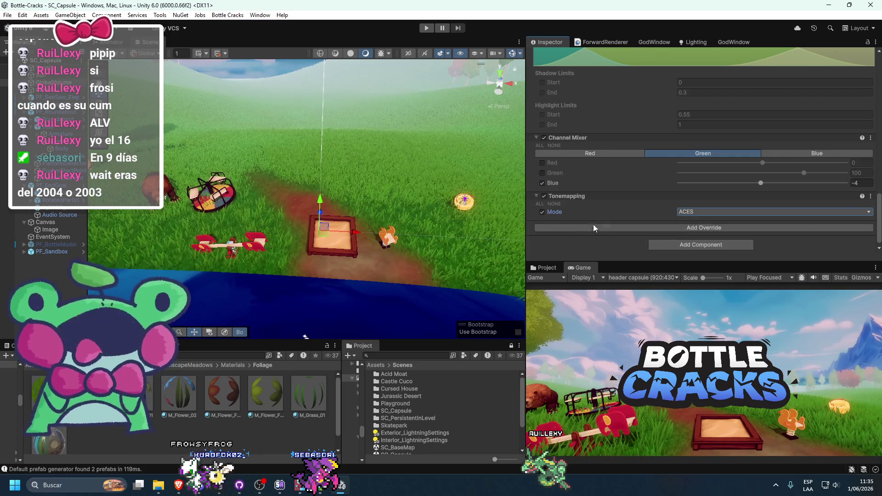
double_click(580, 268)
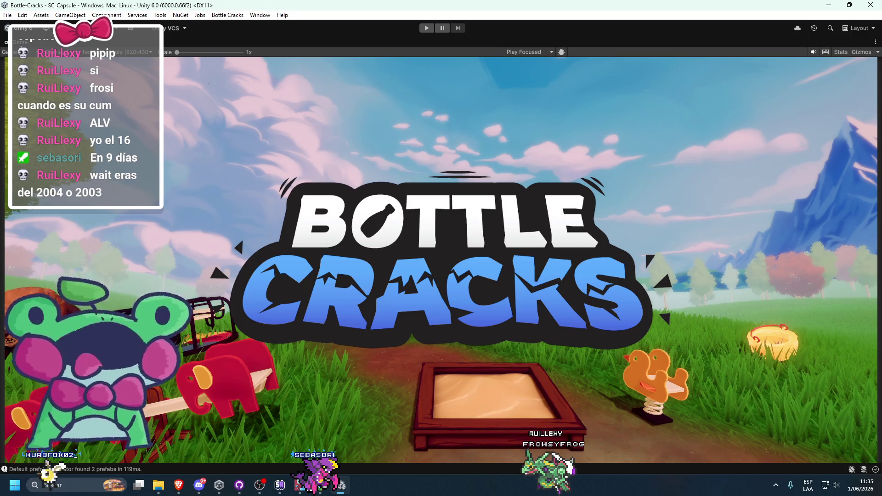
Try new Sun light intensities and rotate the Sun to Y 220.073 to shift the shadows
key(shift+space)
click(717, 193)
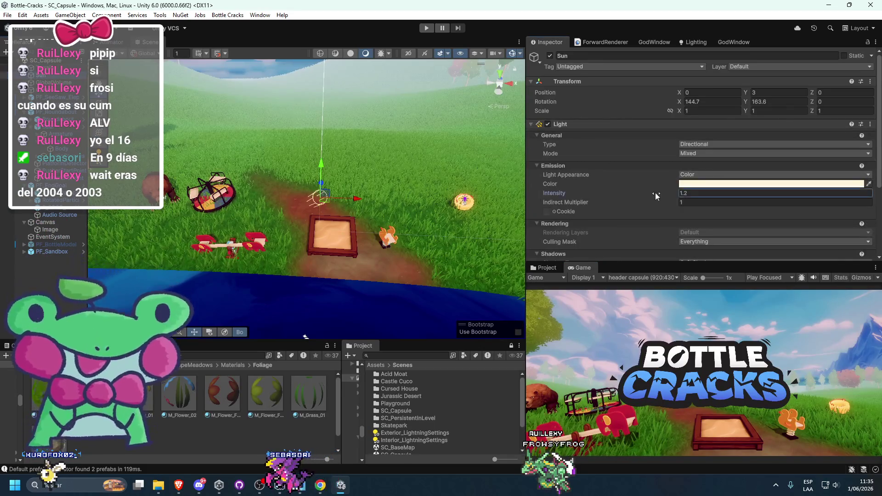
text(5.52)
key(BackSpace)
key(BackSpace)
key(BackSpace)
text(4.3)
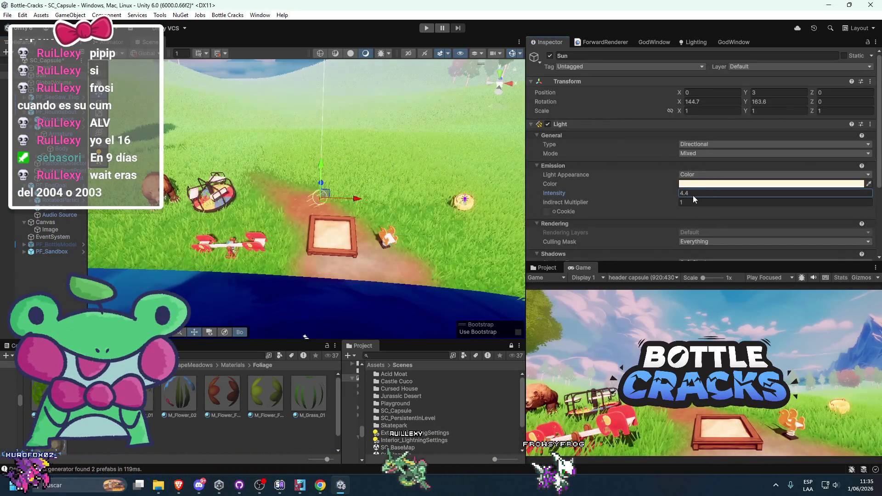
key(BackSpace)
key(BackSpace)
key(BackSpace)
text(2)
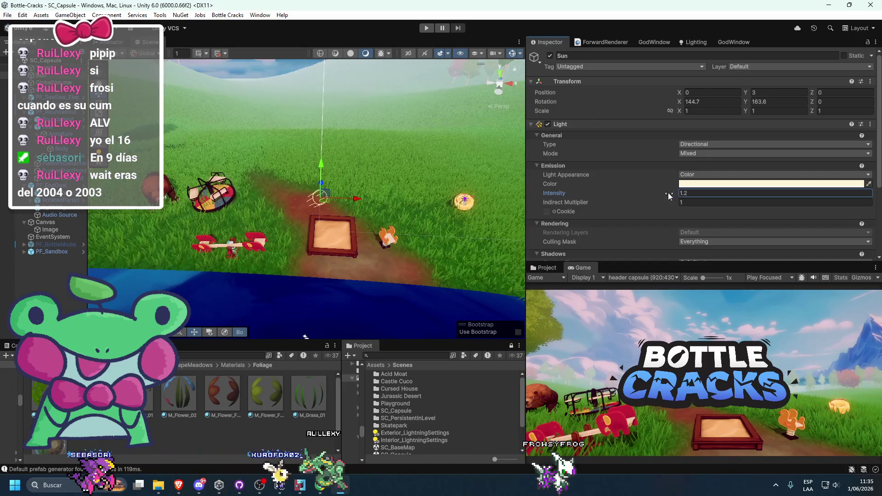
text(e)
mouse_move(286, 200)
mouse_down()
mouse_move(262, 252)
mouse_move(294, 280)
mouse_move(296, 252)
mouse_up()
key(w)
drag(353, 203, 323, 198)
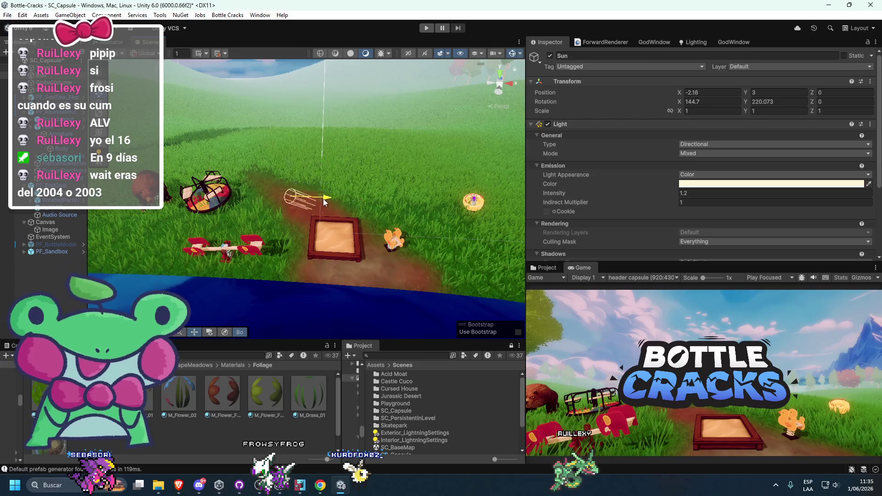
drag(613, 200, 599, 196)
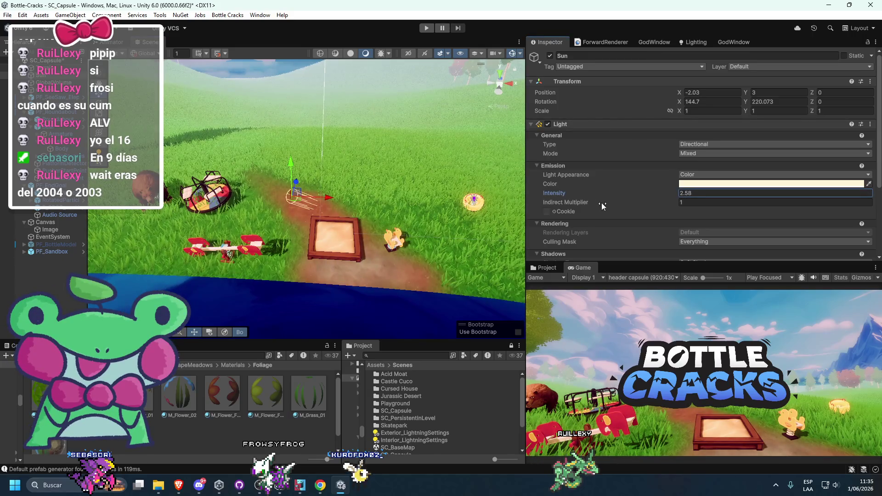
Dock the Game preview in the main viewport and trial white and blue Sun colours
mouse_move(582, 268)
mouse_down()
mouse_move(257, 51)
mouse_move(225, 49)
mouse_up()
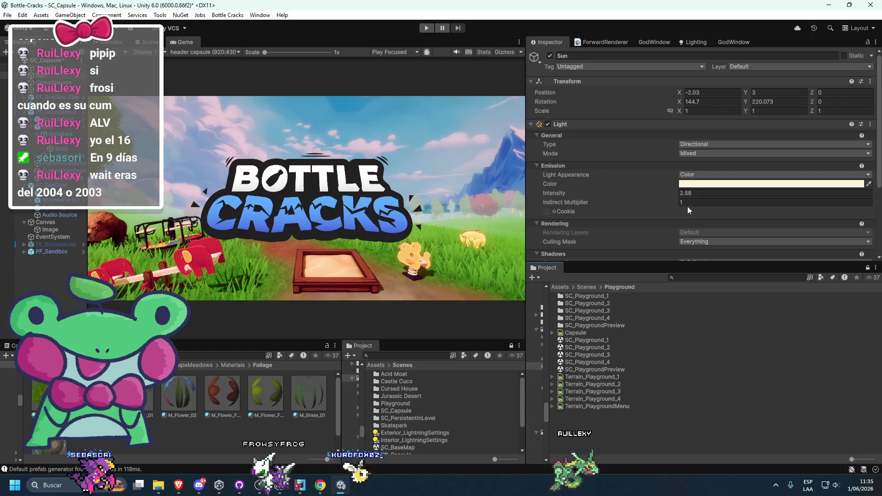
click(692, 185)
mouse_move(750, 241)
mouse_down()
mouse_move(776, 225)
mouse_move(691, 200)
mouse_move(734, 304)
mouse_up()
mouse_move(736, 263)
mouse_down()
mouse_move(772, 232)
mouse_move(780, 263)
mouse_move(690, 292)
mouse_move(688, 245)
mouse_up()
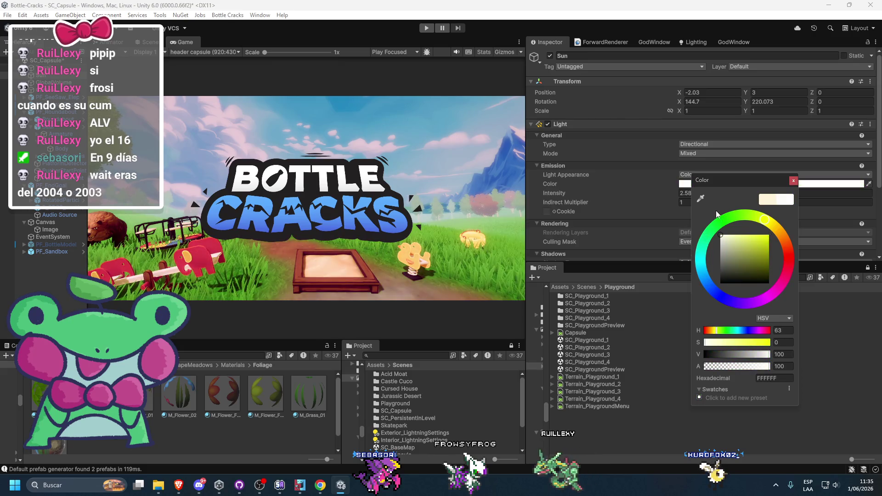
click(440, 195)
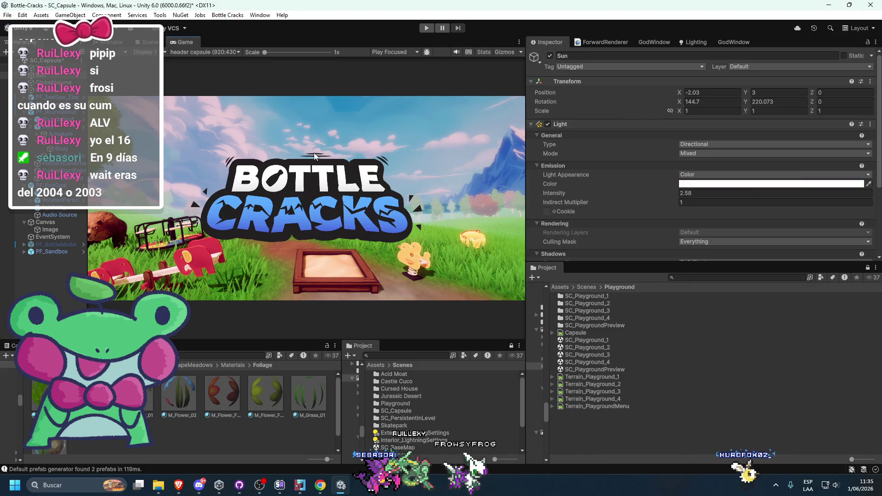
Set the Sun to intensity 1.39 with a pale yellow colour, then select GlobalVolume
drag(620, 198, 609, 197)
click(700, 184)
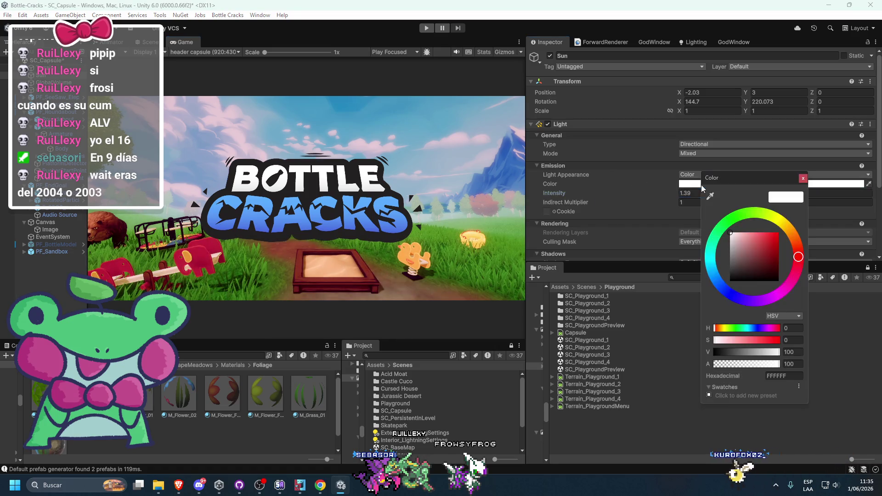
drag(765, 220, 779, 220)
drag(753, 248, 745, 231)
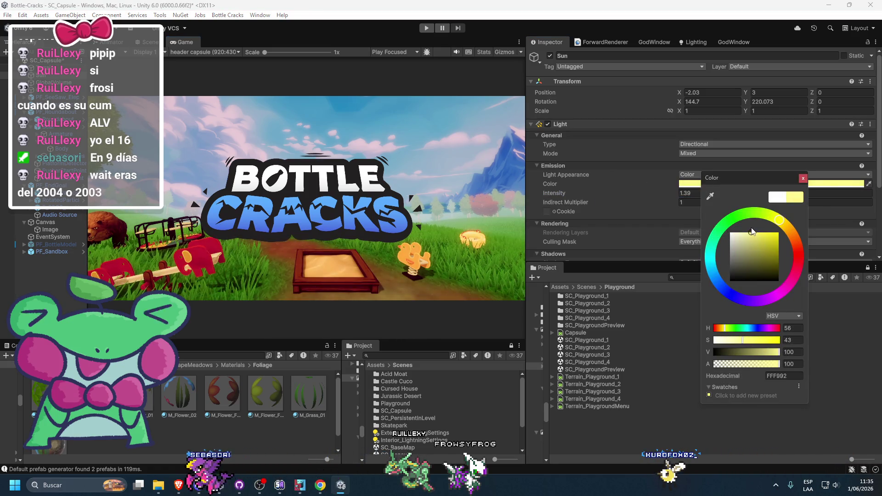
click(413, 163)
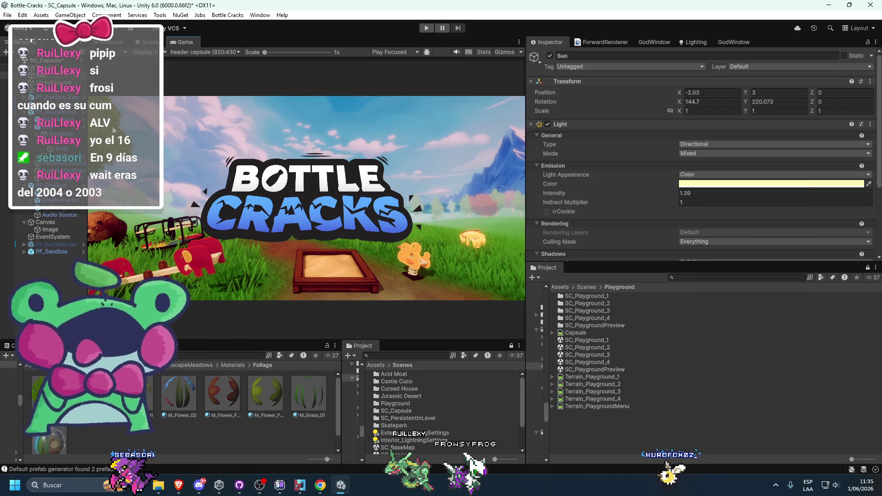
click(51, 83)
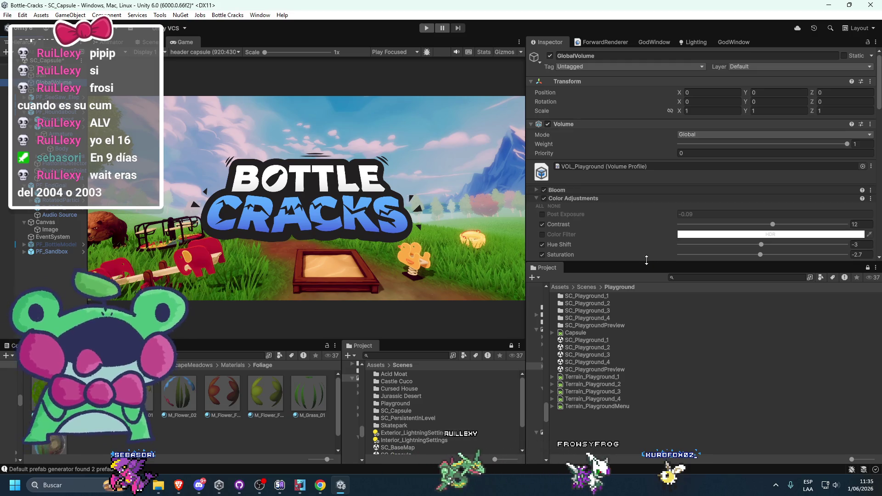
Remove the Shadows Midtones Highlights override and begin tweaking the Channel Mixer
drag(657, 262, 657, 385)
scroll(622, 268, down, 8)
scroll(621, 271, up, 5)
right_click(583, 314)
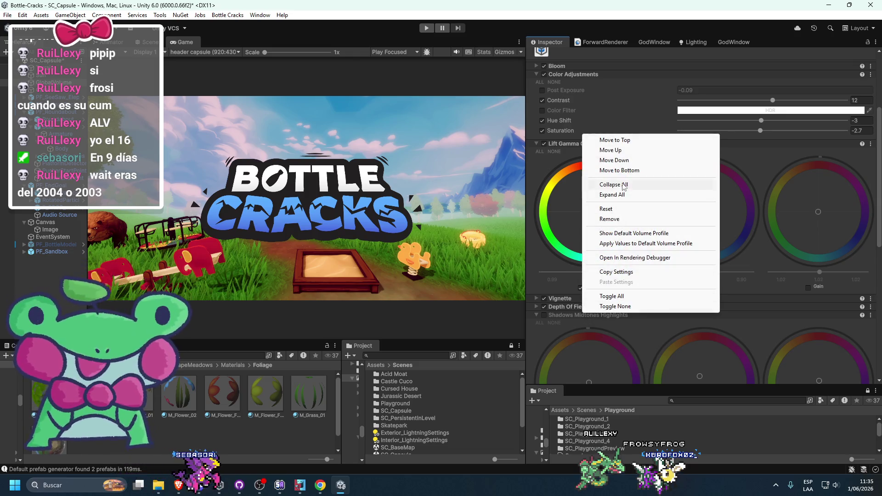
click(616, 221)
scroll(597, 252, down, 2)
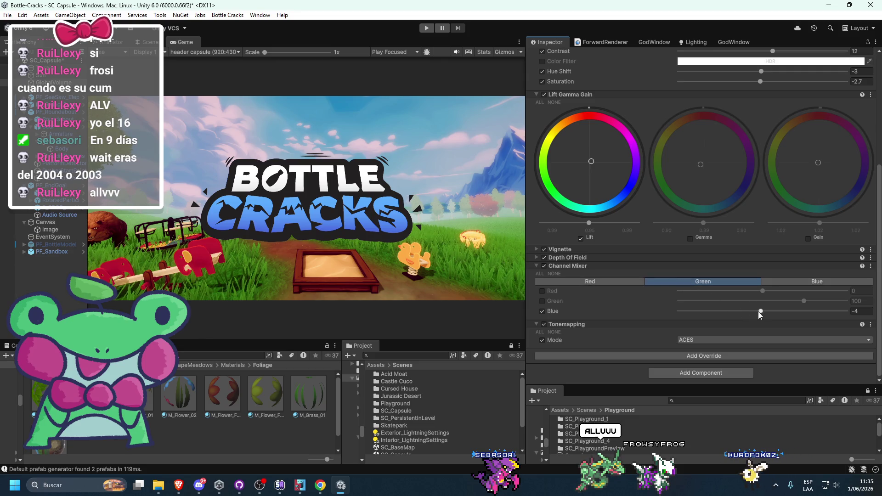
mouse_move(759, 312)
mouse_down()
mouse_move(778, 312)
mouse_move(758, 312)
mouse_up()
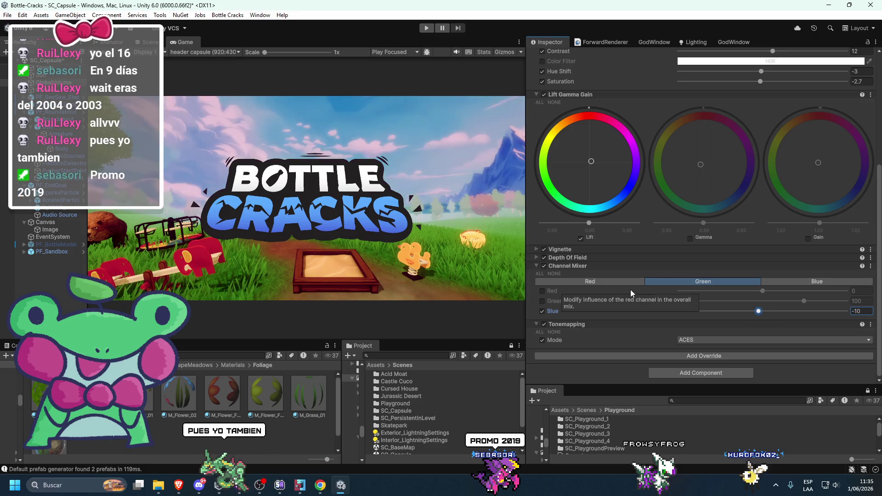
click(615, 284)
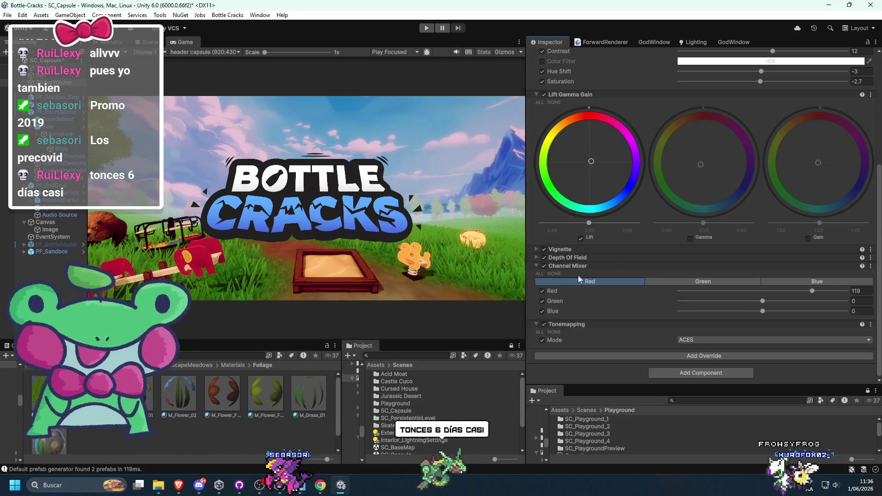
Compare the Channel Mixer on and off and tune the red output's red and green mix
click(544, 266)
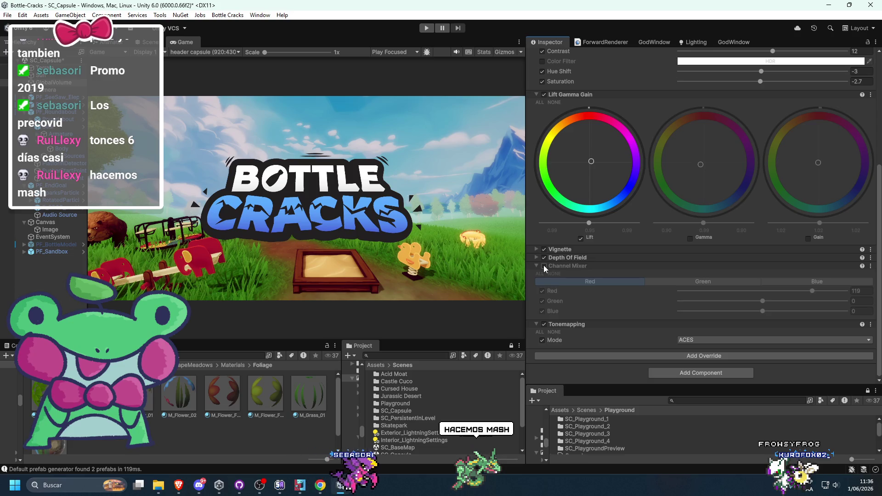
click(544, 266)
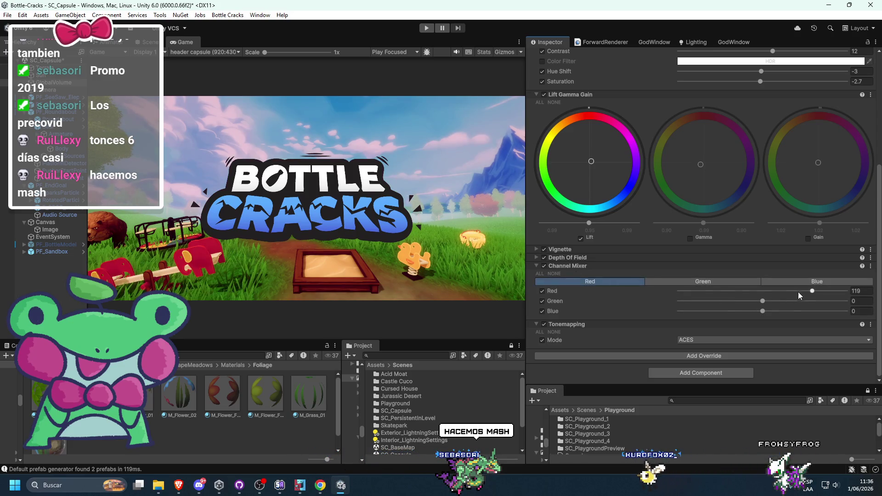
mouse_move(812, 290)
mouse_down()
mouse_move(790, 291)
mouse_move(819, 291)
mouse_move(745, 299)
mouse_move(774, 300)
mouse_up()
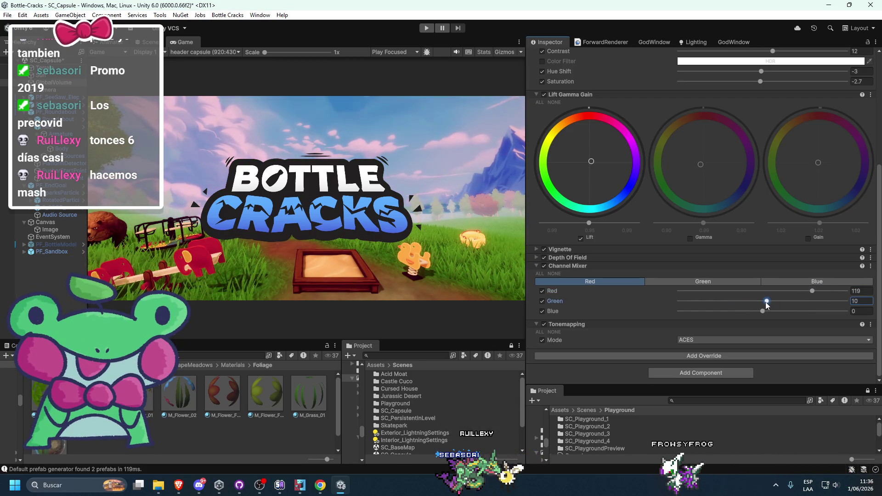
drag(768, 305, 763, 305)
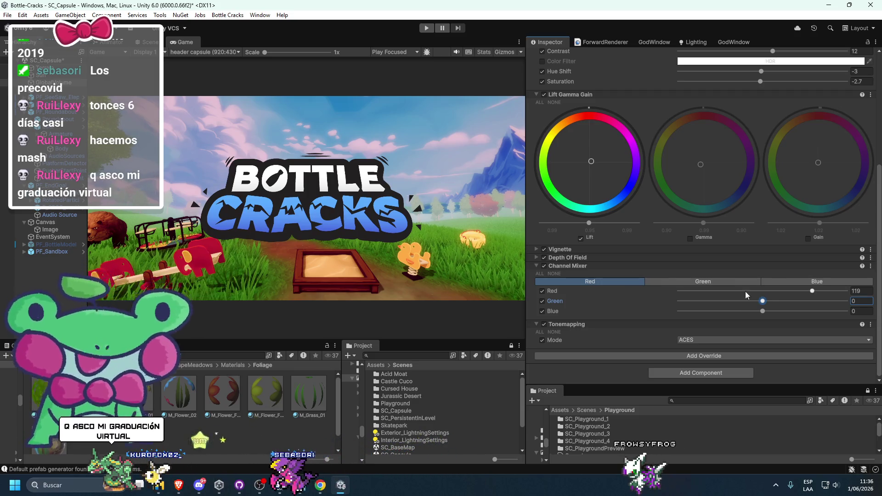
Experiment with Blue in the Channel Mixer's green output, then reset it to 0
click(778, 284)
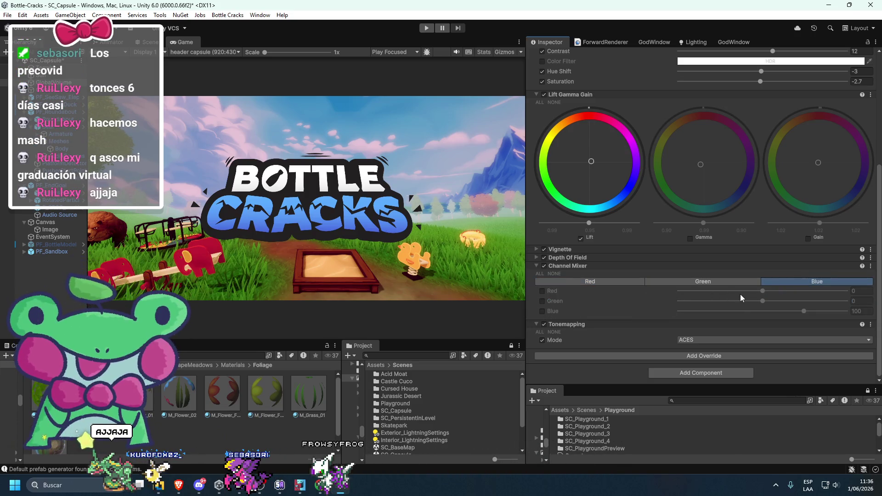
click(728, 283)
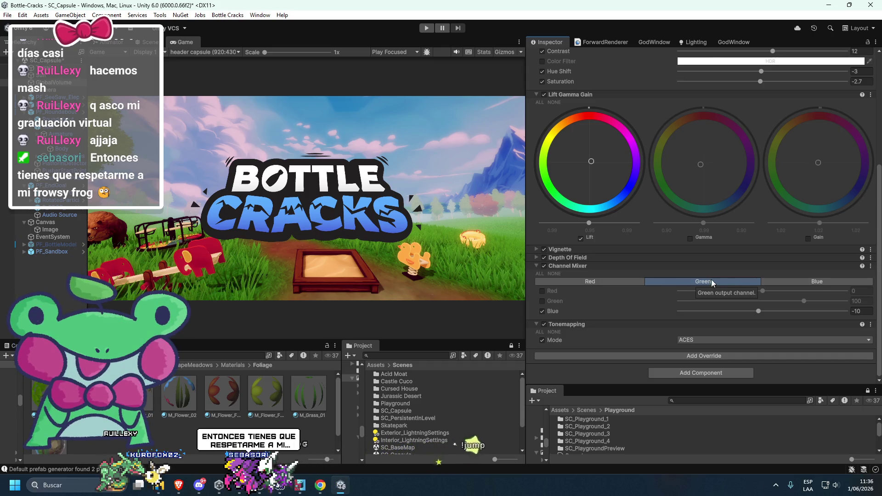
click(543, 311)
click(543, 311)
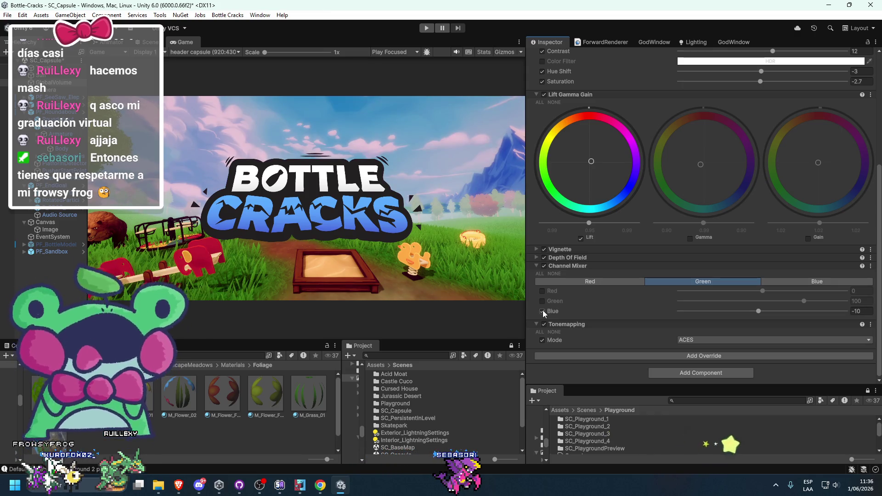
mouse_move(759, 311)
mouse_down()
mouse_move(773, 311)
mouse_move(766, 315)
mouse_up()
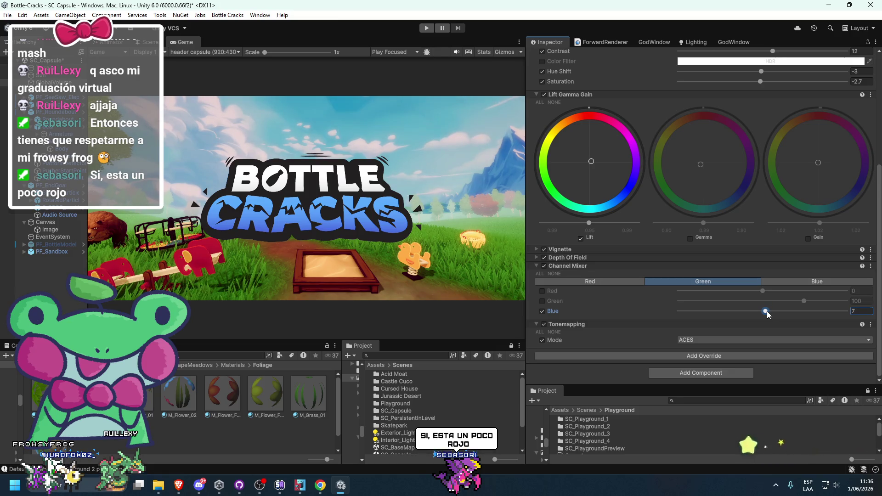
click(542, 312)
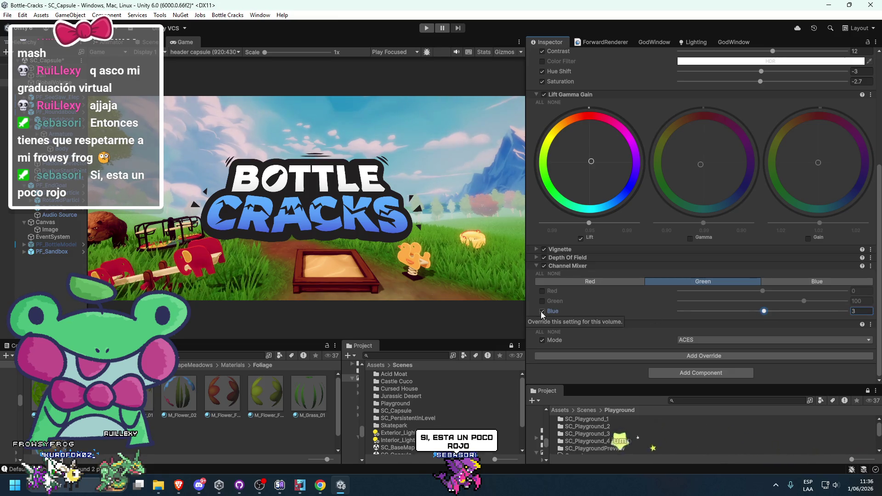
mouse_move(771, 316)
mouse_down()
mouse_move(688, 311)
mouse_move(690, 342)
mouse_move(749, 323)
mouse_up()
click(854, 311)
text(0)
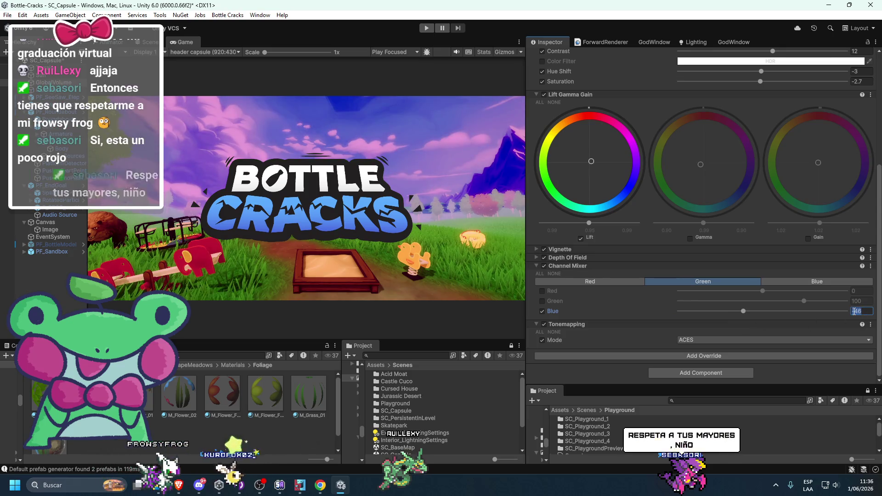
Boost Blue in the blue output and set its Red contribution to 0
click(805, 281)
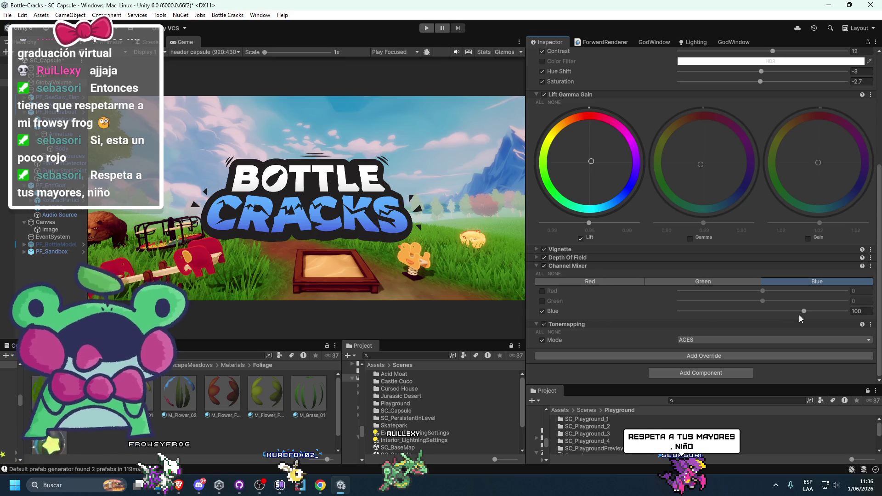
drag(782, 313, 823, 313)
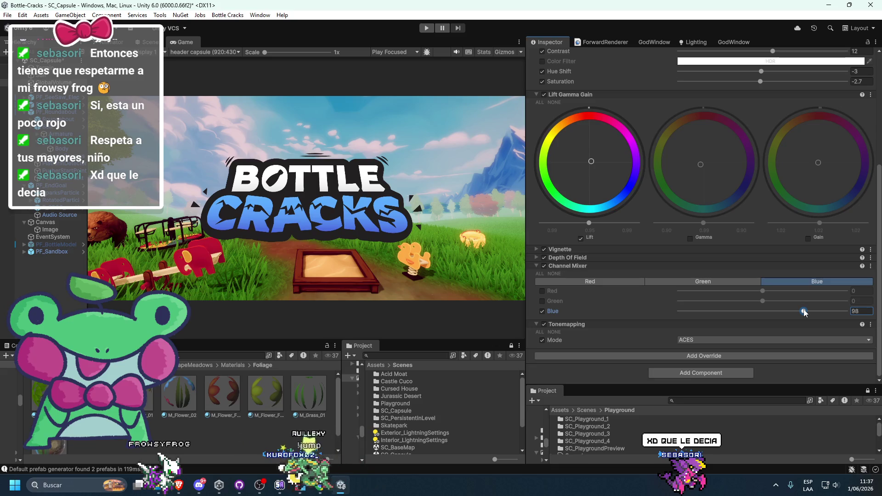
click(542, 291)
click(711, 292)
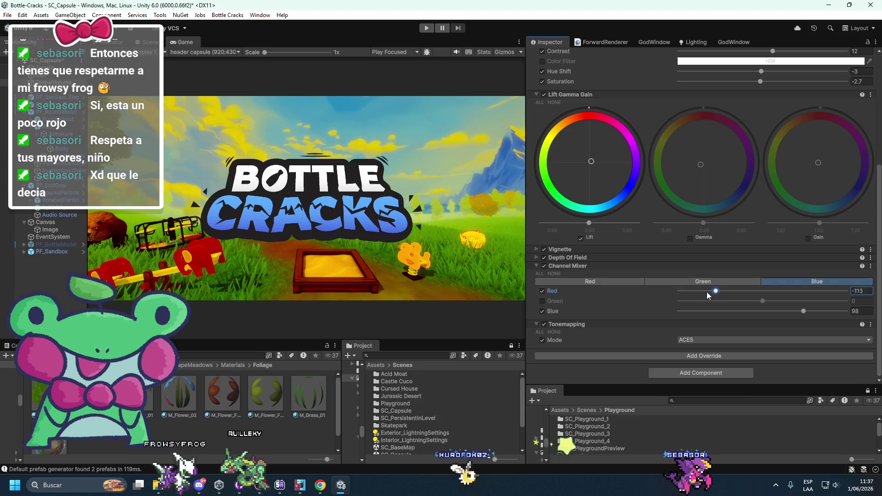
text(0)
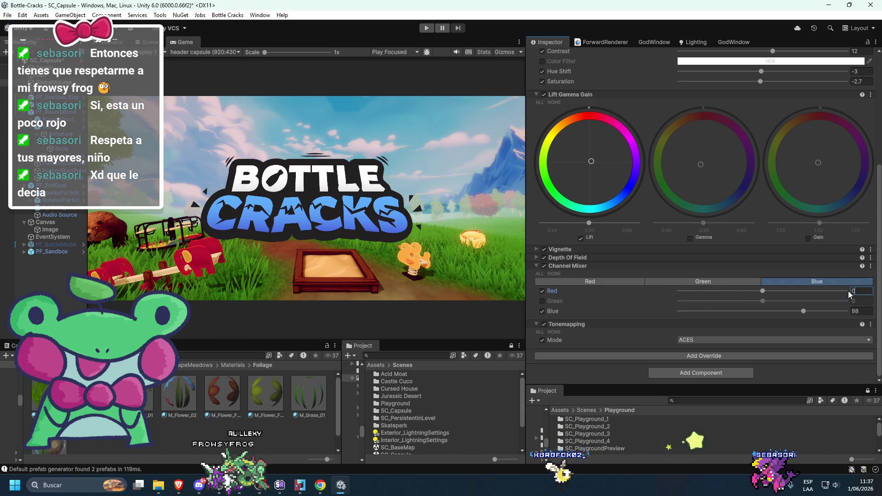
Tick Blue on the green output at 0 and push the Lift wheel toward magenta
click(542, 311)
click(703, 281)
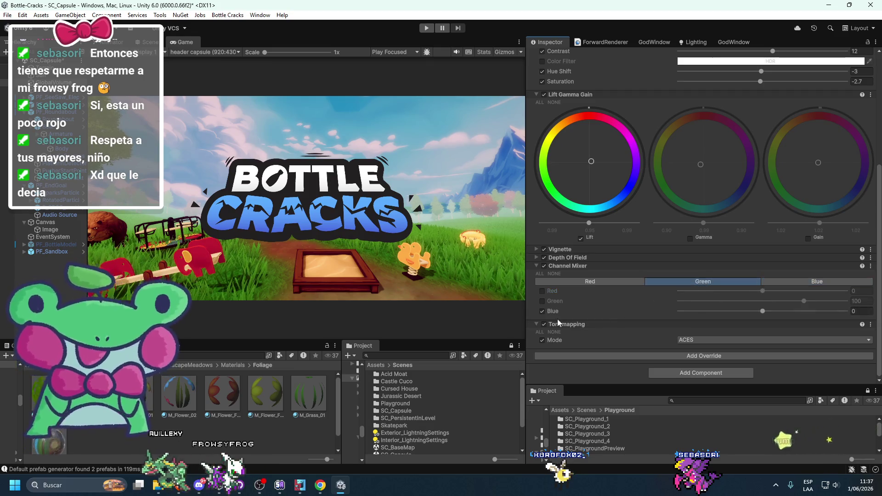
click(738, 312)
drag(738, 314, 768, 313)
text(0)
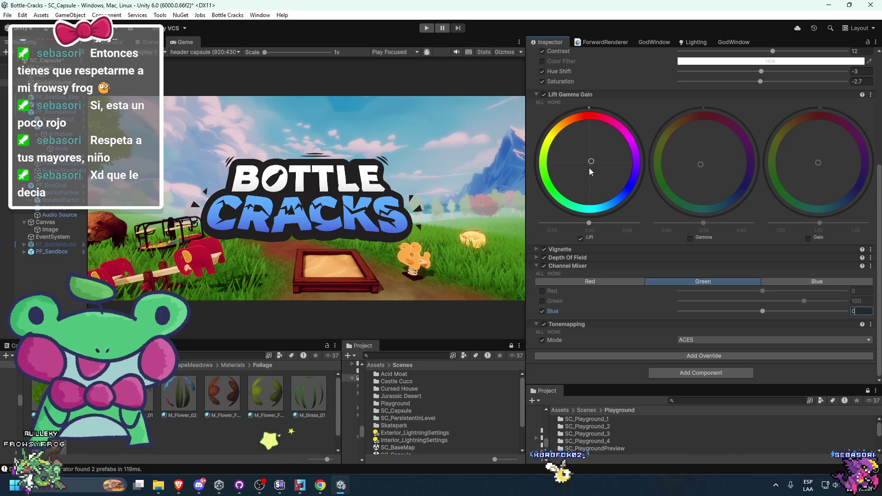
drag(603, 186, 590, 149)
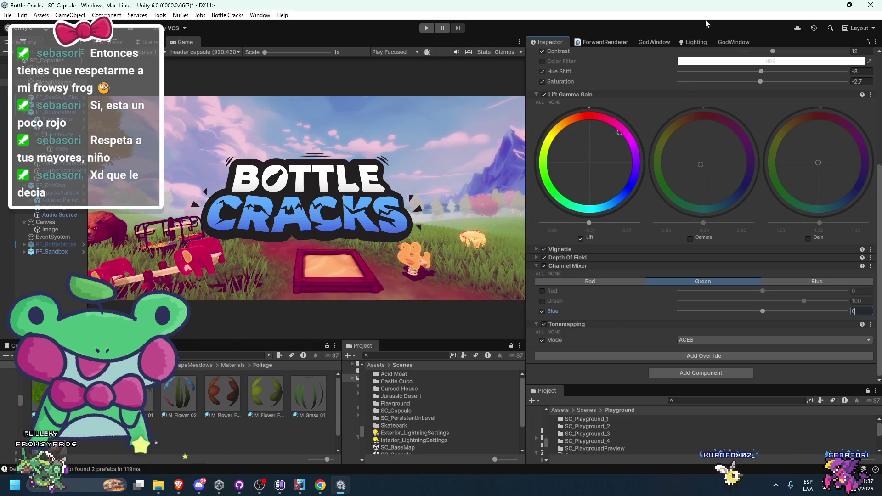
Undo the Lift shift and compare Tonemapping off, Neutral, then back to ACES
key(ctrl+z)
click(544, 325)
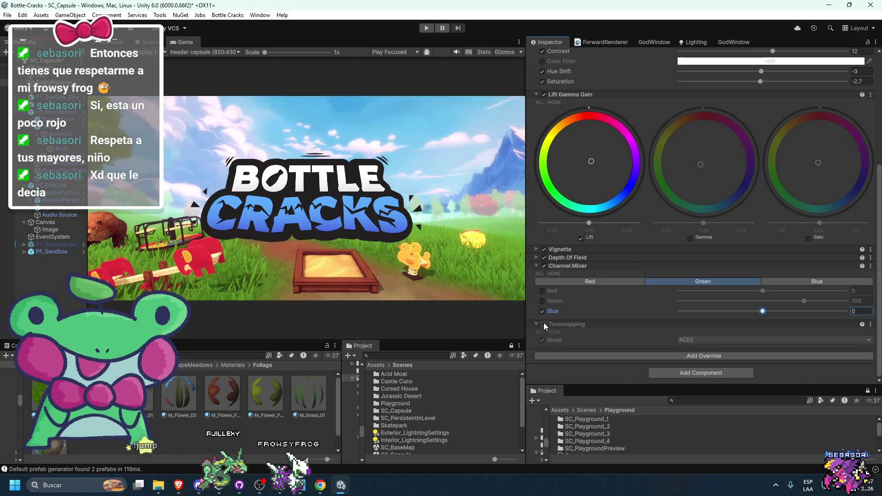
click(544, 324)
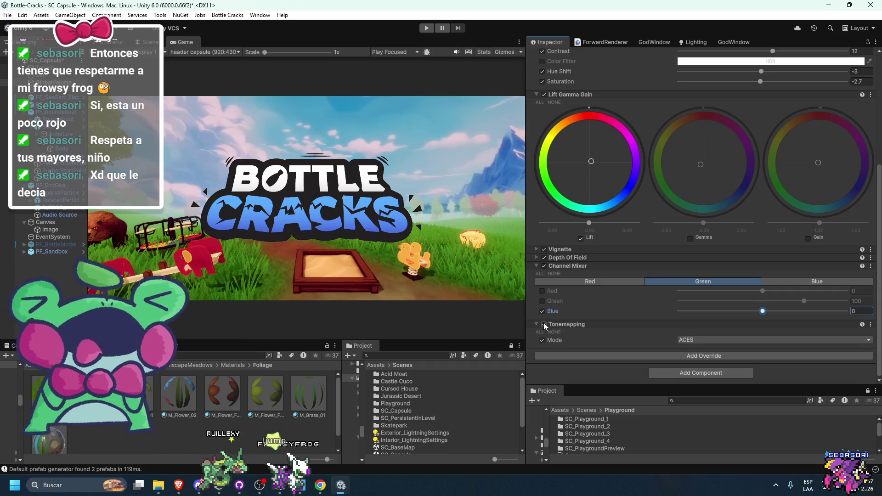
click(689, 340)
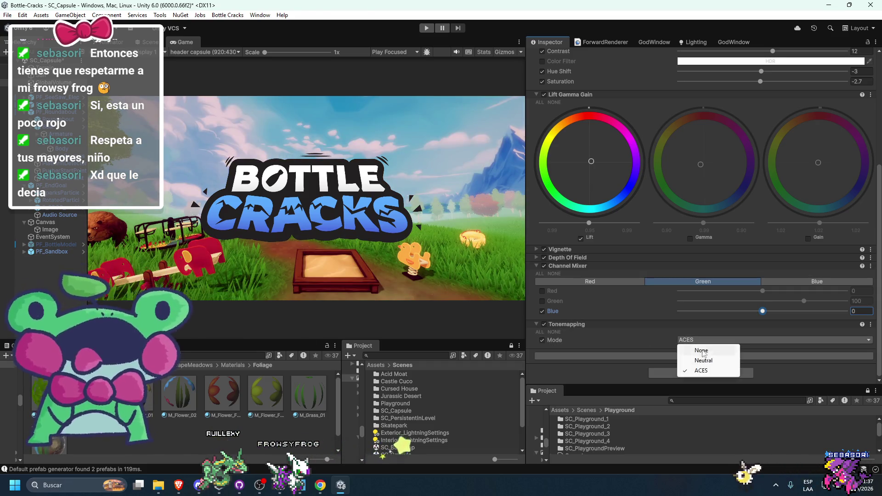
click(687, 362)
click(549, 324)
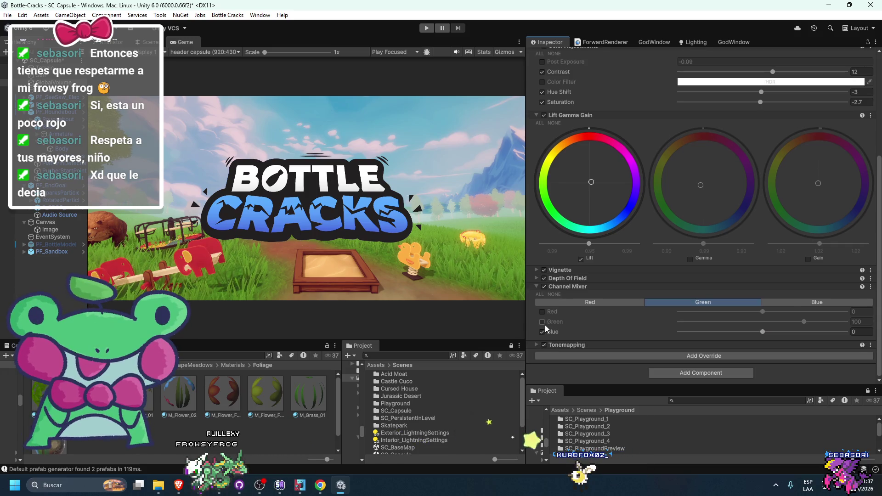
click(544, 343)
click(696, 341)
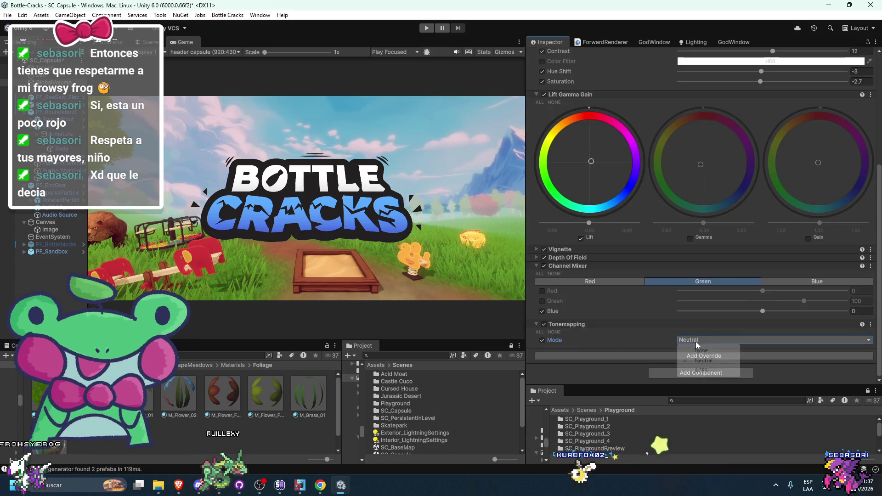
click(694, 371)
Test Contrast at 100 in Color Adjustments, then undo it back to 12
scroll(643, 340, up, 10)
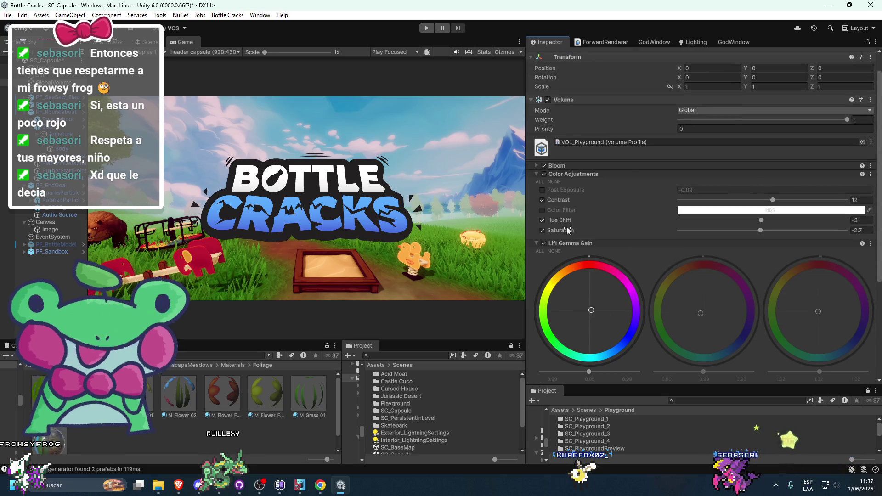
click(579, 175)
click(575, 176)
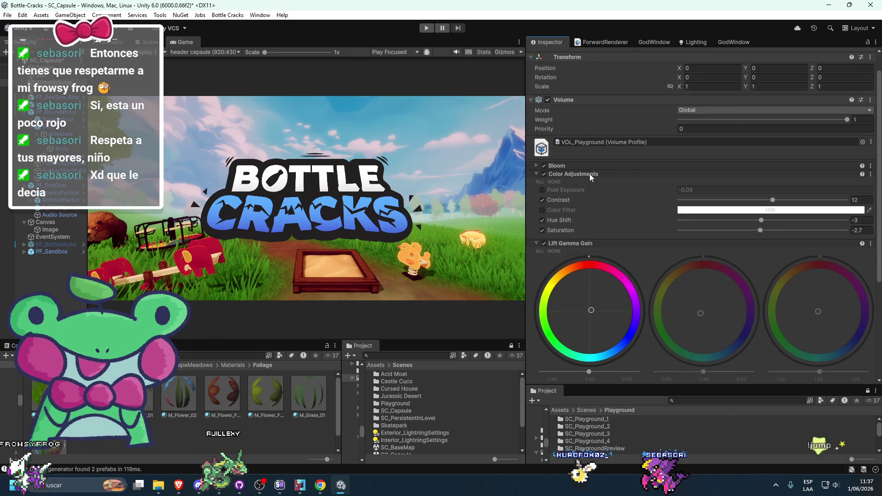
drag(775, 203, 848, 200)
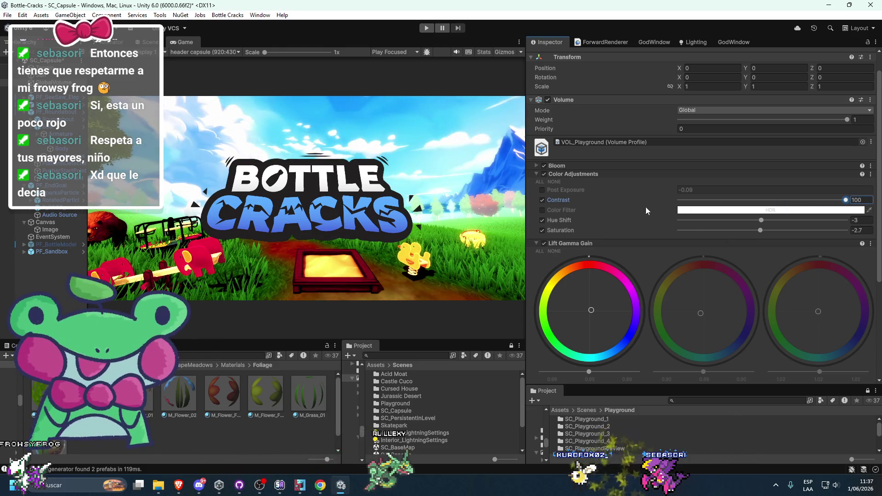
key(ctrl+z)
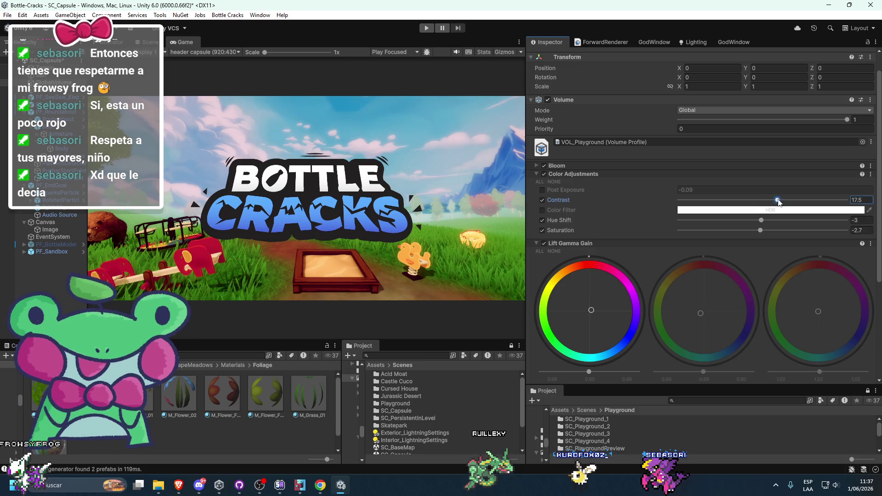
key(ctrl+z)
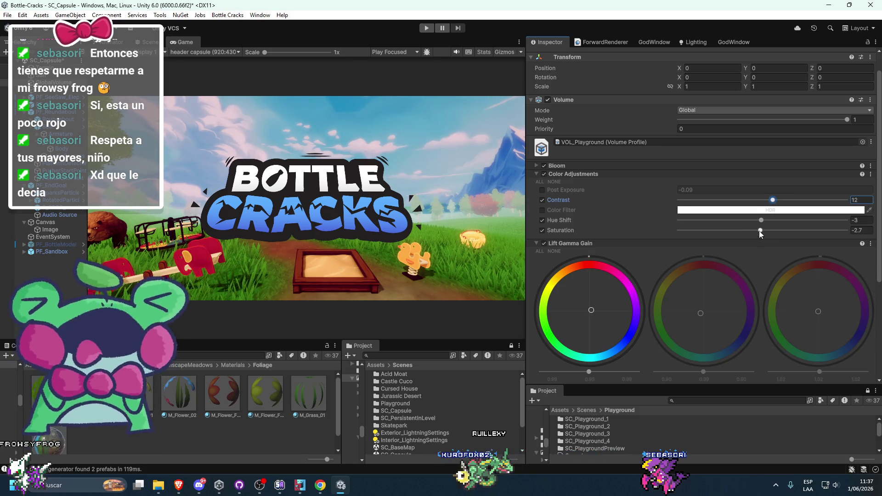
Expand the Bloom settings and toggle Bloom off and back on to compare
click(604, 165)
click(544, 165)
click(544, 165)
Try yellow and magenta Bloom tint hues, settling back on pink
click(692, 224)
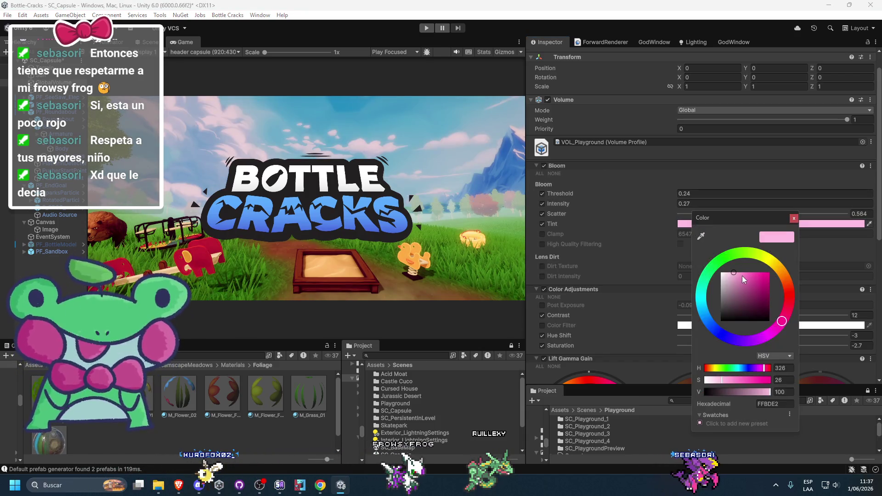
mouse_move(743, 257)
mouse_down()
mouse_move(776, 261)
mouse_move(709, 249)
mouse_up()
click(774, 330)
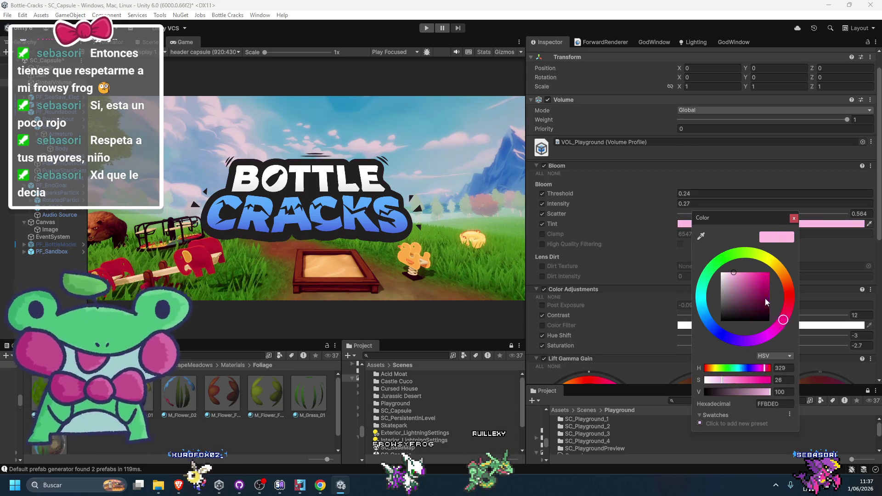
mouse_move(737, 344)
mouse_down()
mouse_move(692, 343)
mouse_move(798, 294)
mouse_move(777, 252)
mouse_move(781, 330)
mouse_up()
click(642, 290)
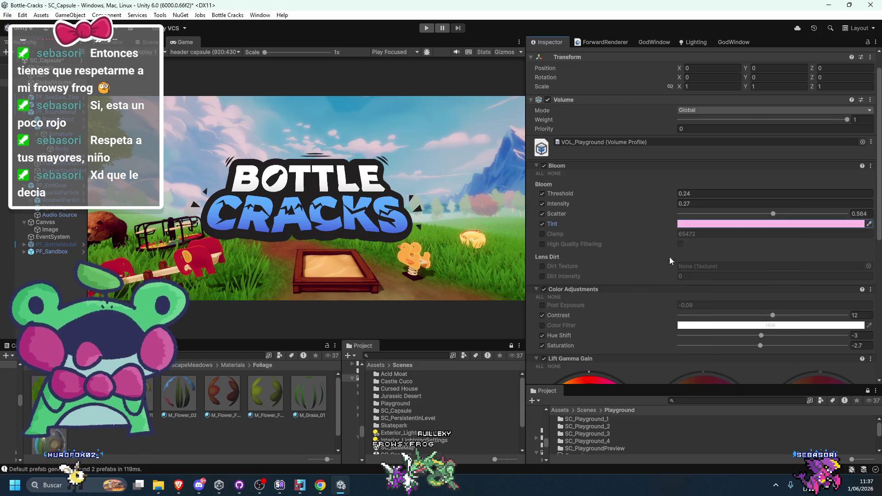
Raise Bloom Intensity slightly to preview a stronger glow
mouse_move(555, 204)
mouse_down()
mouse_move(641, 214)
mouse_move(555, 208)
mouse_up()
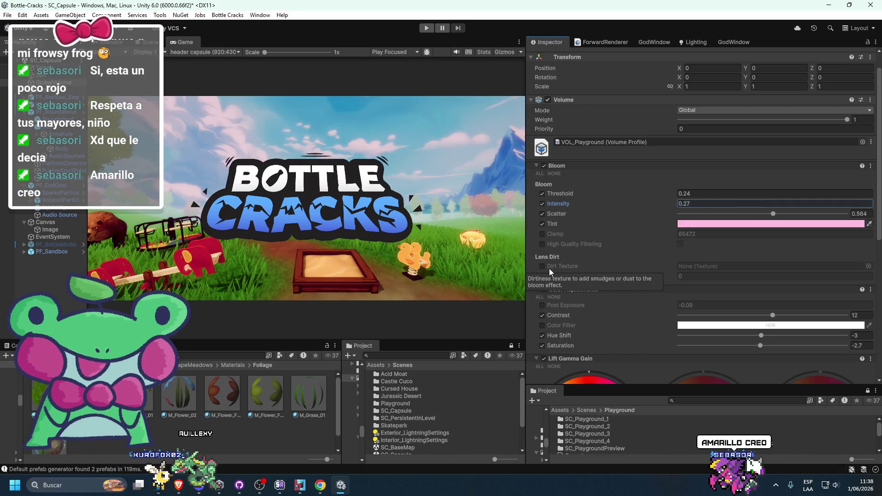
scroll(570, 260, down, 5)
scroll(602, 257, up, 6)
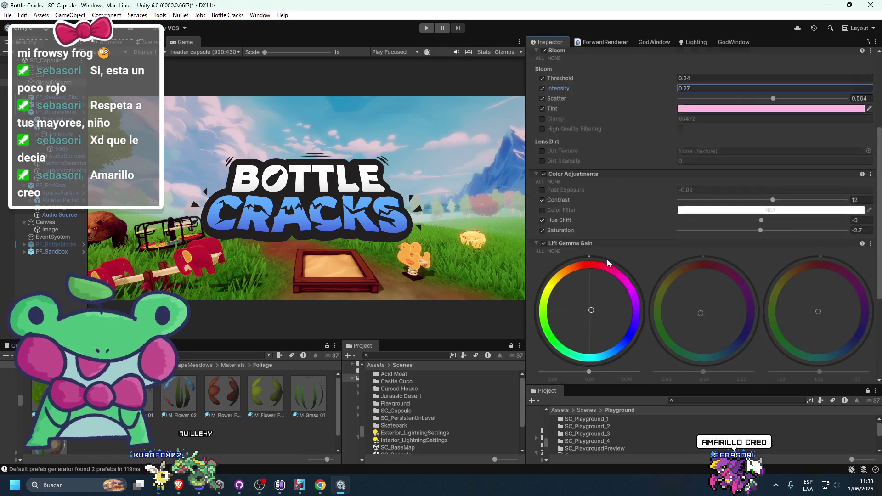
Change the Bloom tint through orange to yellow
click(679, 236)
mouse_move(743, 276)
mouse_down()
mouse_move(772, 275)
mouse_move(765, 272)
mouse_up()
click(573, 230)
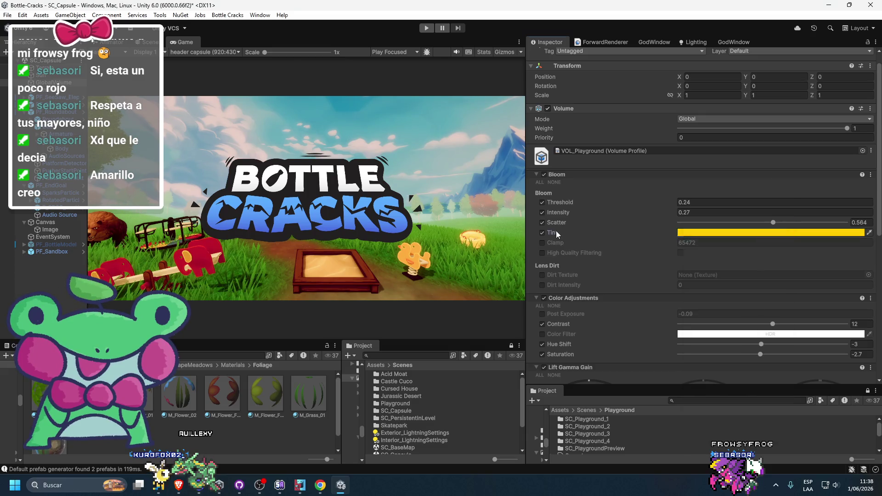
scroll(588, 248, down, 8)
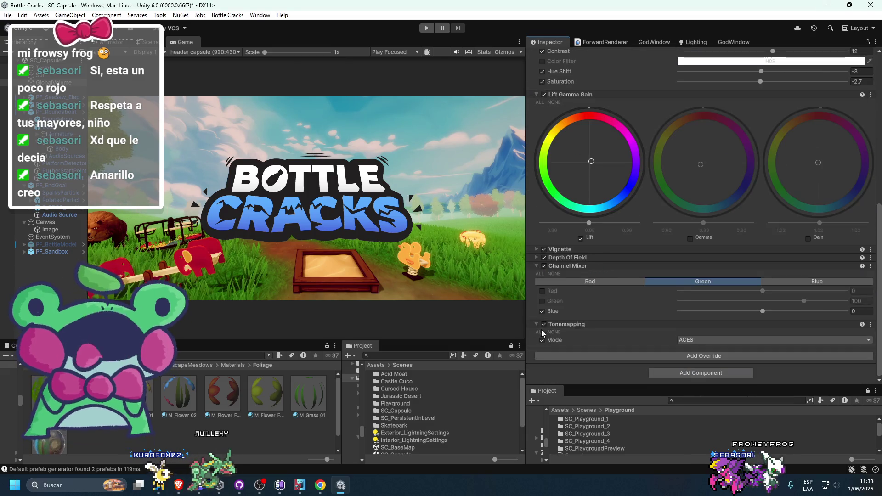
scroll(573, 302, up, 8)
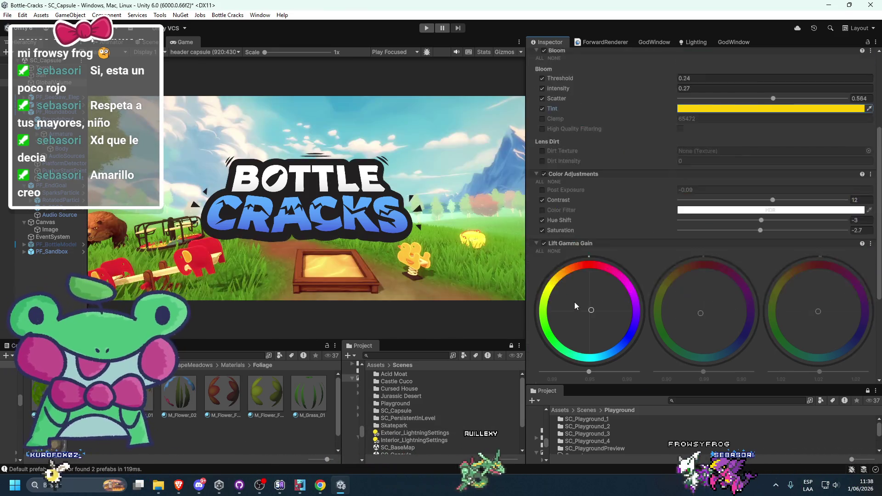
Raise Bloom Intensity to 0.74, then revert it to 0.27
mouse_move(564, 186)
mouse_down()
mouse_move(551, 187)
mouse_move(564, 175)
mouse_move(599, 188)
mouse_up()
key(ctrl+z)
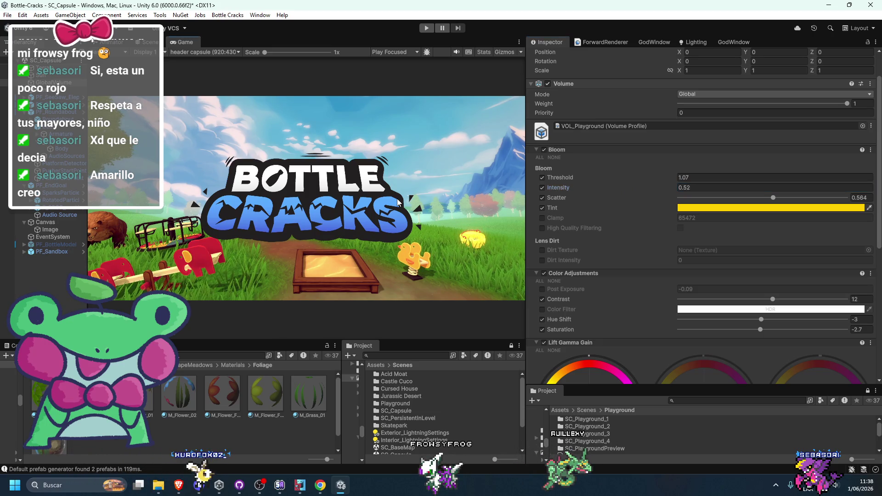
scroll(586, 315, down, 5)
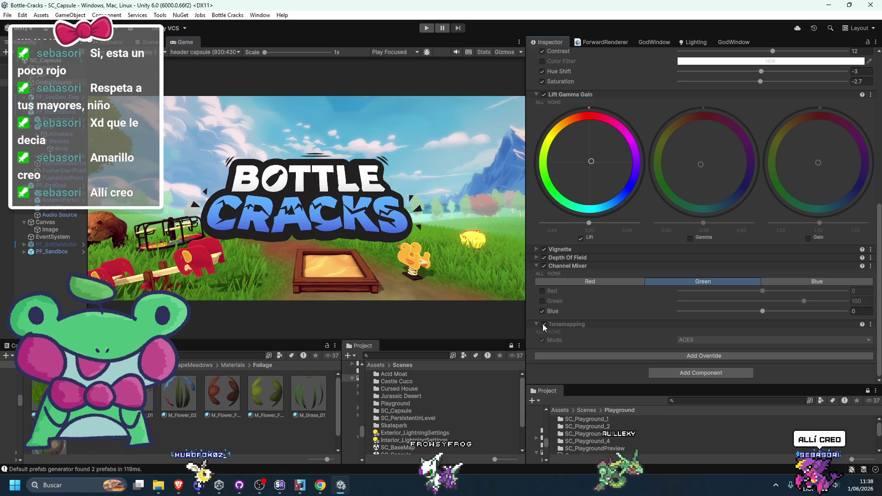
Nudge the Lift color wheel slightly
scroll(598, 312, up, 4)
scroll(601, 291, down, 3)
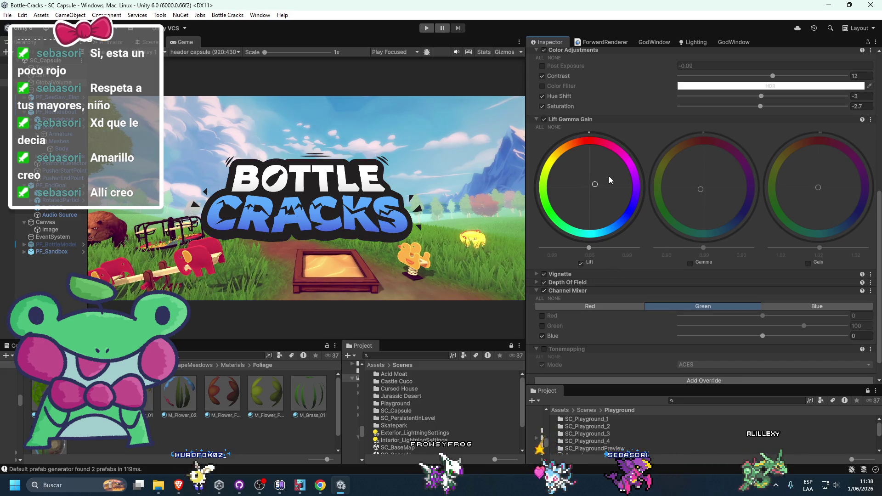
drag(600, 178, 595, 181)
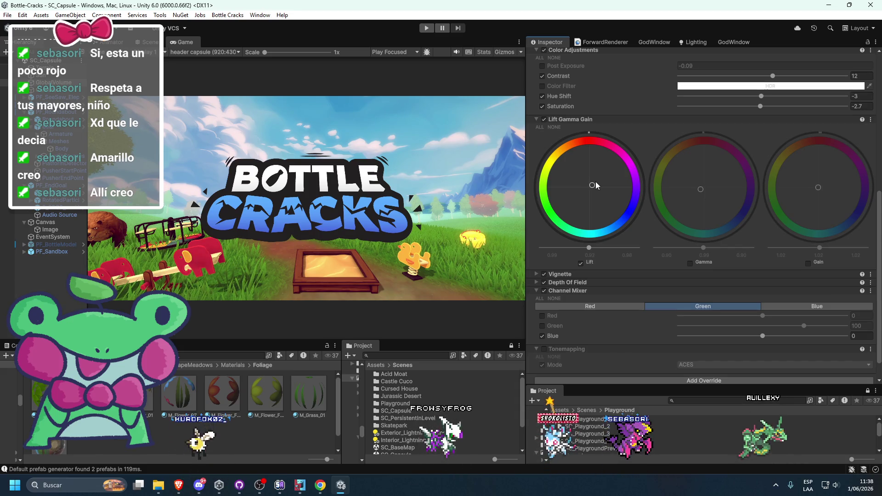
Enable the Channel Mixer red override and drop Green to 0 in the red output
scroll(642, 280, down, 2)
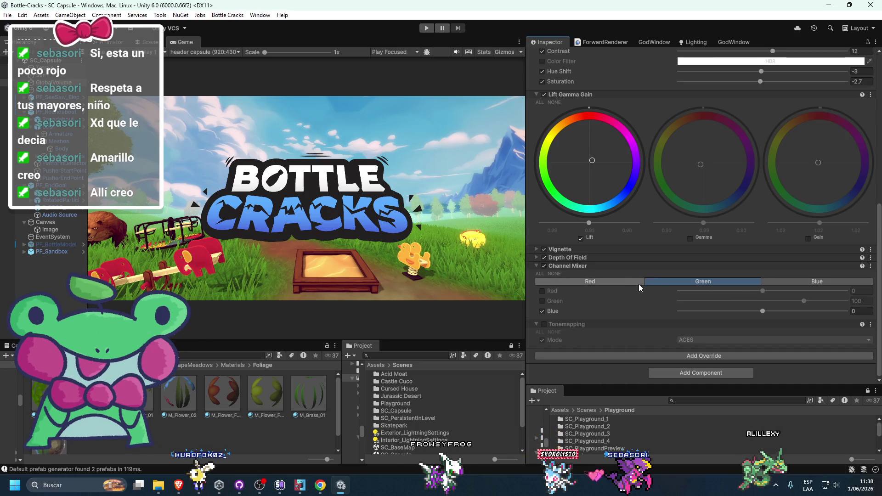
click(543, 291)
drag(763, 293, 783, 293)
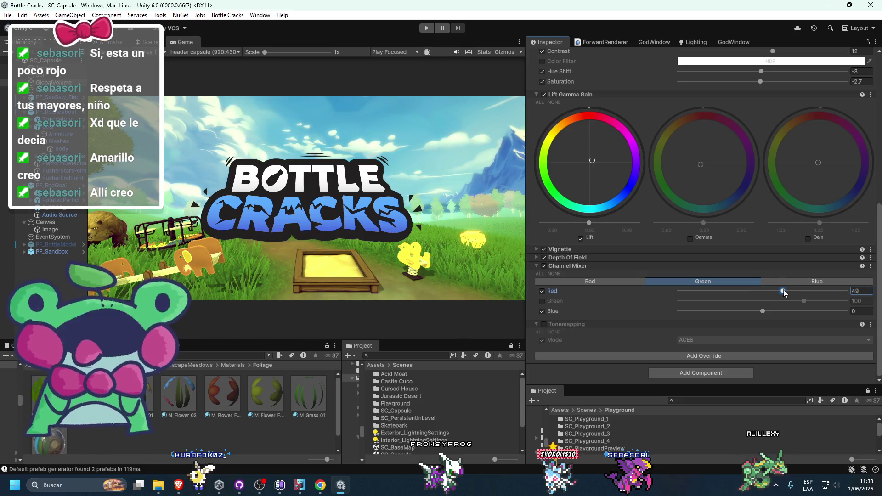
key(ctrl+z)
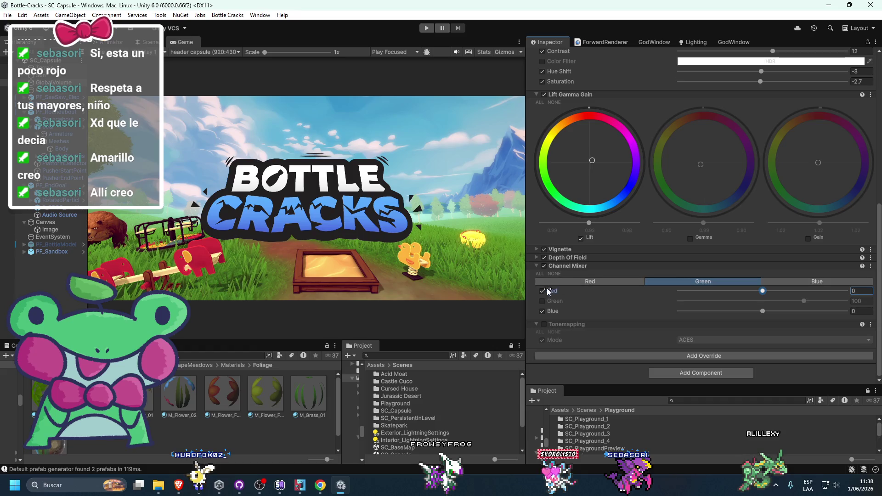
click(557, 283)
mouse_move(747, 303)
mouse_down()
mouse_move(734, 303)
mouse_move(763, 302)
mouse_up()
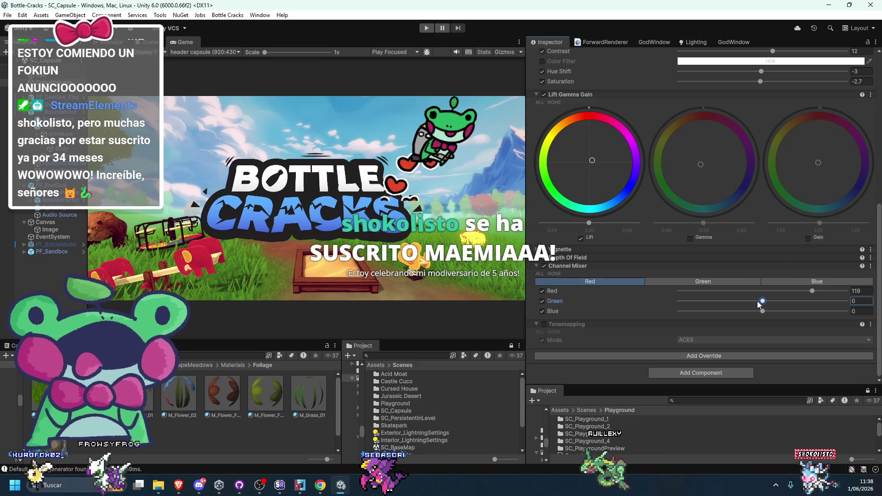
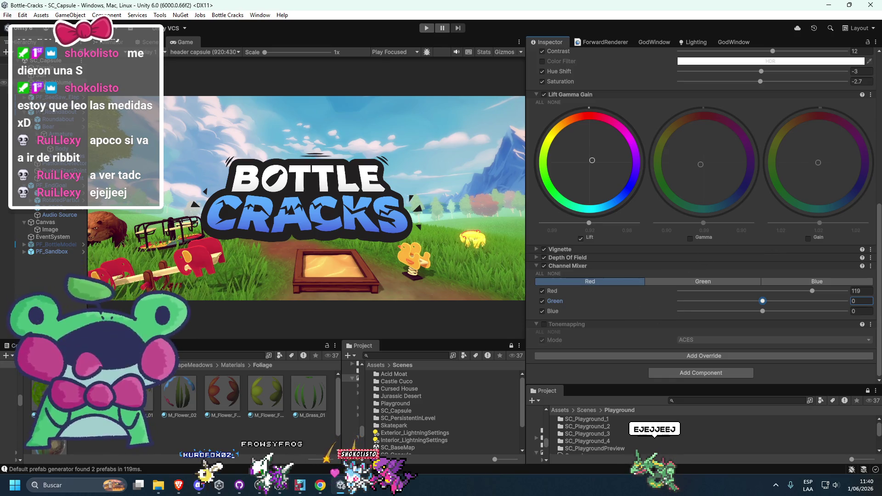
Give the Sun light a pale yellow colour (FFFCB6)
click(52, 77)
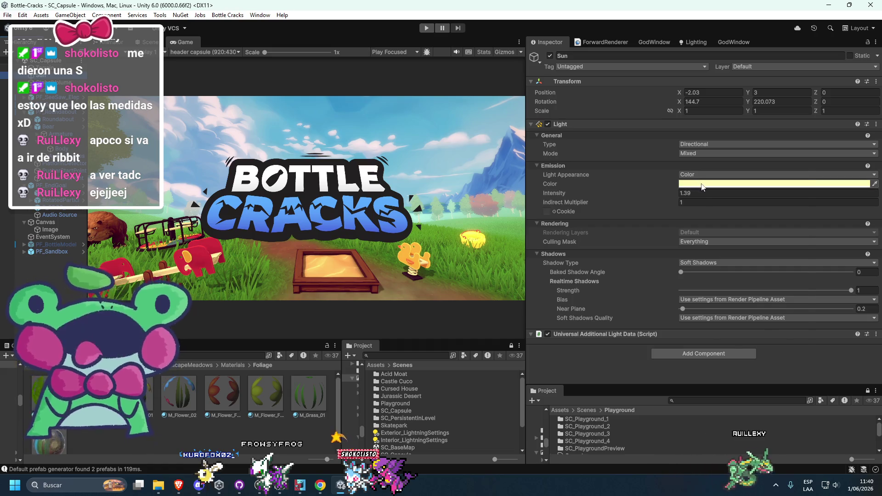
click(702, 184)
click(738, 262)
mouse_move(739, 262)
mouse_down()
mouse_move(735, 298)
mouse_move(727, 211)
mouse_move(797, 246)
mouse_up()
click(744, 231)
click(697, 186)
click(696, 186)
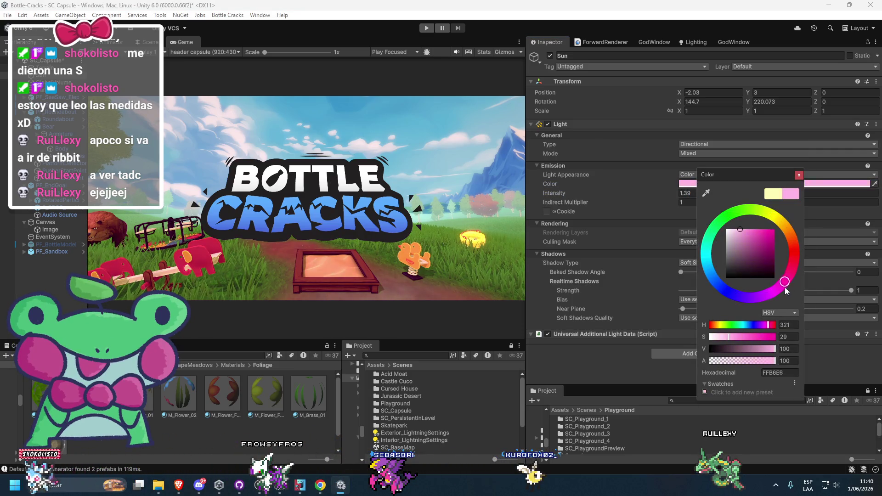
mouse_move(707, 291)
mouse_down()
mouse_move(735, 207)
mouse_move(777, 198)
mouse_move(780, 211)
mouse_up()
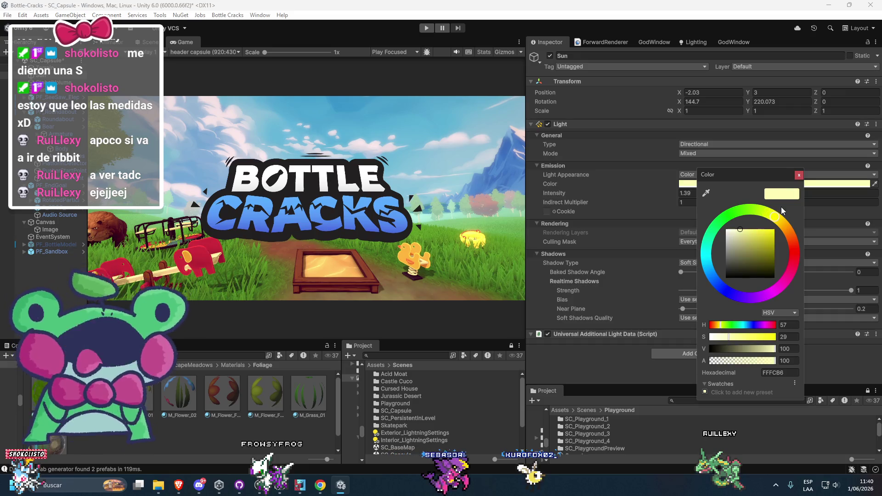
click(433, 230)
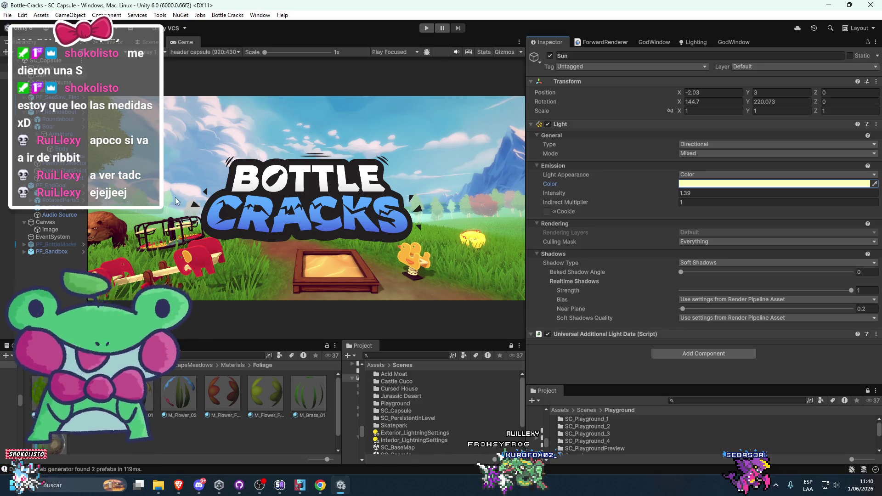
Enable Lift Gamma Gain on the volume and nudge the Lift wheel slightly toward red
click(55, 82)
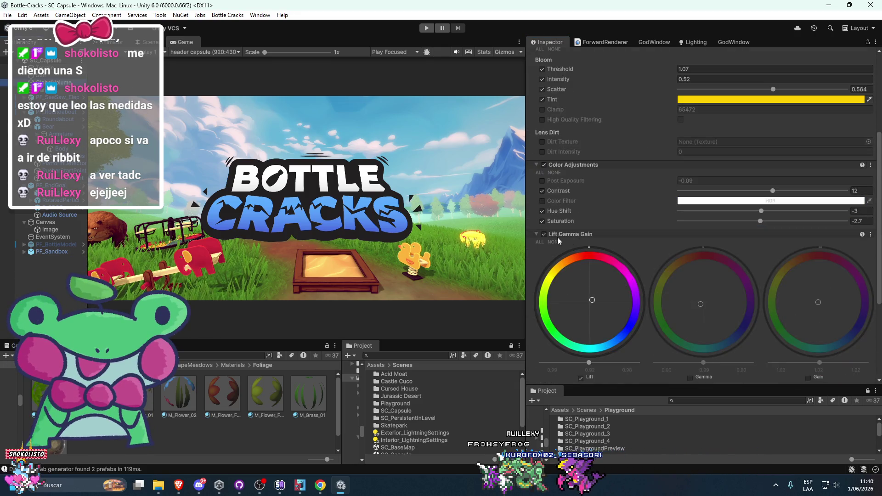
click(544, 235)
click(544, 235)
click(544, 236)
click(544, 235)
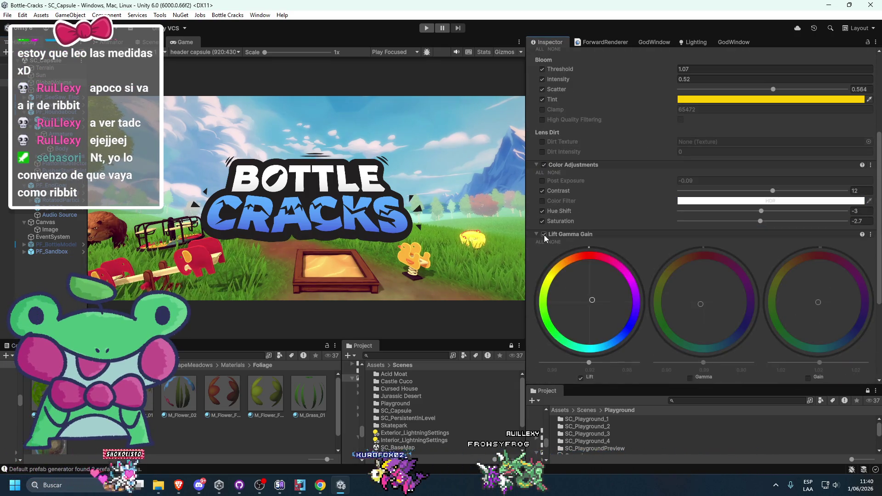
scroll(560, 248, down, 3)
mouse_move(595, 272)
mouse_down()
mouse_move(619, 263)
mouse_move(590, 253)
mouse_move(599, 249)
mouse_move(601, 258)
mouse_up()
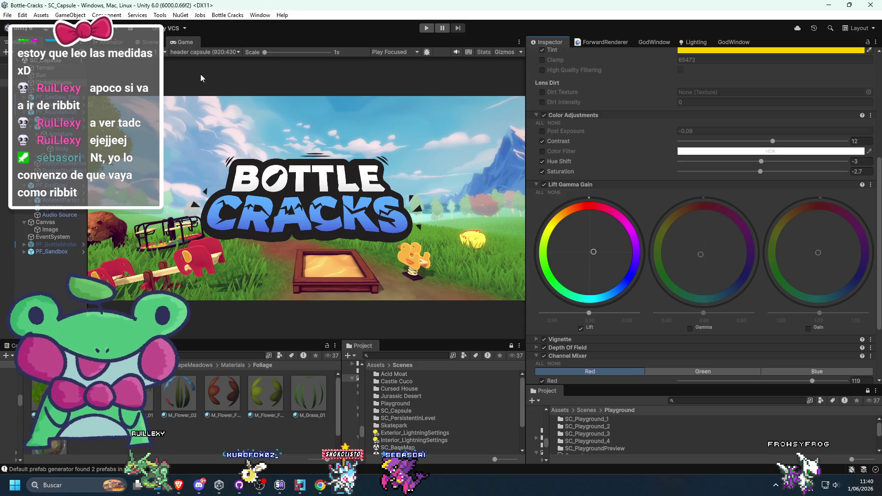
key(ctrl+1)
Show the Scene view in the upper area and dock the Game view in the lower-right panel
click(391, 236)
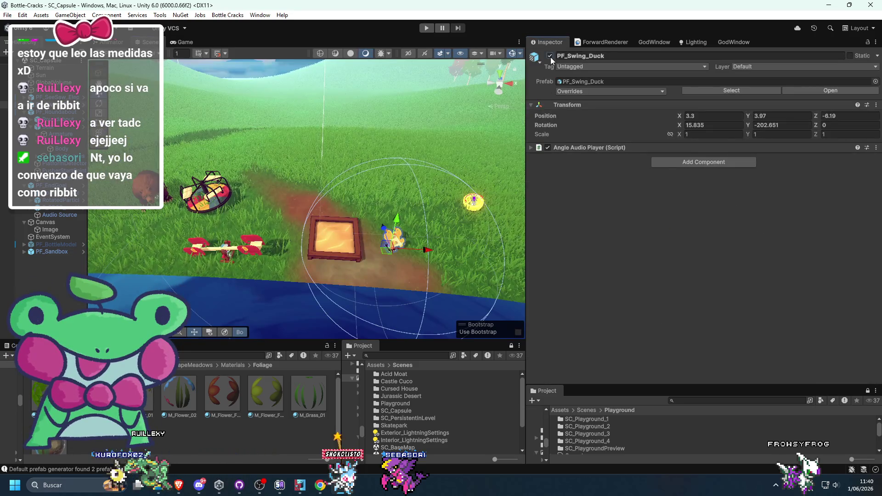
click(199, 43)
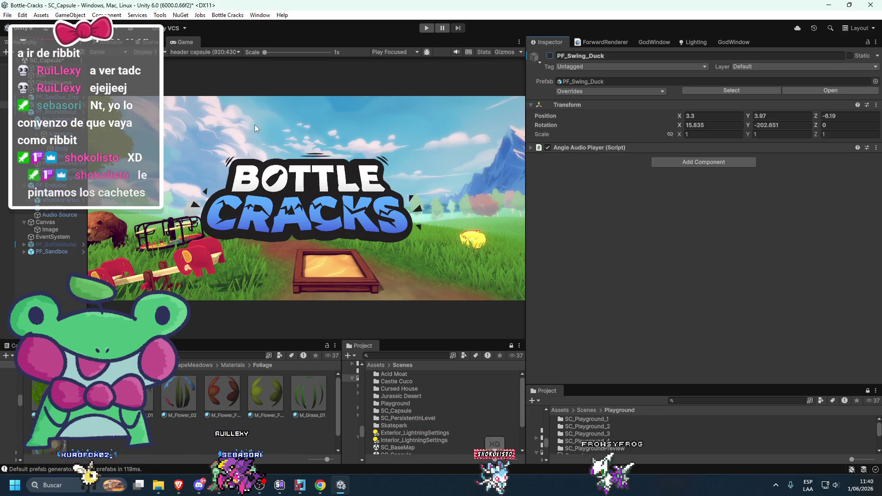
click(150, 41)
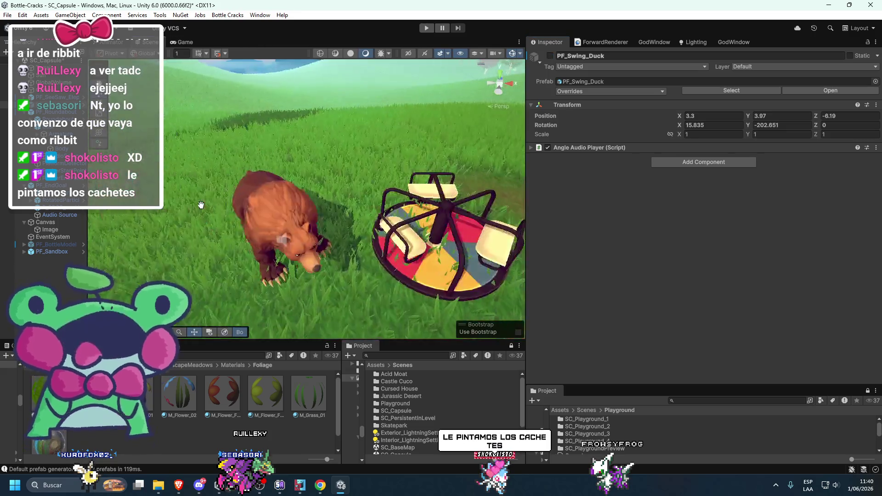
click(257, 200)
mouse_move(185, 42)
mouse_down()
mouse_move(545, 268)
mouse_move(603, 370)
mouse_move(626, 391)
mouse_move(586, 219)
mouse_up()
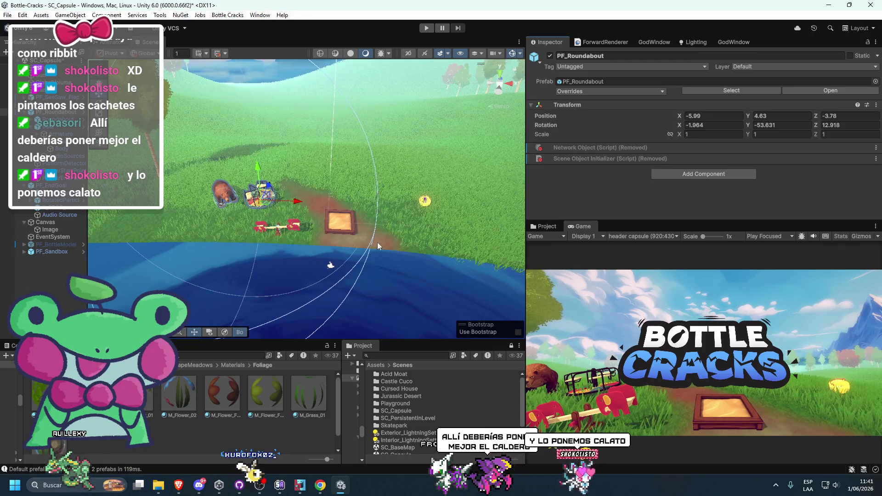
scroll(373, 242, up, 5)
scroll(362, 236, down, 3)
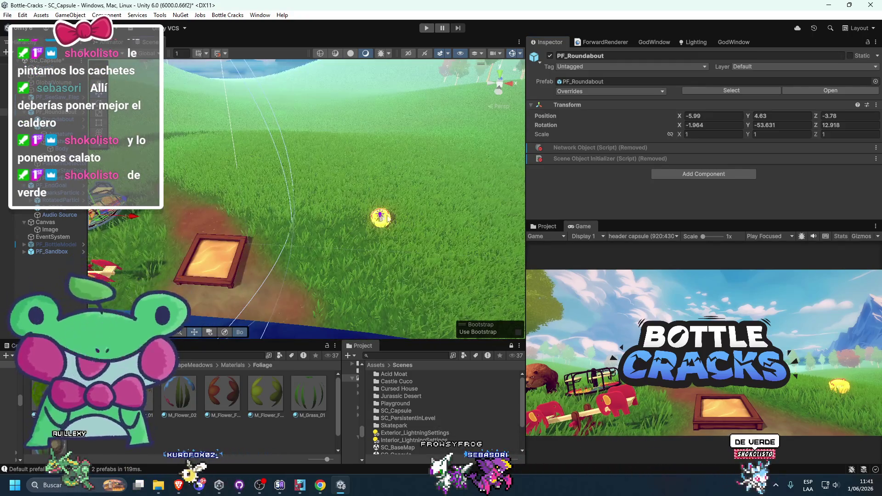
Activate PF_Swing_Duck so it appears in the scene
click(51, 104)
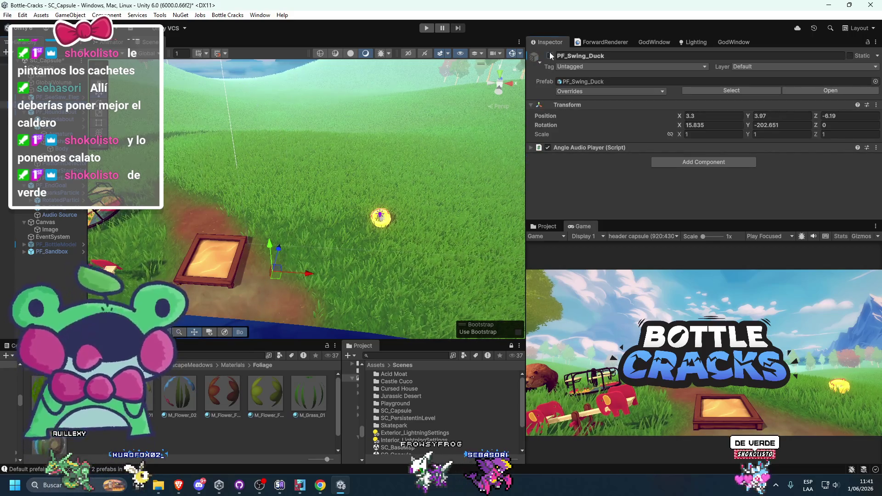
key(alt+shift+a)
click(393, 223)
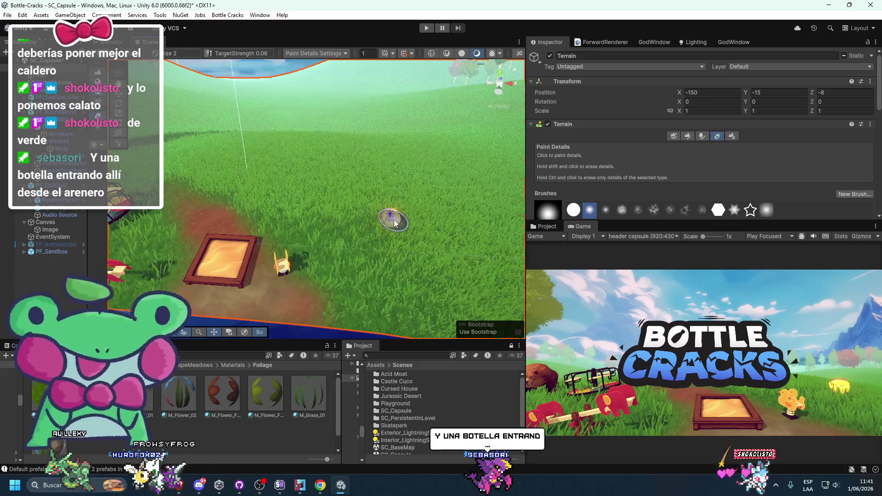
Move PF_EndGoal, the yellow ball, onto the dirt path beside the sandbox
click(395, 223)
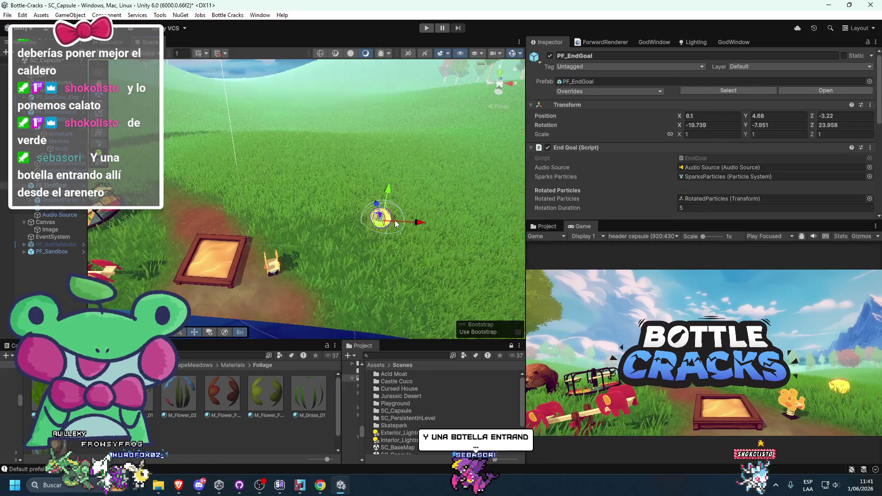
mouse_move(374, 213)
mouse_down()
mouse_move(296, 252)
mouse_move(275, 280)
mouse_move(331, 255)
mouse_up()
key(f)
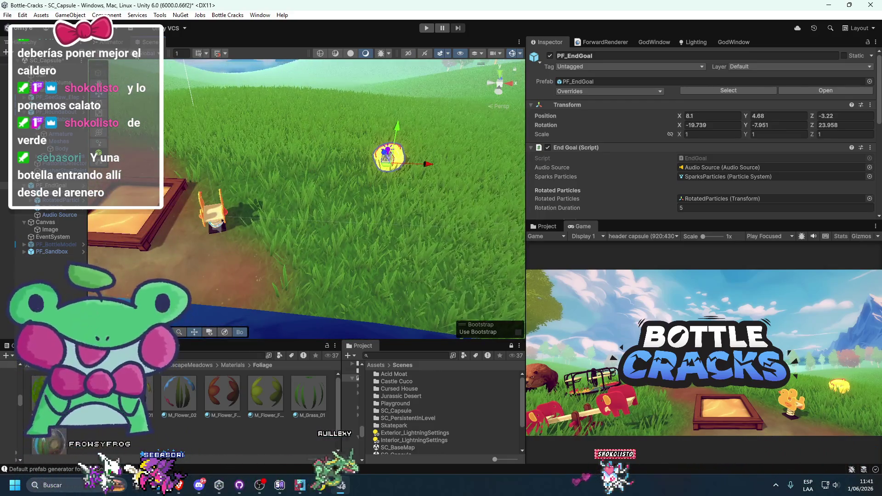
drag(389, 156, 252, 200)
mouse_move(219, 225)
mouse_down()
mouse_move(202, 223)
mouse_move(226, 224)
mouse_move(204, 203)
mouse_move(219, 202)
mouse_up()
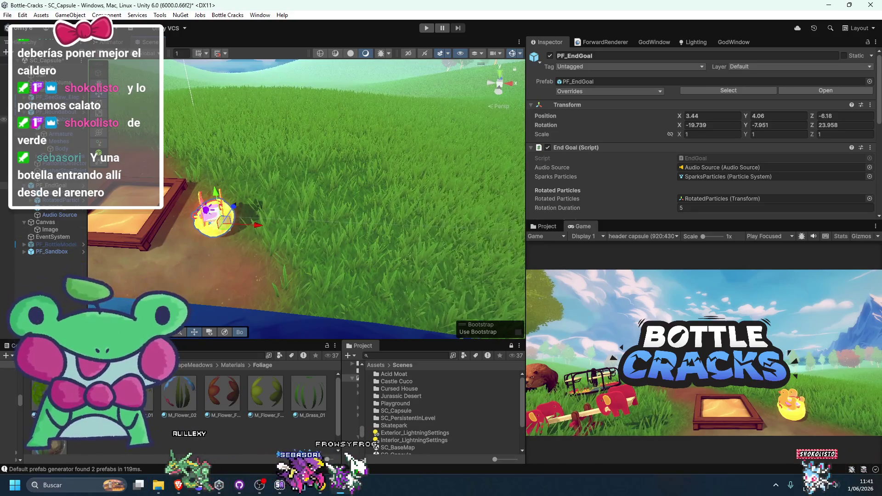
Move PF_Swing_Duck further up the field and preview the game in play mode
click(334, 67)
drag(220, 235, 369, 163)
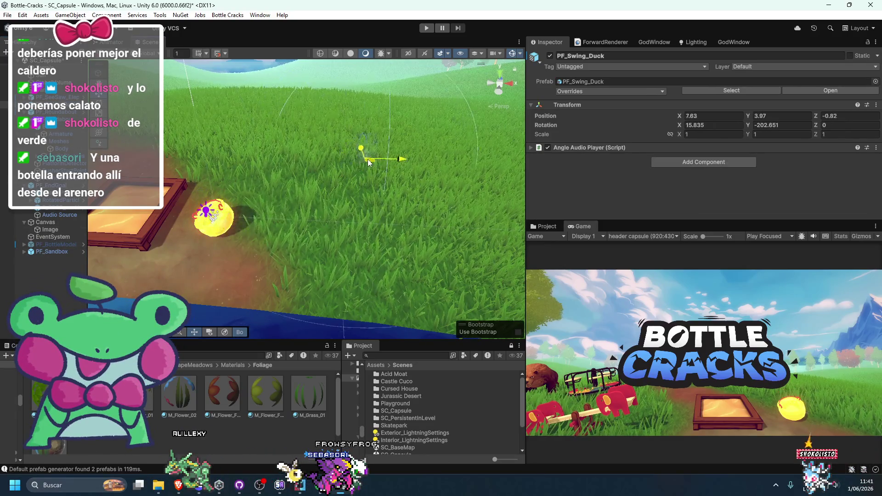
click(368, 205)
key(Left)
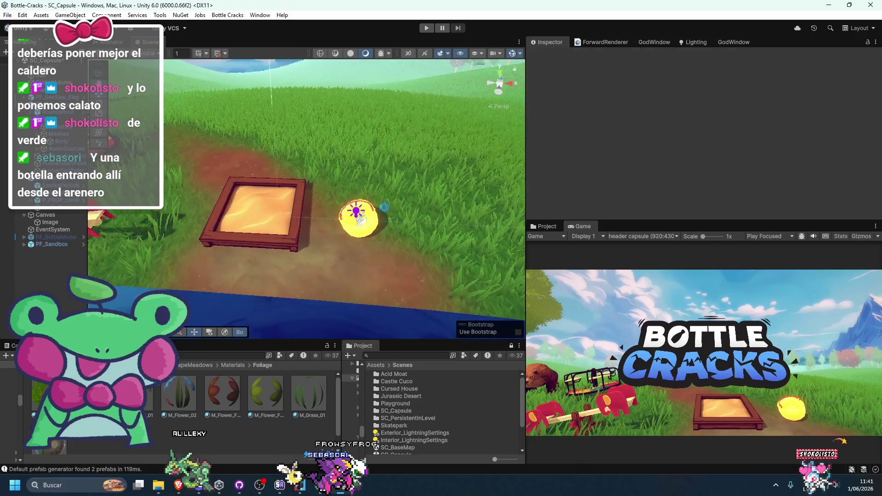
click(426, 28)
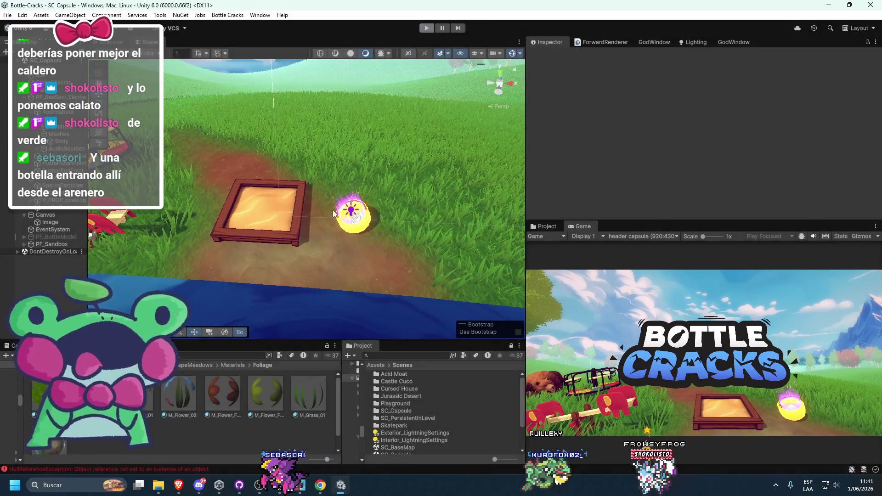
Shift PF_Sandbox to the right of the ball and tilt PF_EndGoal to a new angle
click(274, 217)
mouse_move(274, 217)
mouse_down()
mouse_move(432, 209)
mouse_move(423, 207)
mouse_move(436, 175)
mouse_move(429, 168)
mouse_up()
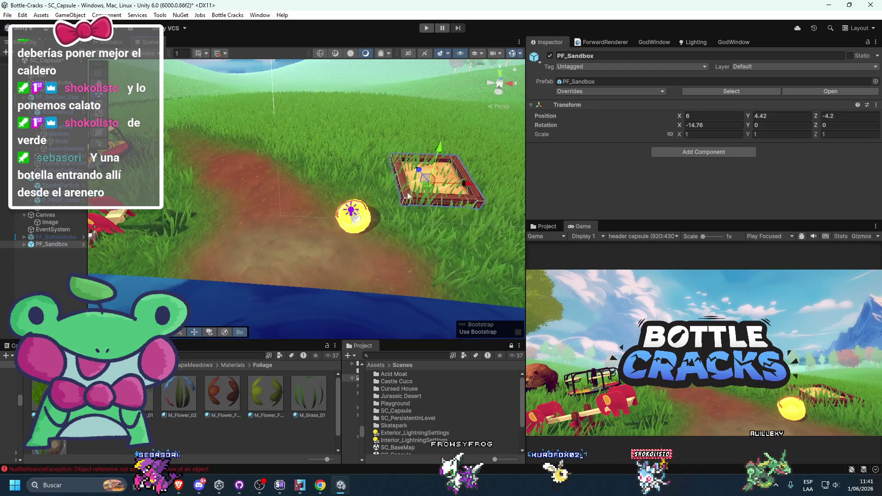
click(366, 216)
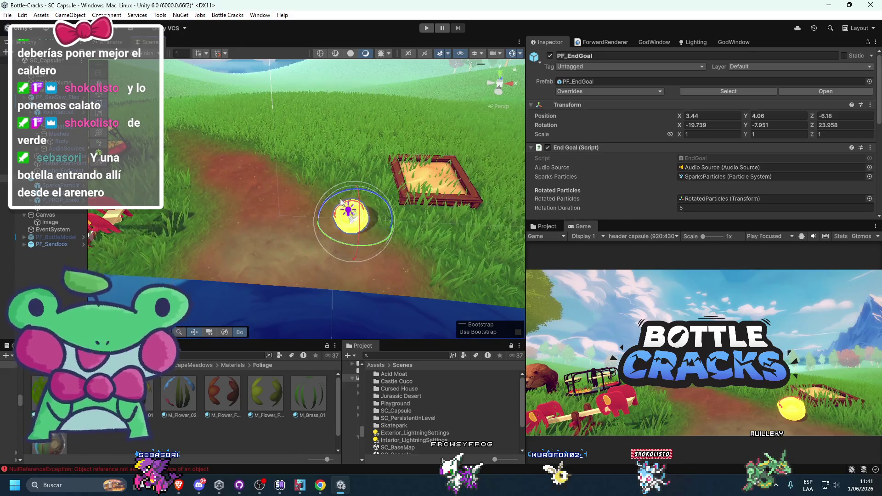
drag(357, 215, 364, 209)
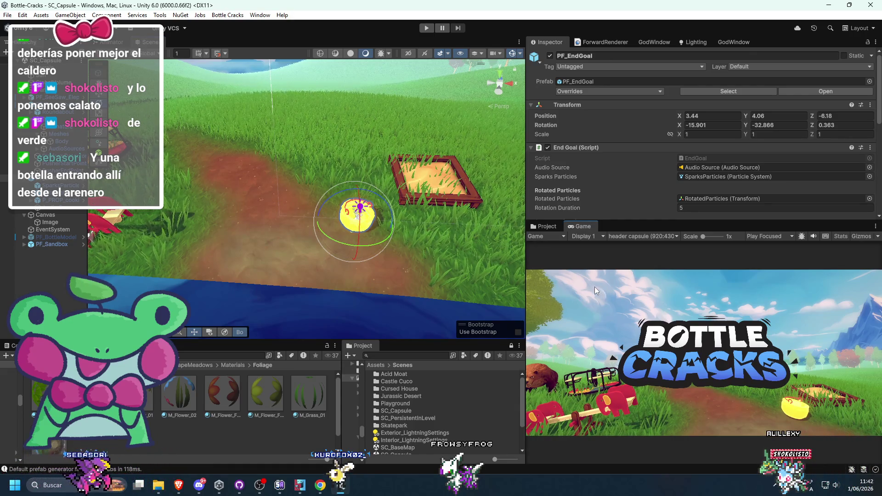
Check the header shot in a maximized Game view, then dock it back beside the Project panel
drag(586, 227, 233, 48)
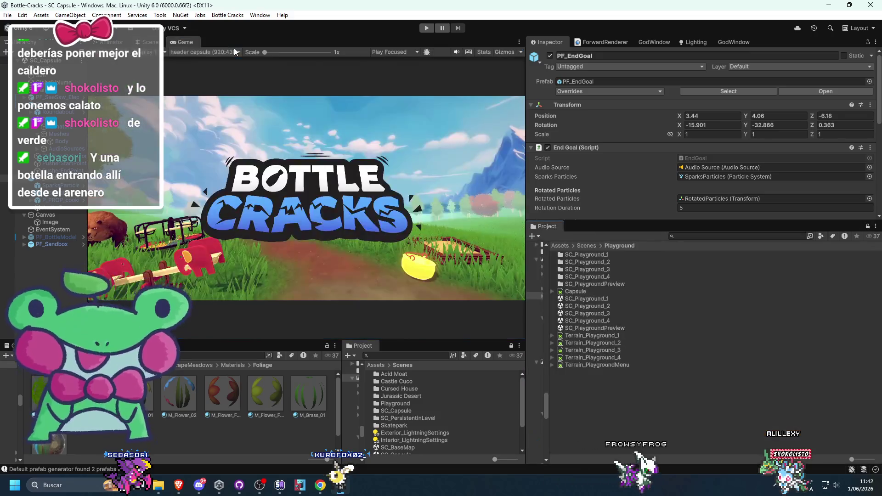
double_click(183, 41)
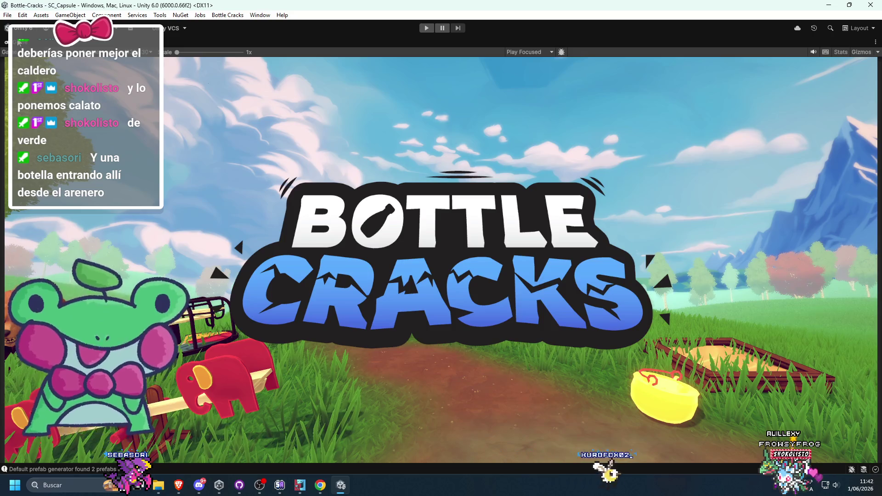
key(shift+space)
mouse_move(183, 46)
mouse_down()
mouse_move(583, 206)
mouse_move(577, 228)
mouse_up()
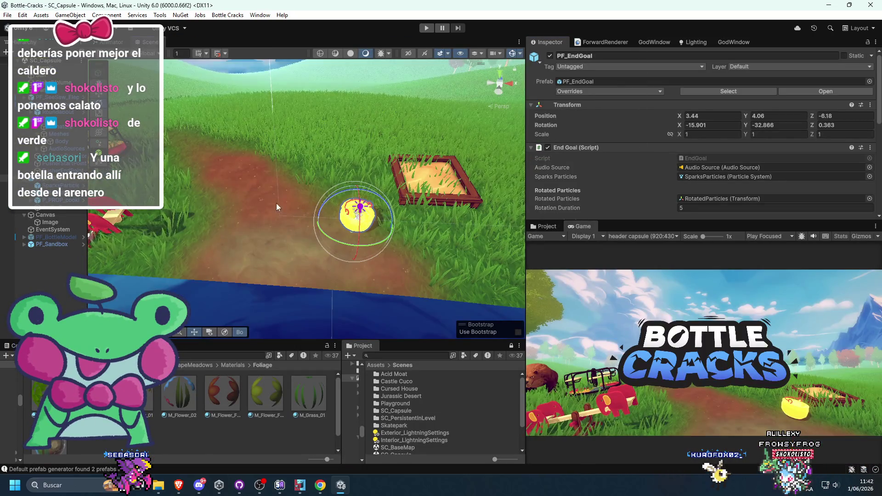
click(399, 219)
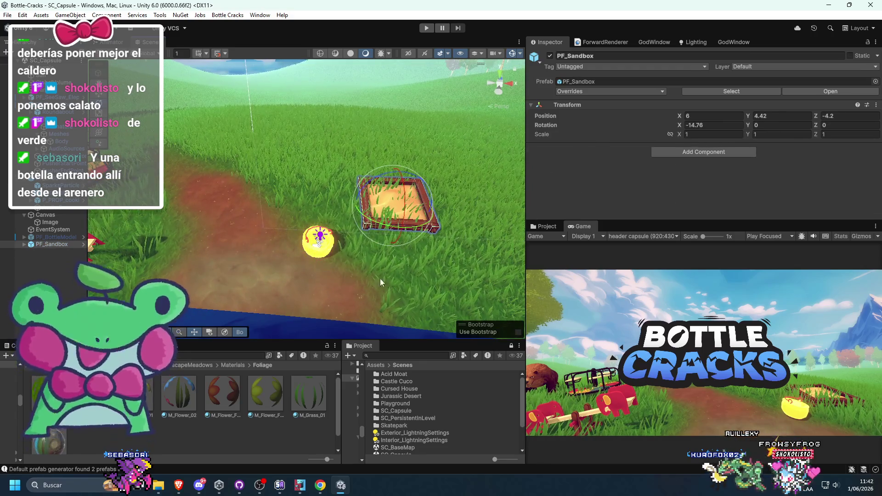
click(394, 262)
click(694, 58)
click(698, 60)
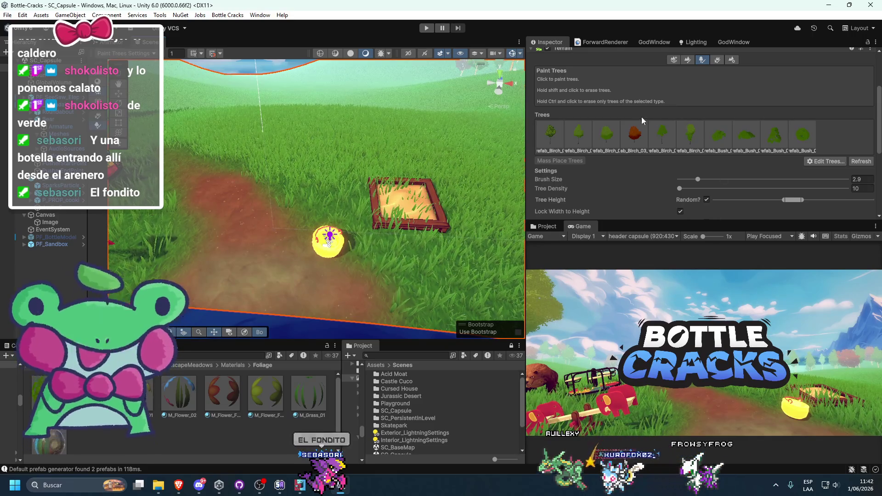
click(717, 61)
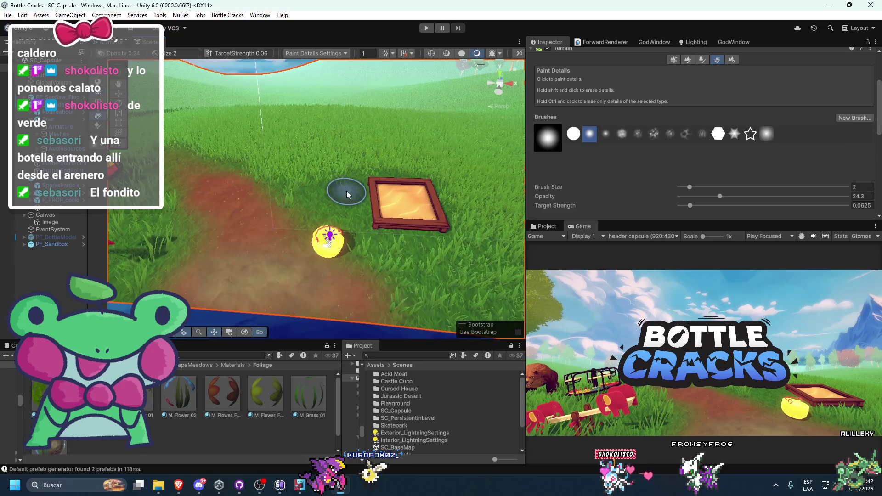
scroll(410, 216, down, 2)
scroll(410, 215, up, 2)
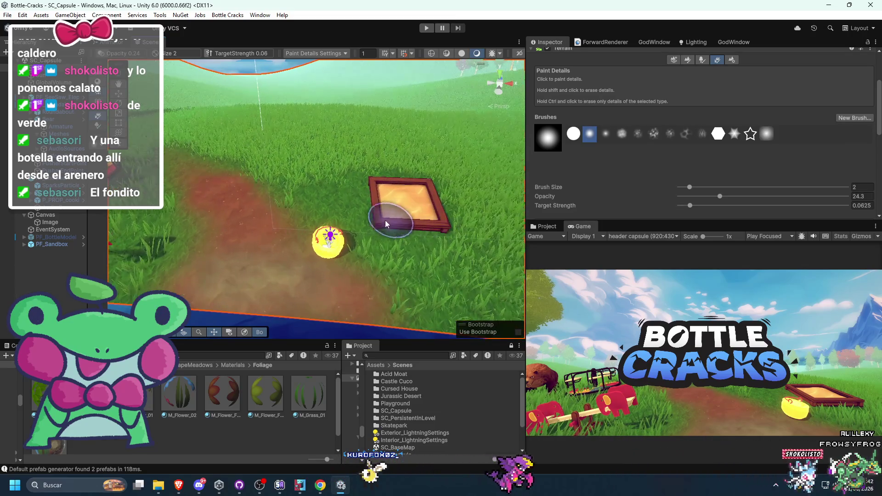
mouse_move(312, 219)
mouse_down()
mouse_move(330, 202)
mouse_move(277, 238)
mouse_move(287, 292)
mouse_up()
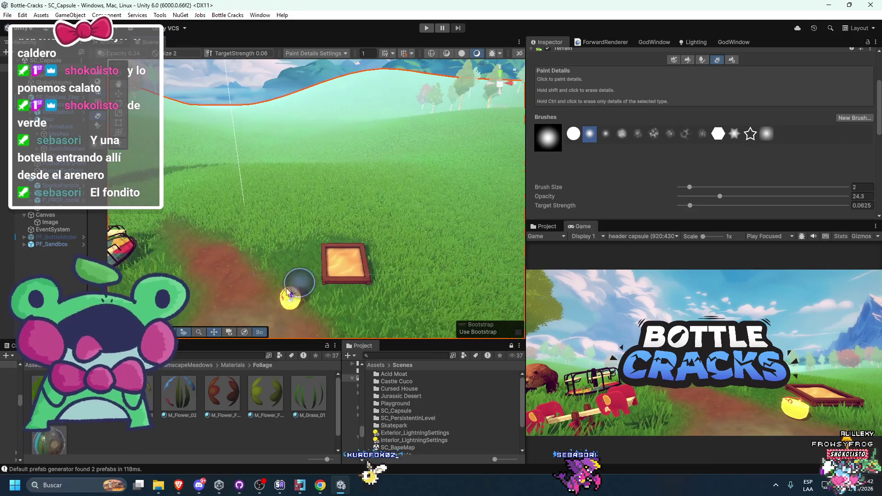
key(w)
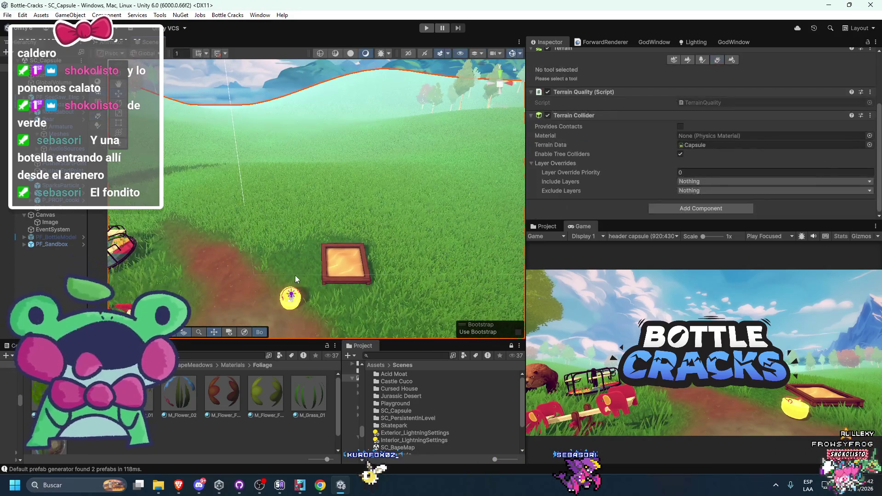
click(374, 261)
mouse_move(373, 261)
mouse_down()
mouse_move(215, 263)
mouse_move(266, 266)
mouse_up()
click(278, 269)
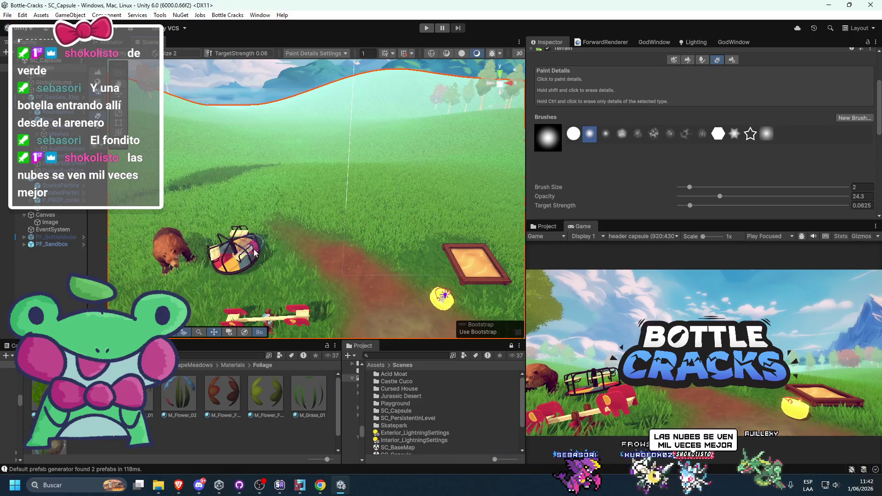
scroll(222, 265, up, 3)
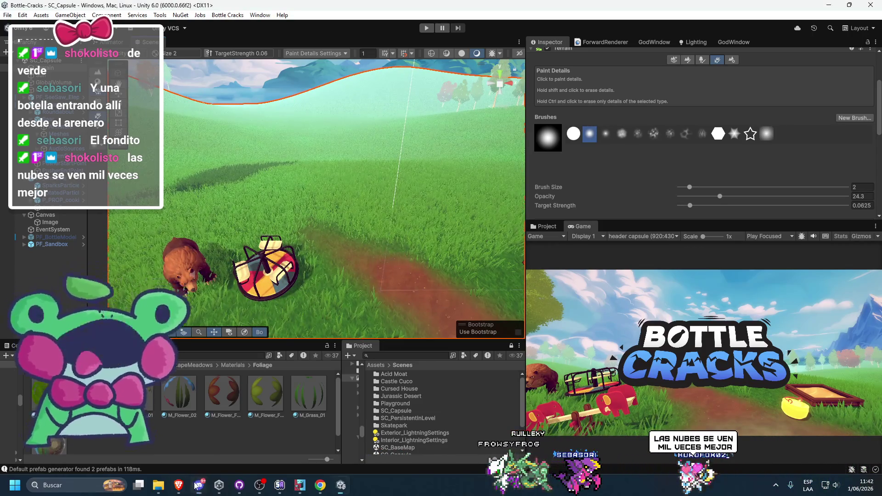
mouse_move(179, 485)
click(136, 436)
click(505, 8)
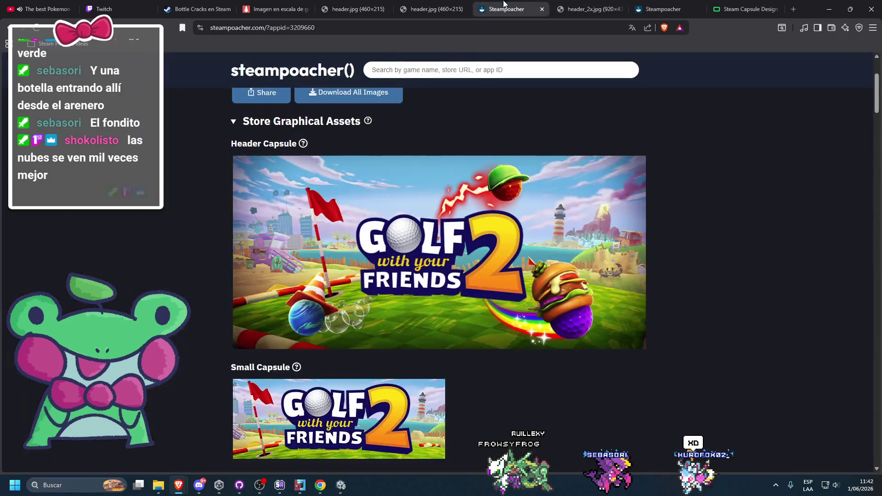
click(420, 4)
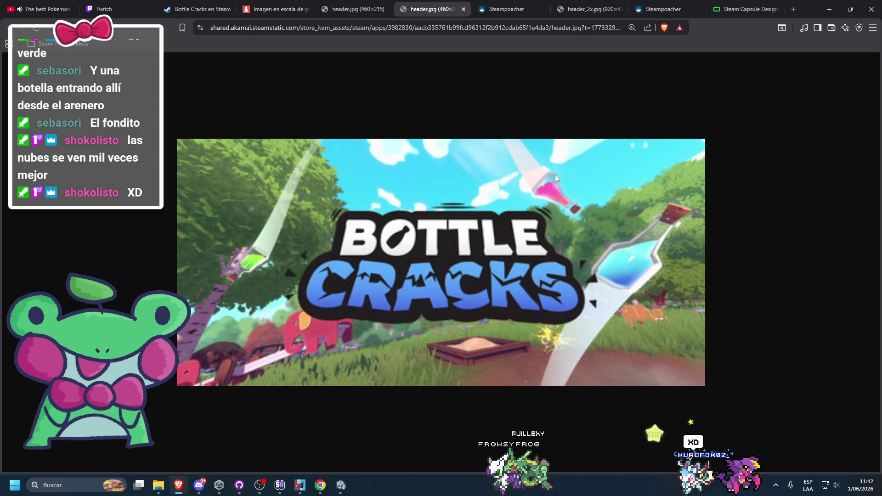
key(alt+Tab)
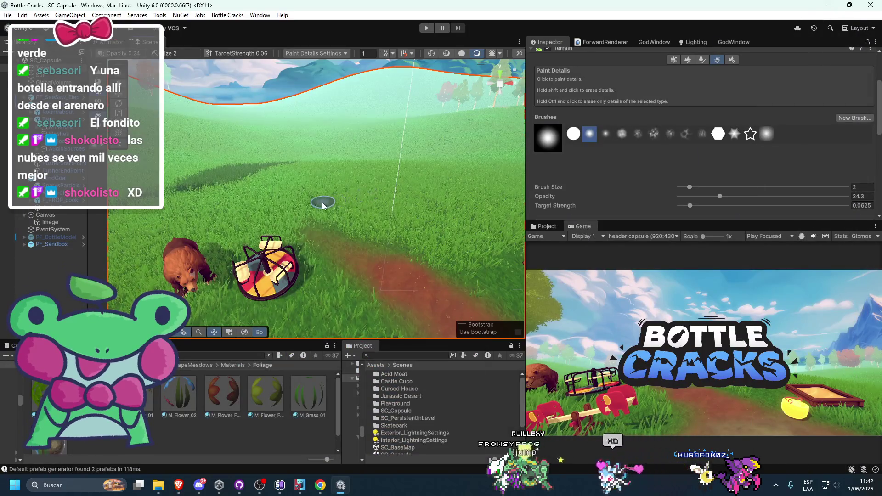
Pan and orbit toward the sandbox, select GlobalVolume, and dock the Game view over the Scene view
mouse_move(321, 216)
mouse_down()
mouse_move(392, 198)
mouse_move(331, 225)
mouse_move(294, 267)
mouse_up()
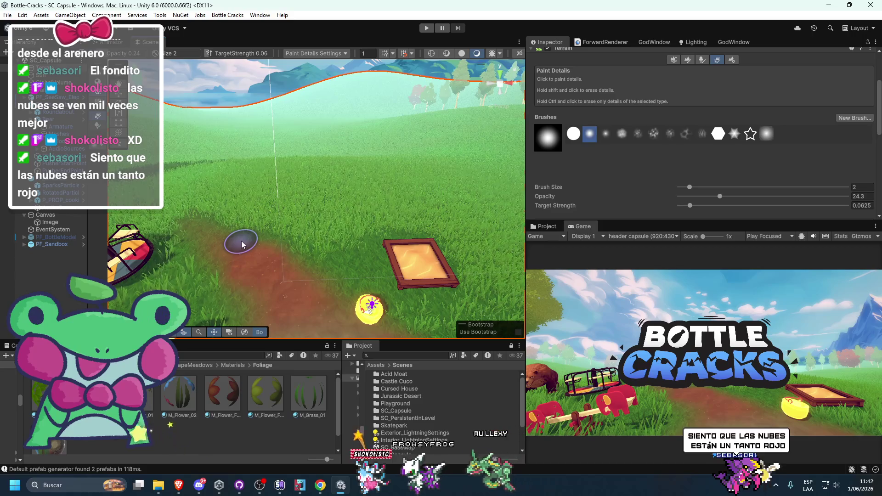
mouse_move(256, 247)
mouse_down()
mouse_move(279, 218)
mouse_move(290, 224)
mouse_up()
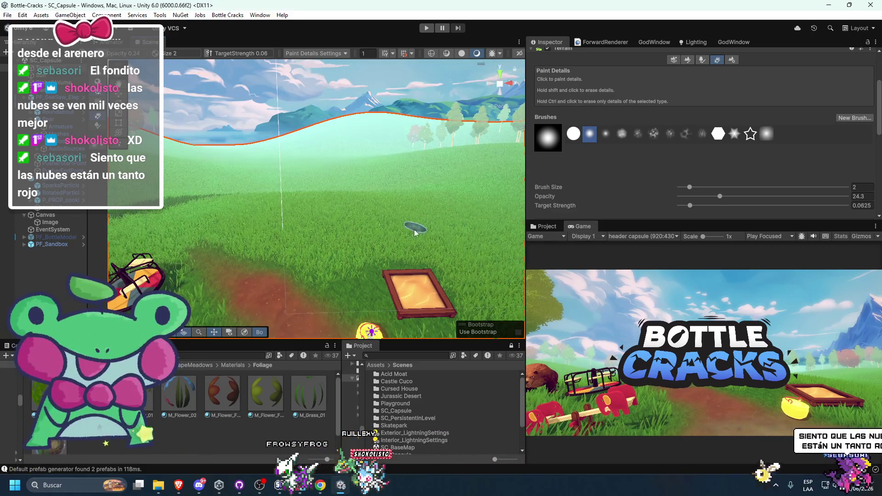
click(306, 154)
mouse_move(591, 235)
mouse_down()
mouse_move(200, 63)
mouse_move(232, 46)
mouse_up()
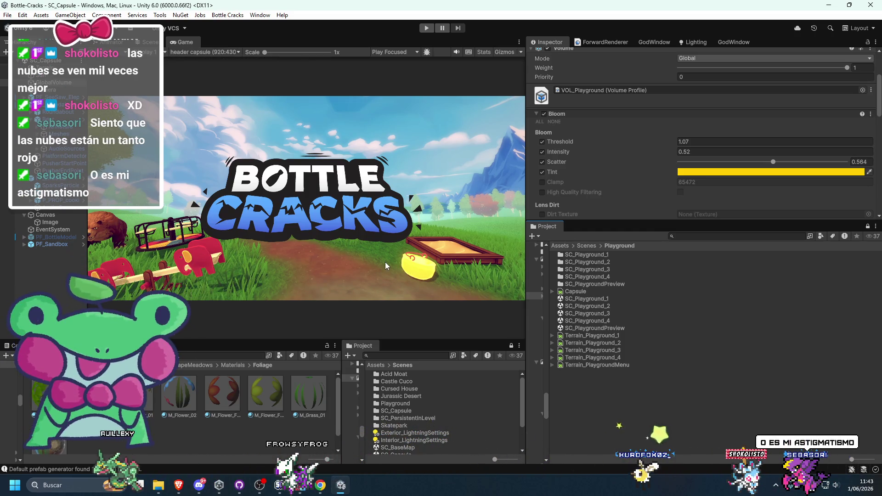
In GlobalVolume's Channel Mixer, set the Blue output's Blue to 200 and tweak its Red and Green
drag(591, 222, 591, 318)
scroll(585, 294, down, 10)
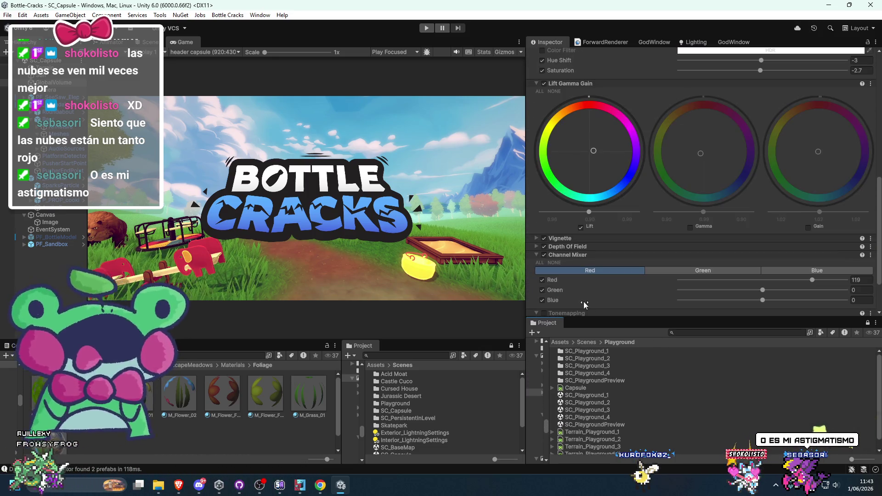
scroll(648, 200, down, 3)
scroll(647, 212, up, 5)
scroll(616, 216, down, 5)
click(745, 211)
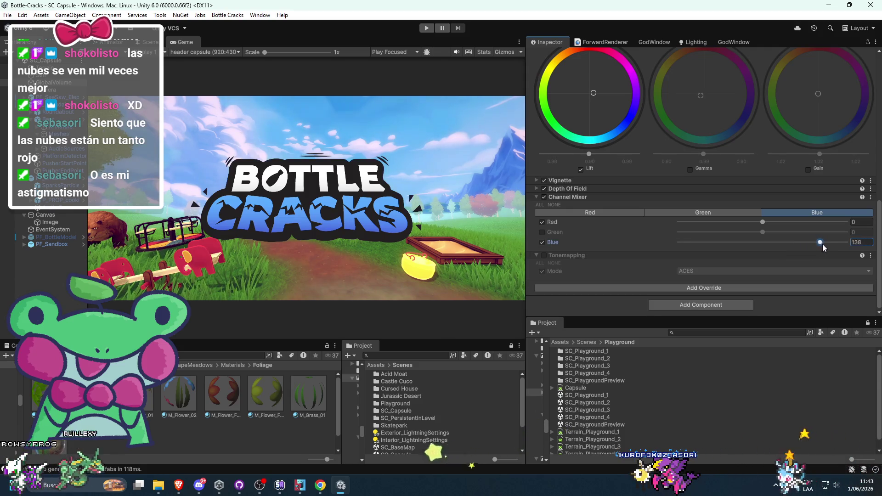
mouse_move(831, 243)
mouse_down()
mouse_move(751, 244)
mouse_move(849, 251)
mouse_move(782, 244)
mouse_move(829, 247)
mouse_up()
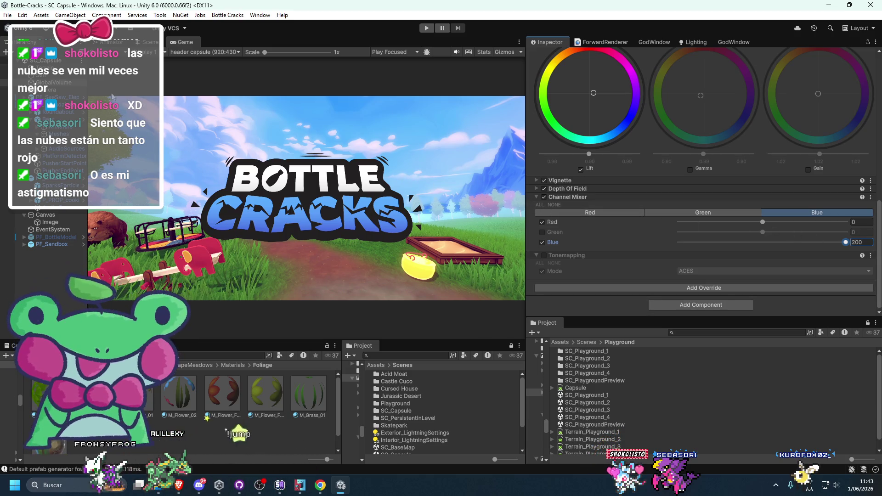
mouse_move(798, 245)
mouse_down()
mouse_move(737, 242)
mouse_move(849, 247)
mouse_up()
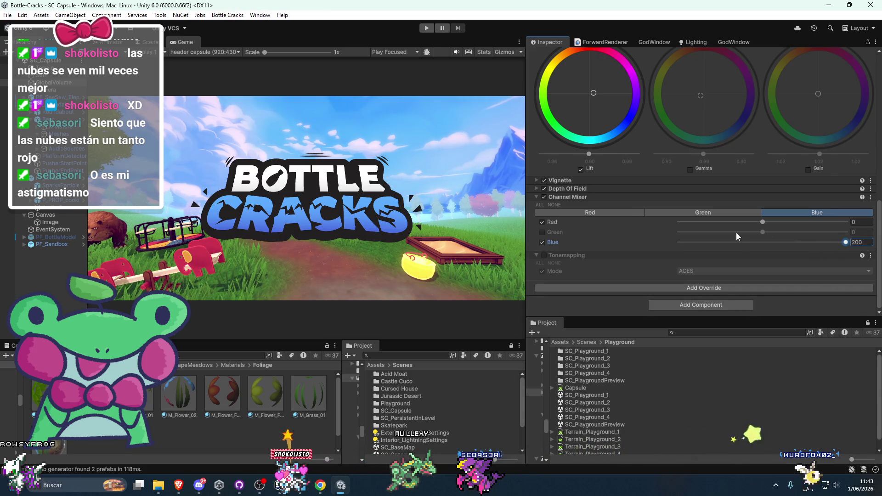
mouse_move(759, 222)
mouse_down()
mouse_move(734, 224)
mouse_move(764, 222)
mouse_up()
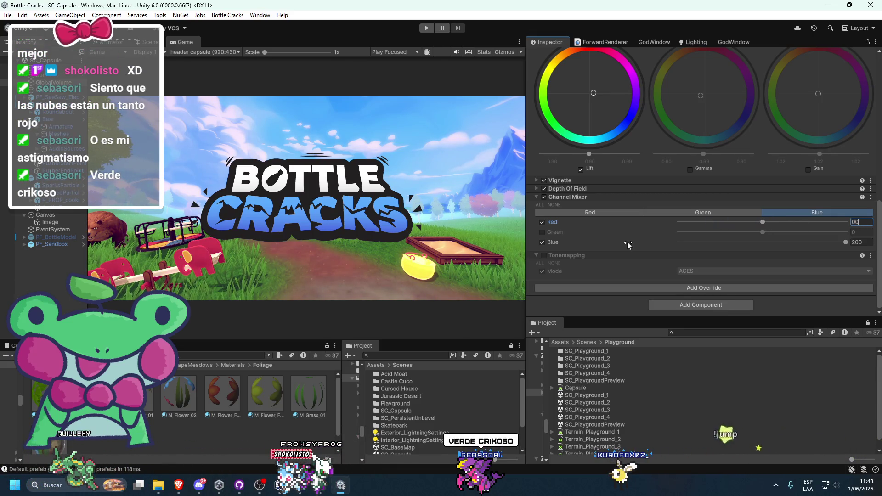
click(543, 232)
mouse_move(764, 233)
mouse_down()
mouse_move(799, 237)
mouse_move(762, 233)
mouse_up()
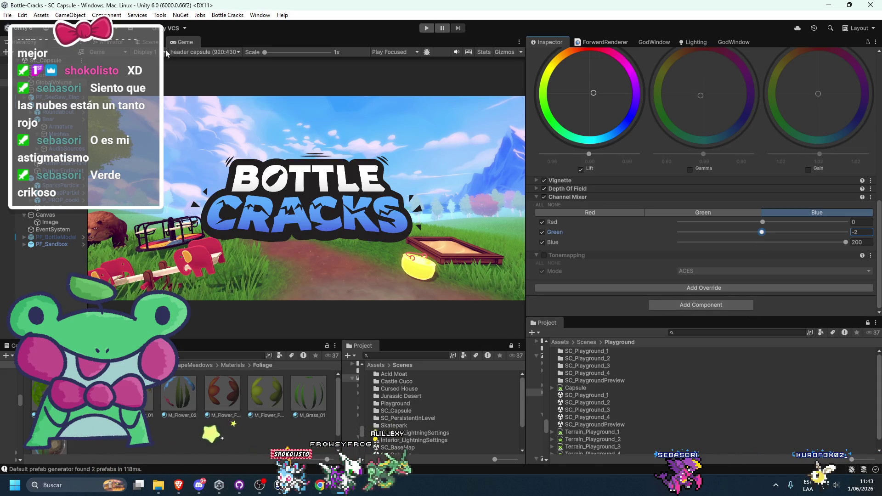
Inspect the colours in a maximized Game view, then bring up the ForwardRenderer settings
double_click(186, 41)
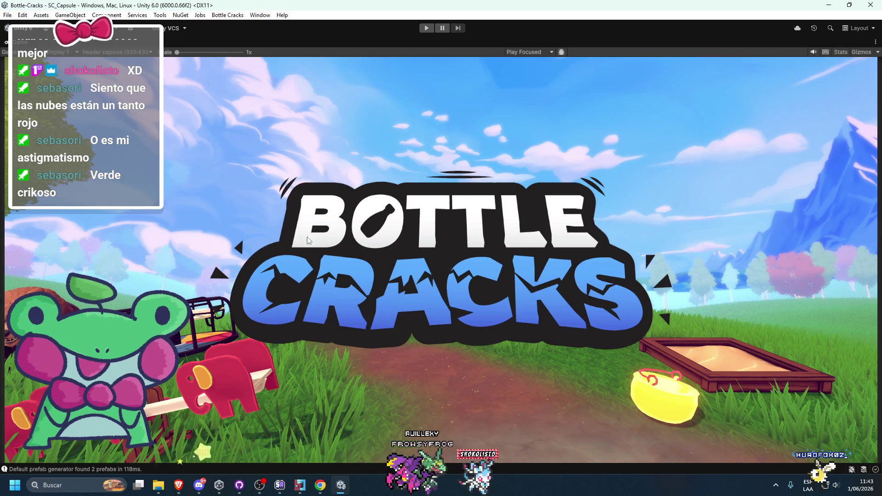
double_click(21, 45)
scroll(607, 262, down, 3)
scroll(608, 262, up, 3)
scroll(608, 260, up, 1)
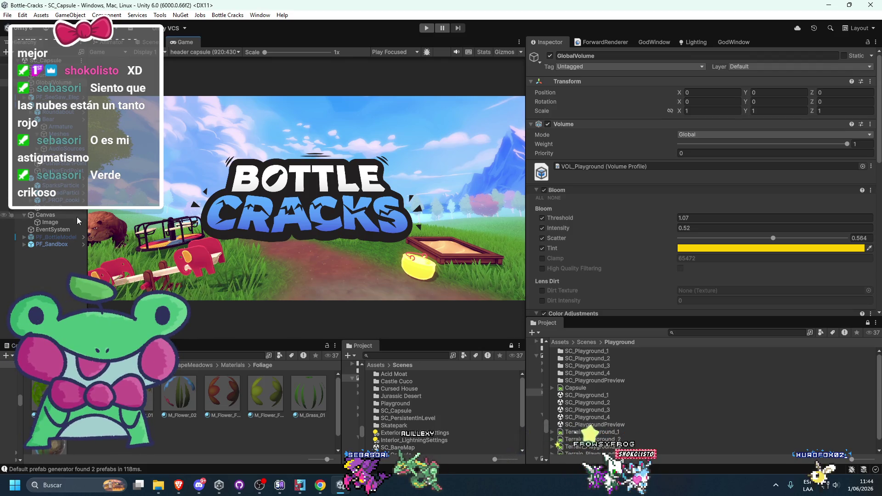
click(587, 39)
Compare Flat Kit Fog on and off, then lower Distance Fog Intensity from 0.311 to 0.047
scroll(602, 186, up, 1)
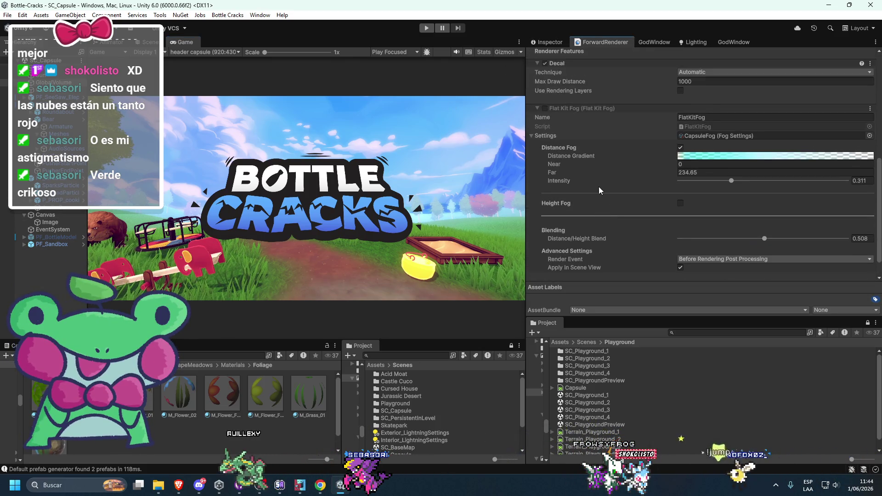
click(545, 108)
click(545, 108)
click(544, 108)
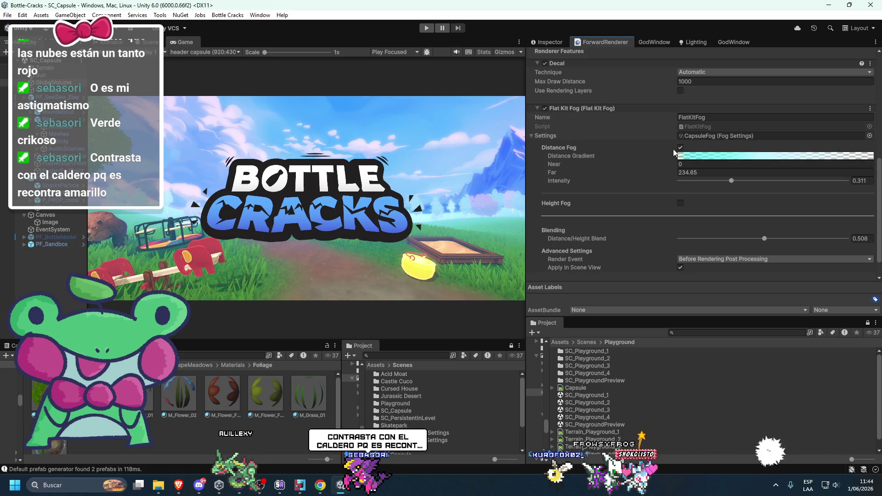
drag(726, 181, 687, 181)
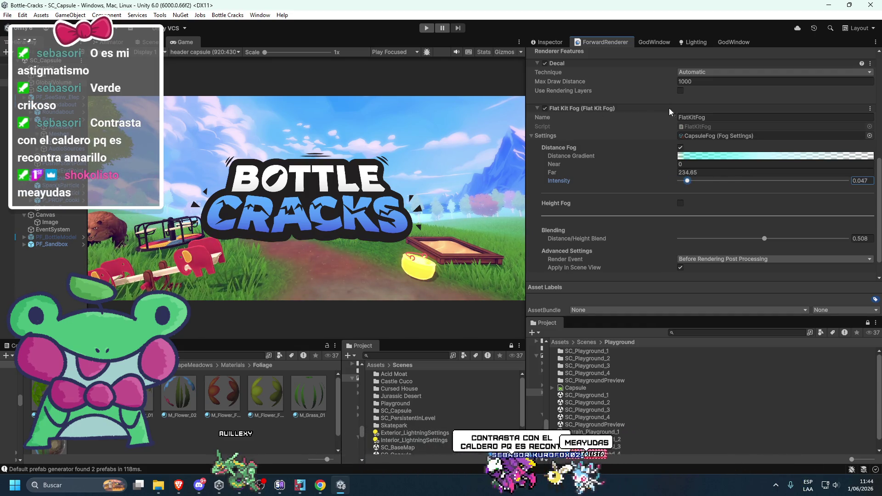
click(546, 109)
click(545, 109)
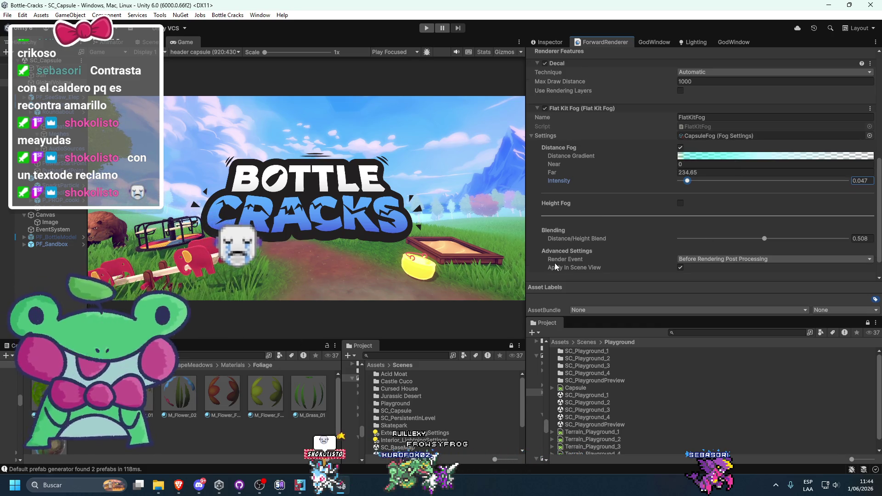
scroll(565, 271, down, 2)
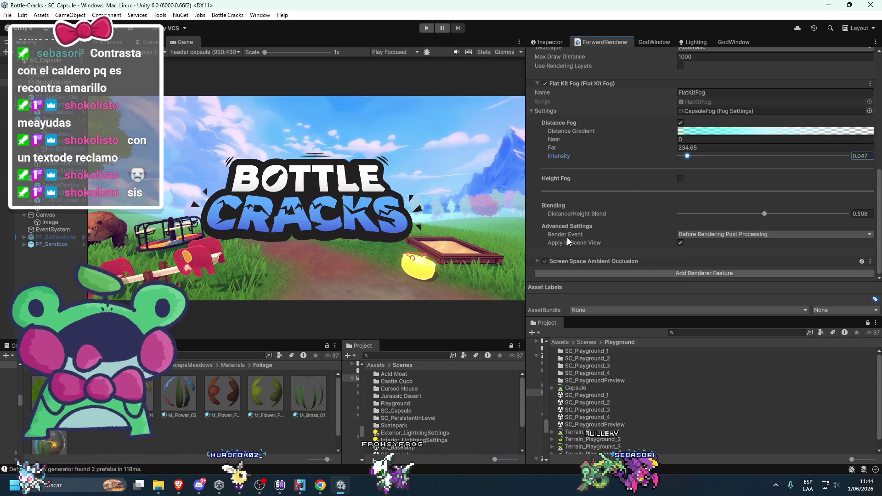
Toggle Height Fog on and off repeatedly to compare, ending with it on
click(680, 179)
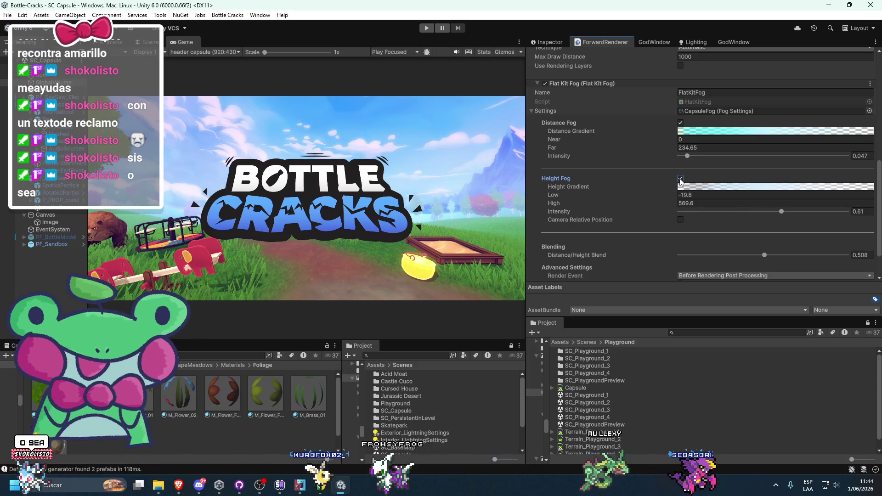
click(681, 179)
click(681, 179)
click(680, 178)
click(680, 178)
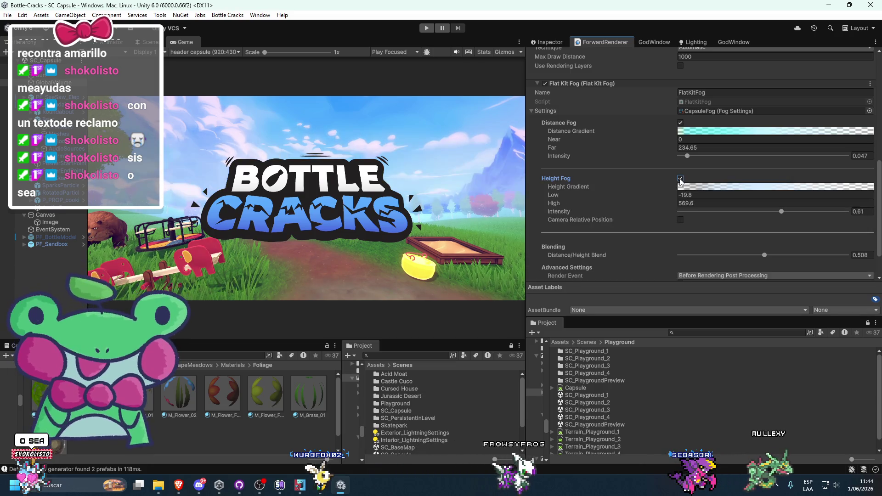
click(680, 179)
click(680, 179)
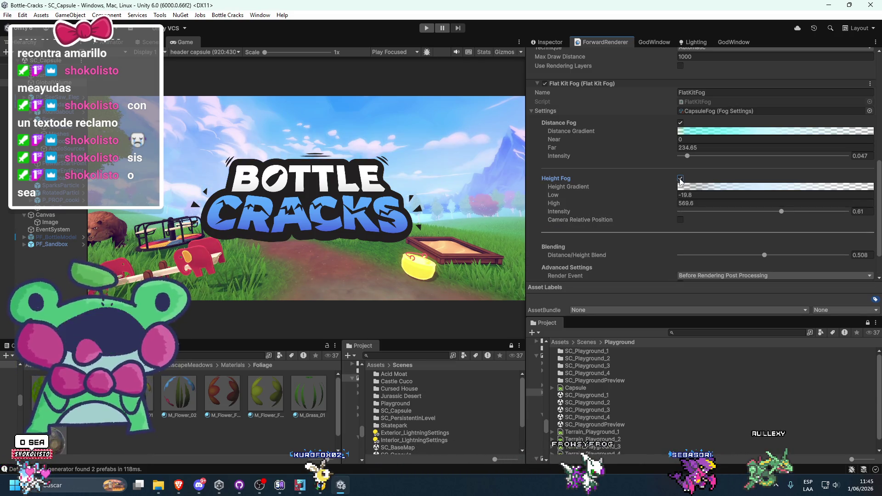
click(681, 179)
click(680, 179)
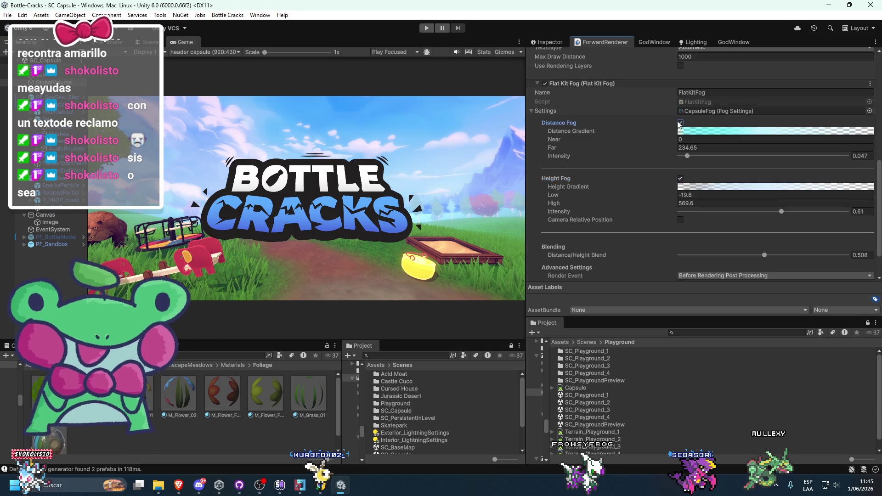
Toggle Distance Fog repeatedly to compare, leaving it turned on
click(680, 124)
click(680, 123)
click(680, 124)
click(679, 123)
click(679, 123)
click(679, 123)
click(680, 123)
click(679, 123)
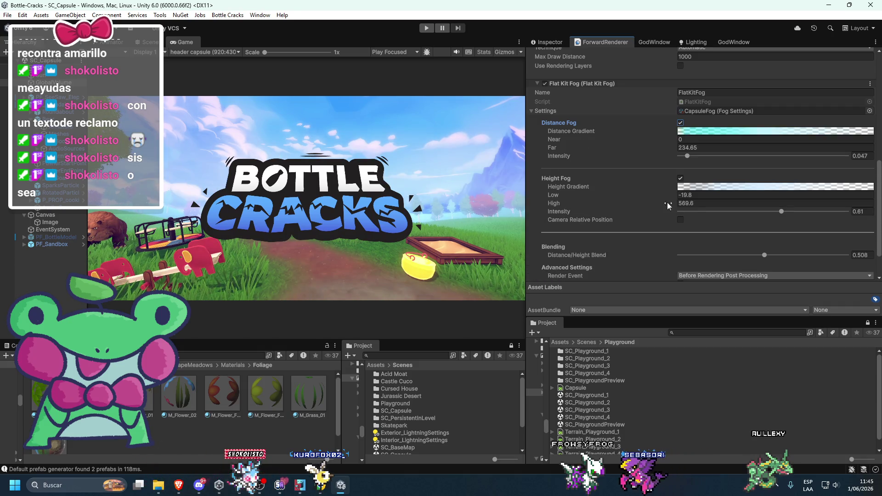
Toggle the whole Flat Kit Fog feature to compare and judge the shot in a maximized Game view
click(545, 83)
click(545, 84)
click(545, 83)
click(545, 84)
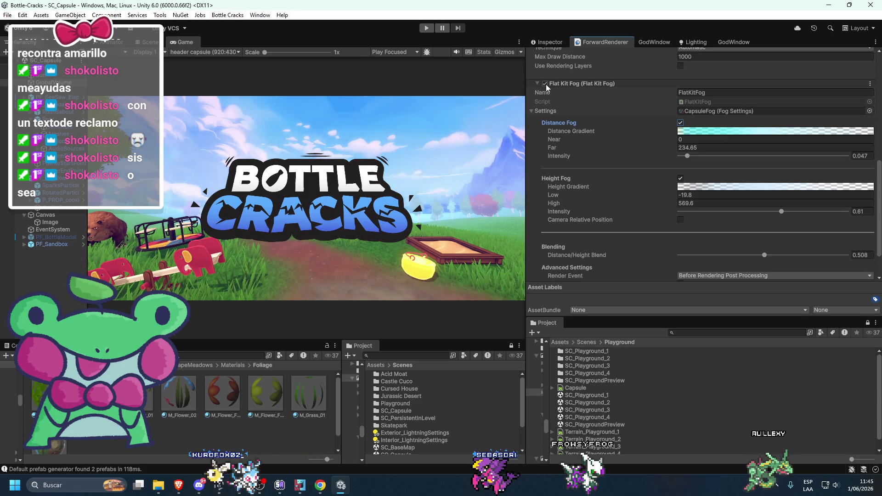
click(546, 84)
click(545, 84)
click(546, 84)
click(546, 84)
click(546, 85)
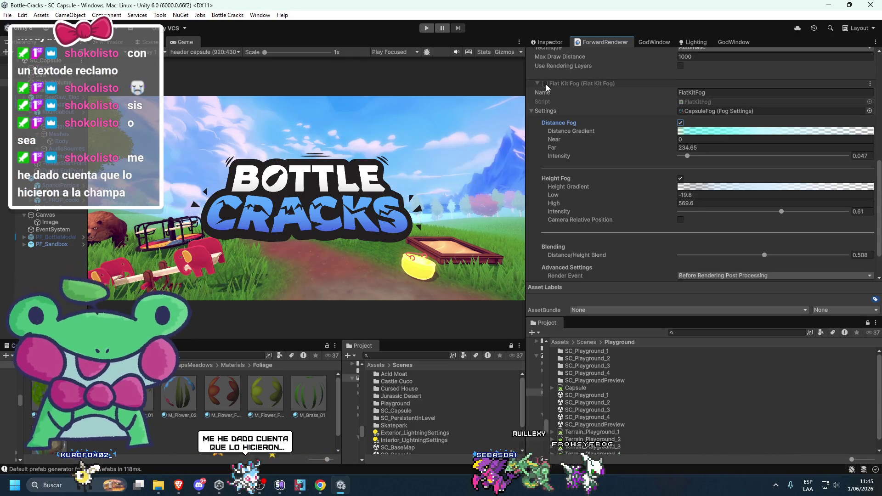
click(546, 84)
double_click(164, 44)
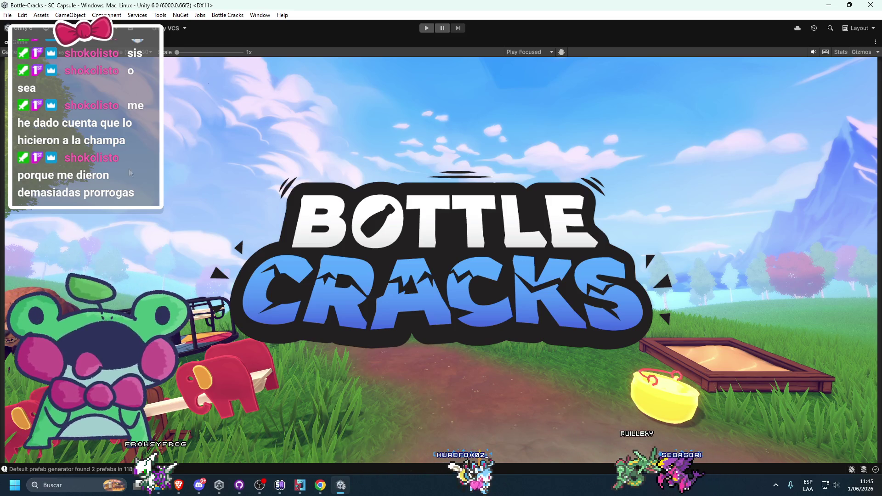
key(shift+space)
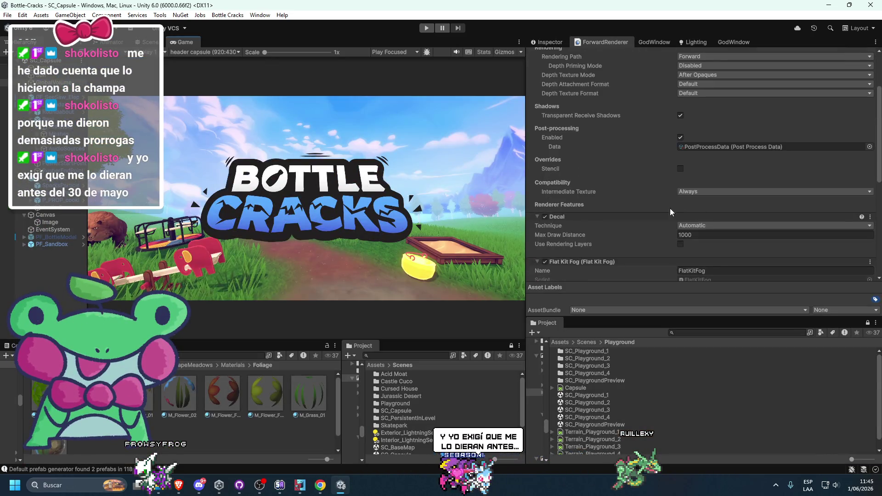
Toggle the Decal renderer feature and Distance Fog to compare, leaving both enabled
scroll(678, 208, down, 5)
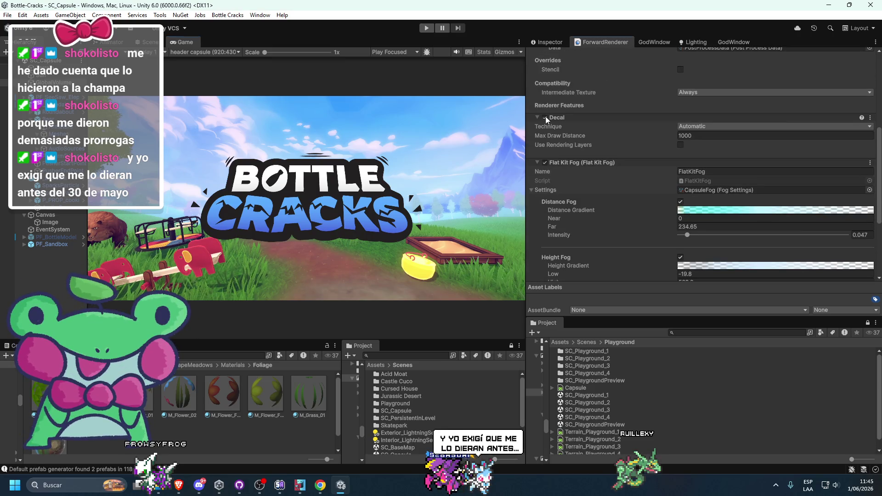
click(545, 117)
click(545, 117)
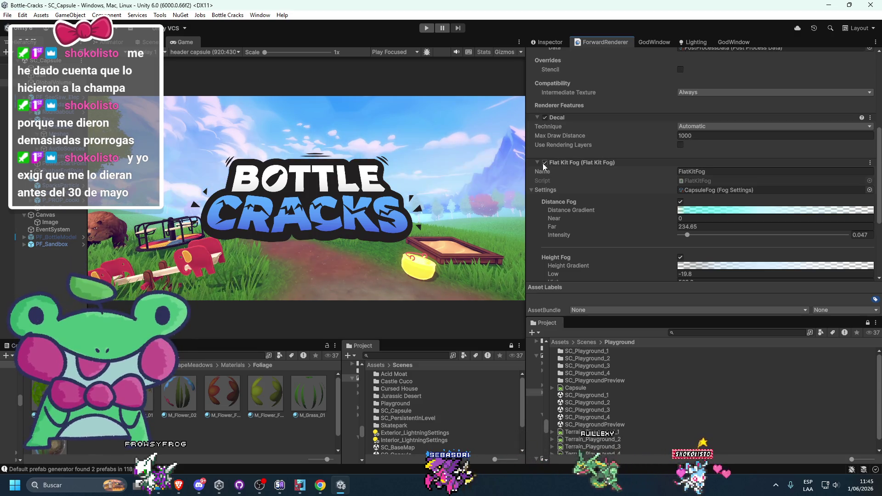
click(681, 202)
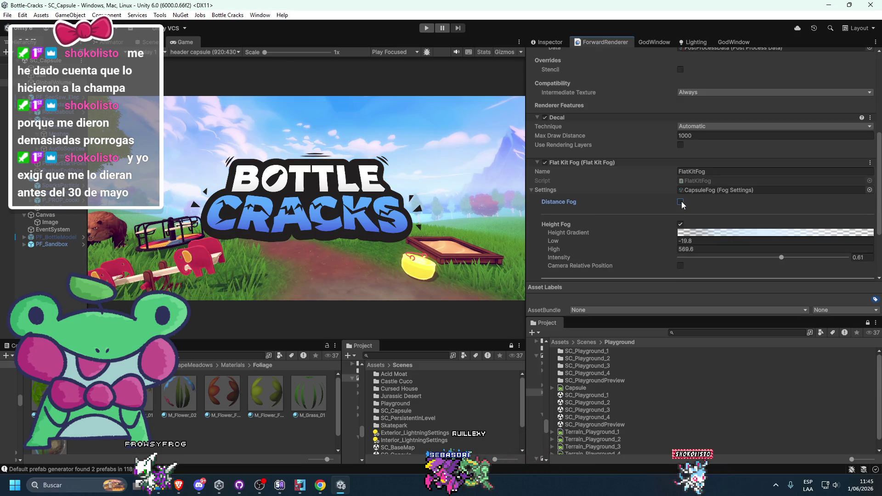
click(681, 202)
click(681, 202)
click(681, 202)
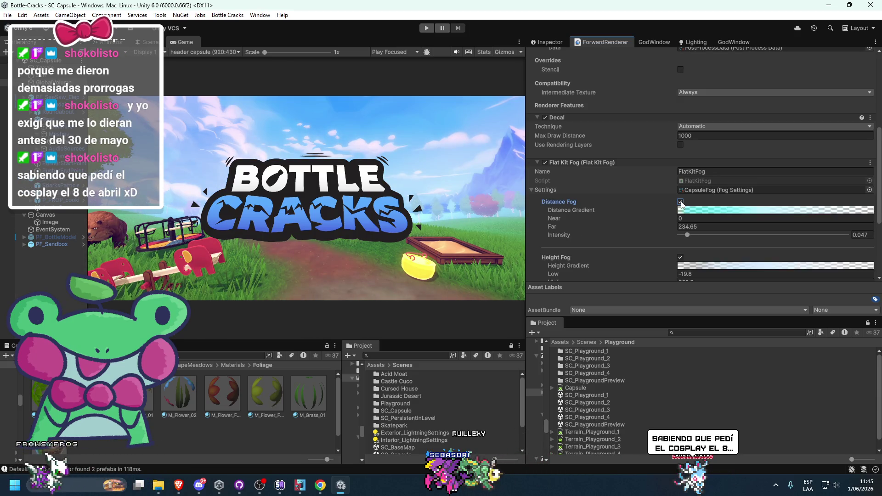
scroll(629, 243, down, 5)
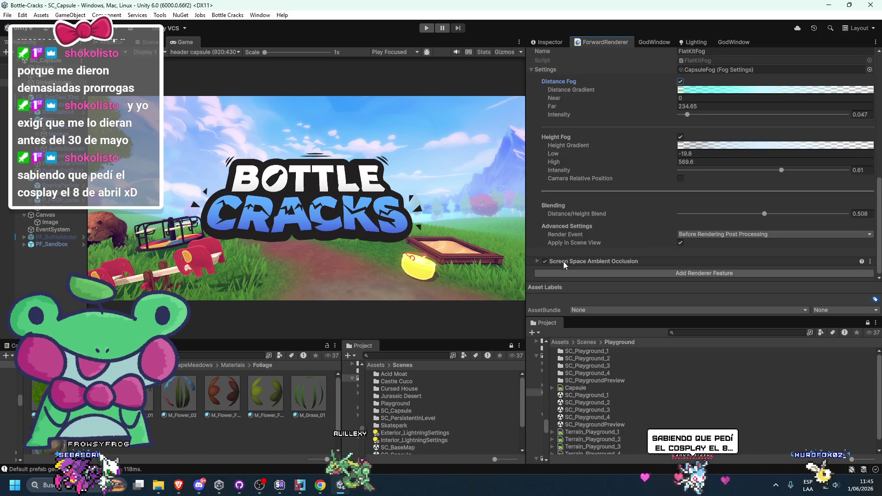
Expand Screen Space Ambient Occlusion, try intensity 3 and radius 0.15, and preview the maximized Game view
click(563, 261)
scroll(589, 255, down, 4)
drag(632, 179, 674, 181)
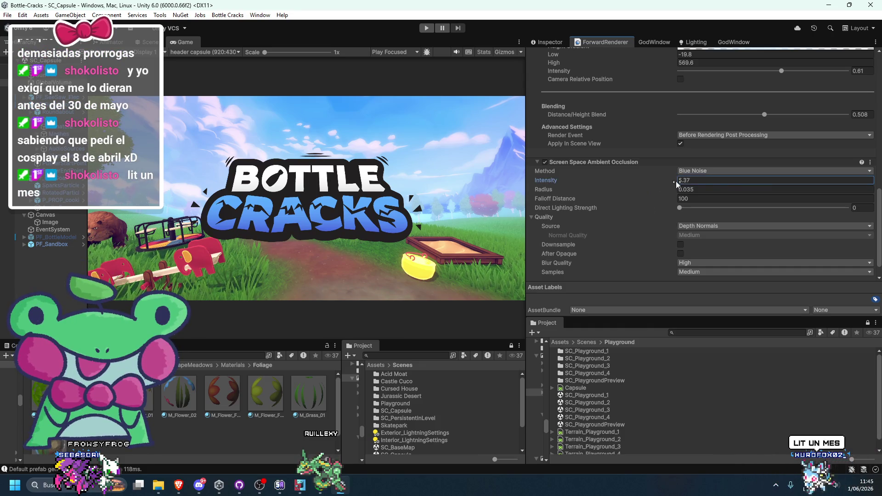
text(3)
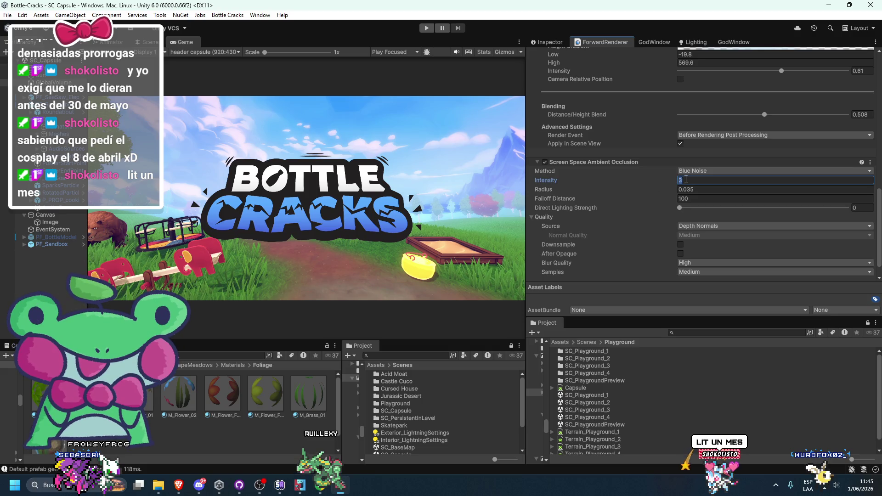
click(658, 189)
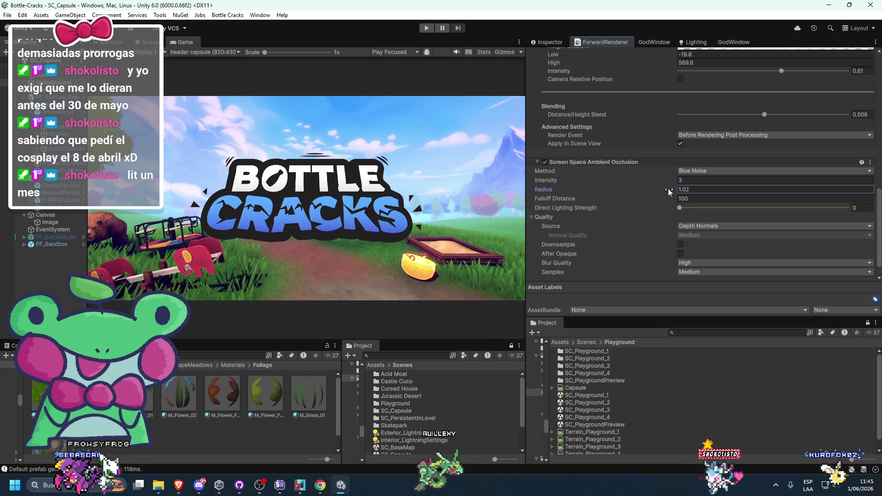
text(0.21)
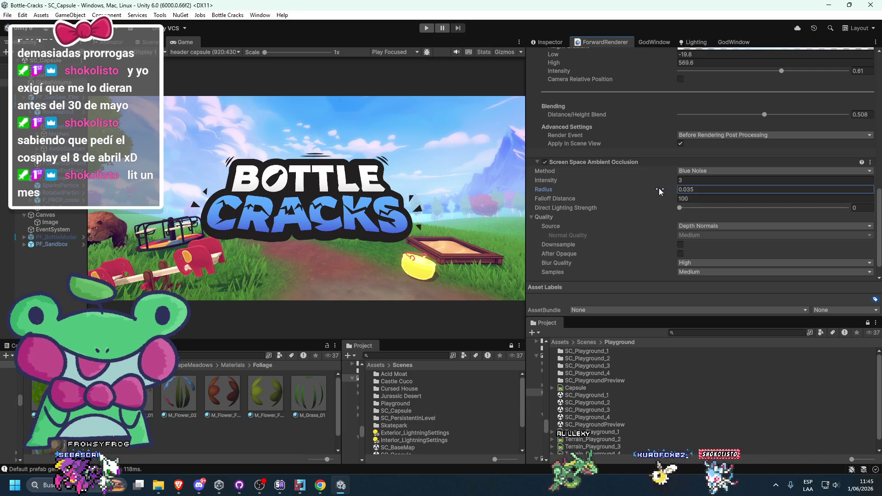
key(BackSpace)
key(BackSpace)
text(15)
key(Tab)
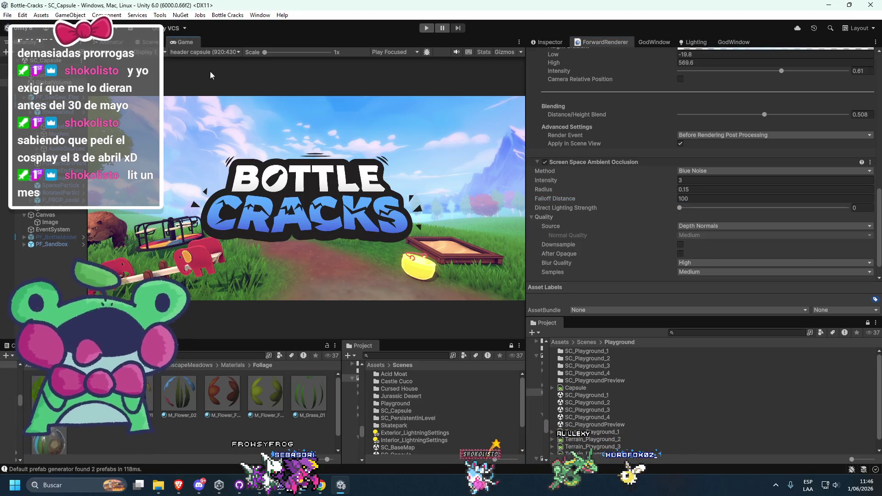
double_click(183, 40)
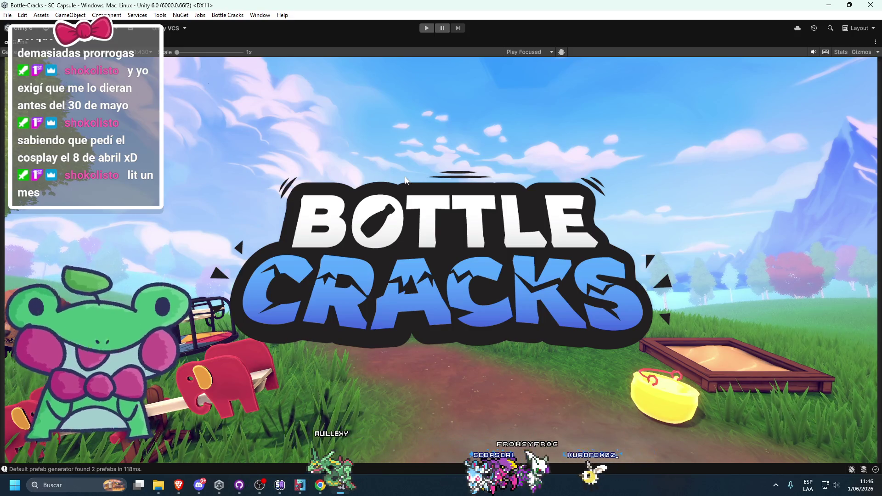
key(shift+space)
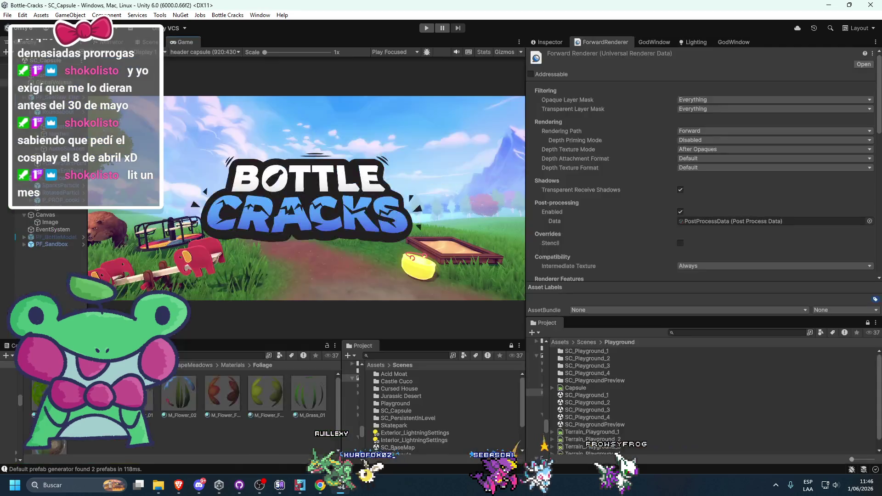
Set the ambient occlusion Intensity to 2 and Falloff Distance to 50
scroll(611, 218, down, 10)
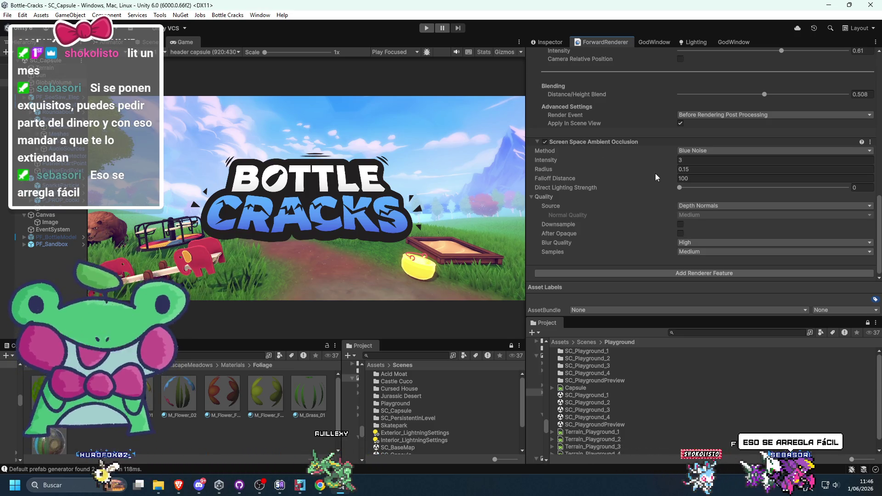
click(654, 160)
text(0.6)
key(BackSpace)
text(9)
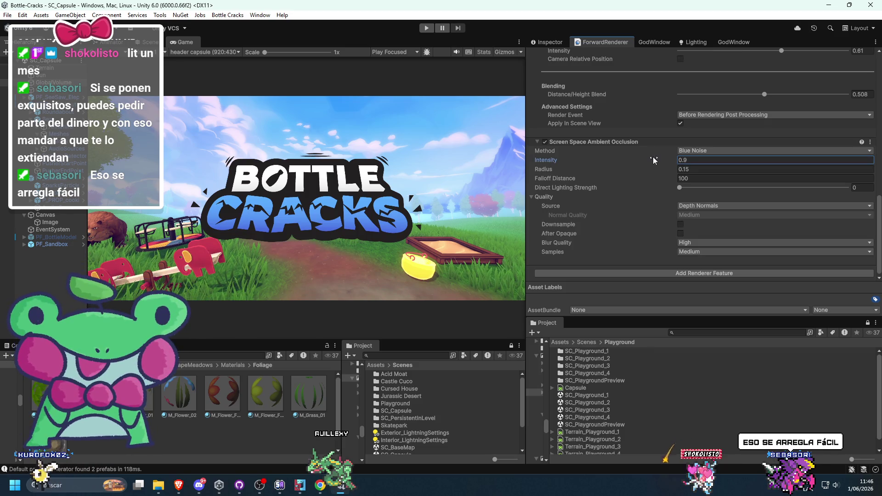
click(696, 160)
text(2)
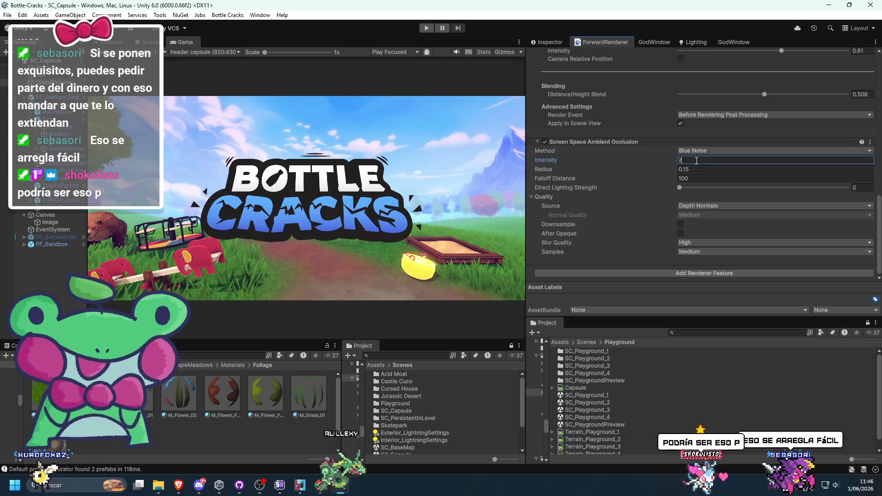
mouse_move(664, 179)
mouse_down()
mouse_move(791, 181)
mouse_move(546, 199)
mouse_up()
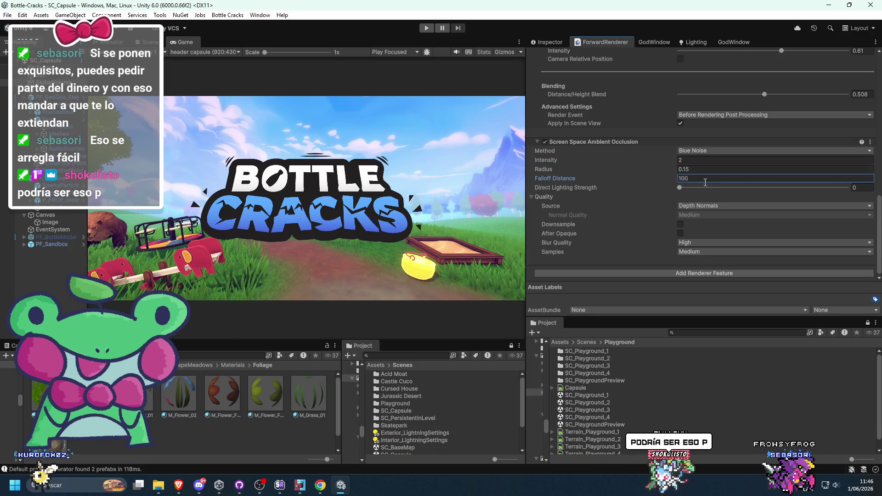
key(BackSpace)
key(BackSpace)
key(BackSpace)
text(50)
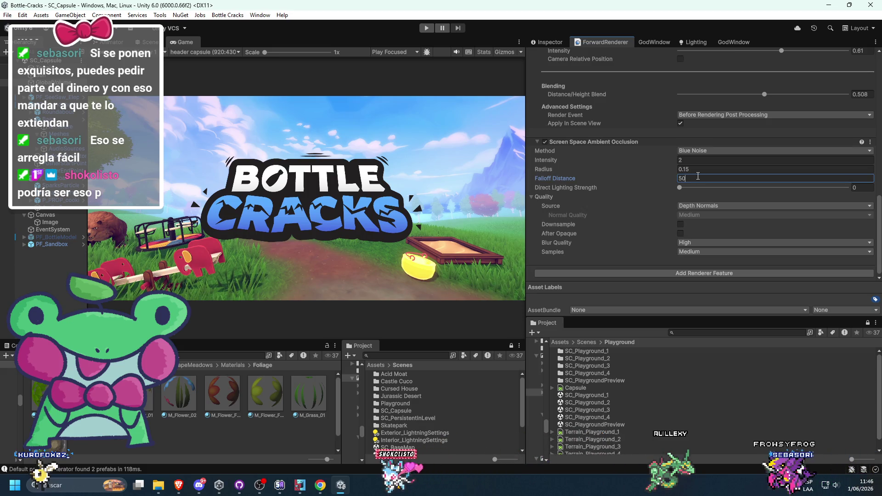
Adjust the ambient occlusion Radius, settling on 0.1
drag(670, 169, 660, 169)
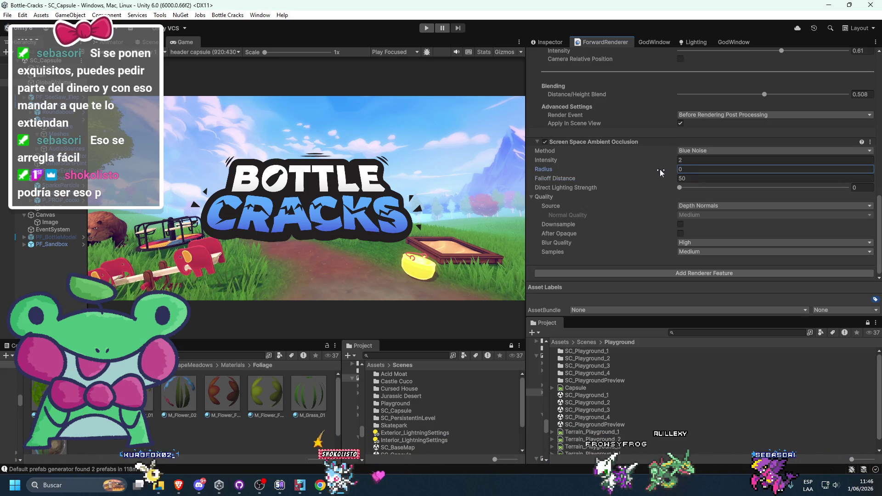
text(0)
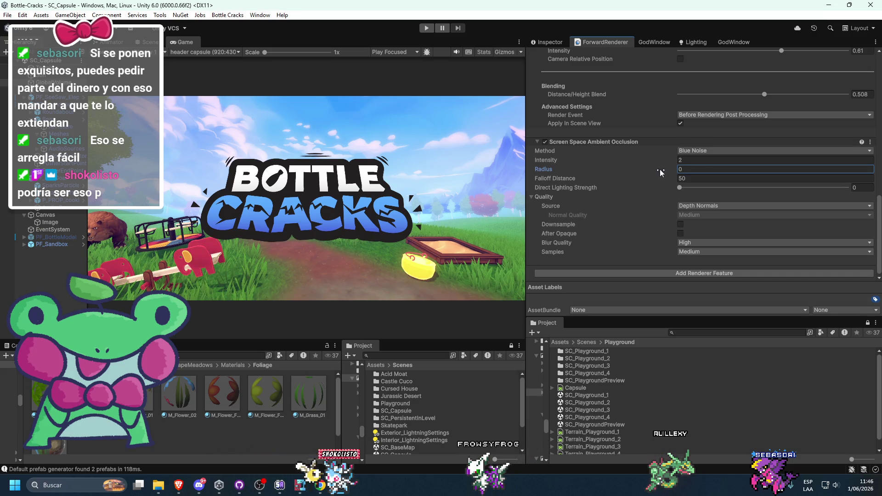
text(.15)
key(Return)
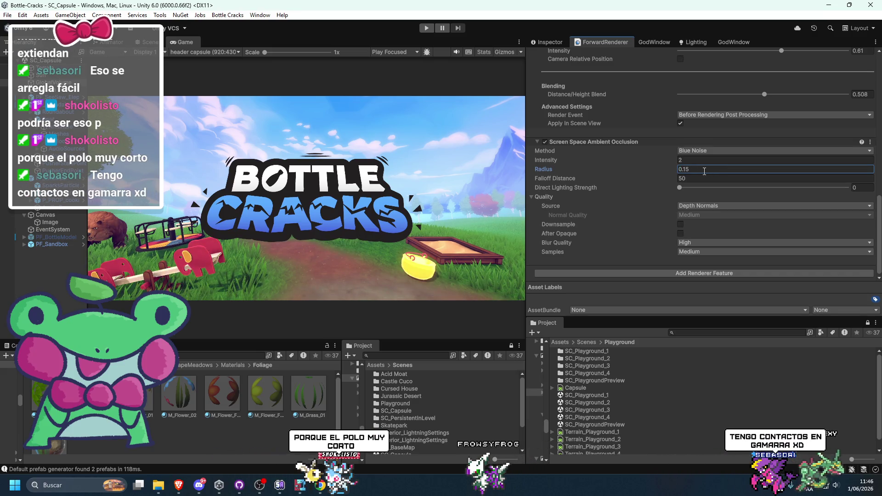
text(0.1)
key(Return)
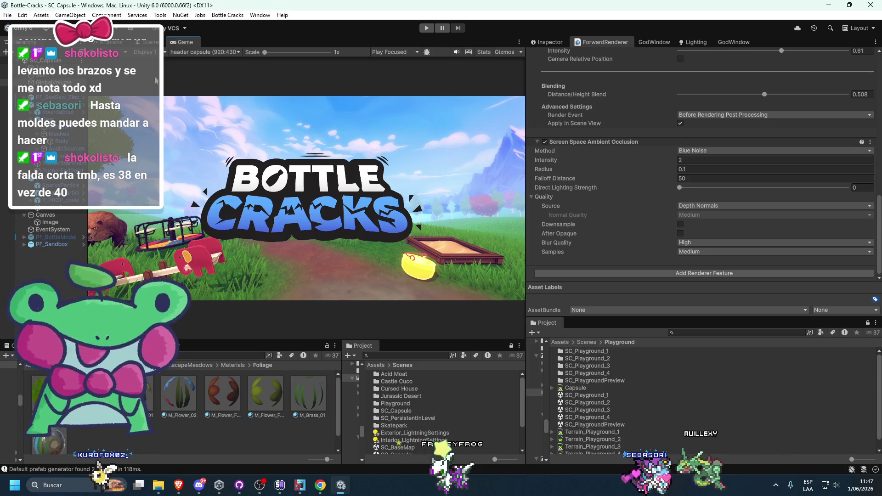
Maximize the Game view, compare it with the Golf With Your Friends 2 header in Brave, then restore Unity's layout
double_click(181, 41)
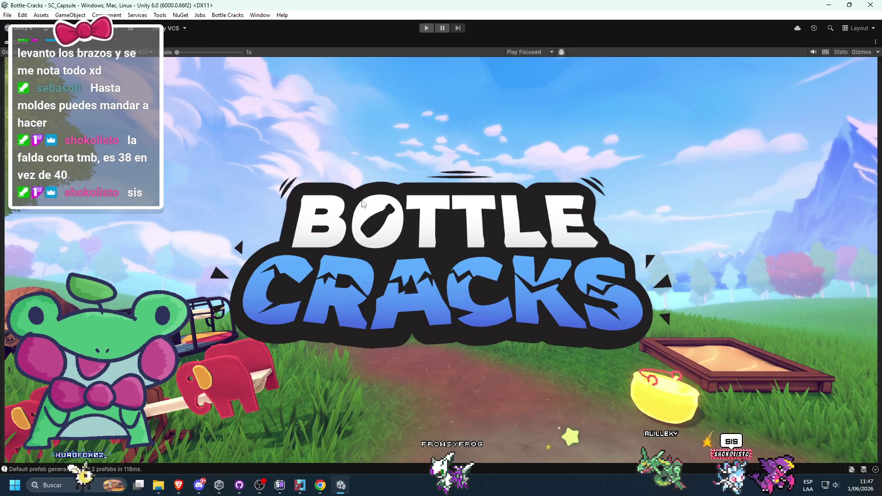
mouse_move(179, 485)
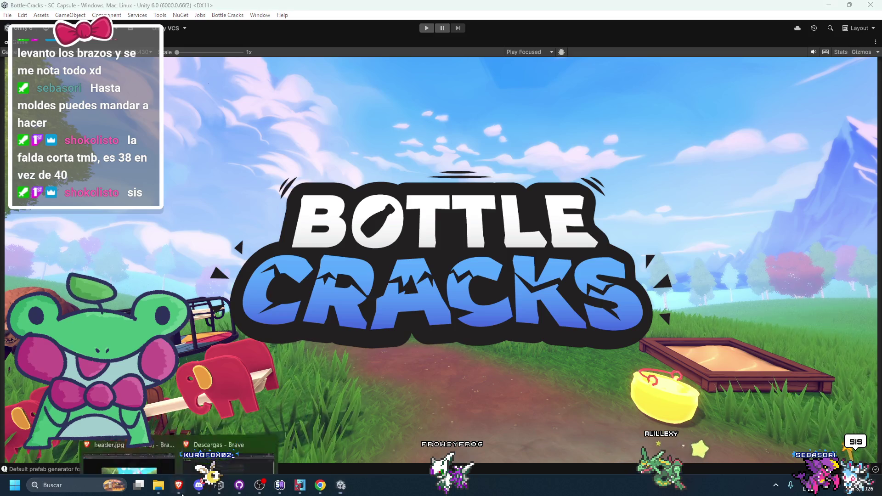
click(155, 450)
click(156, 451)
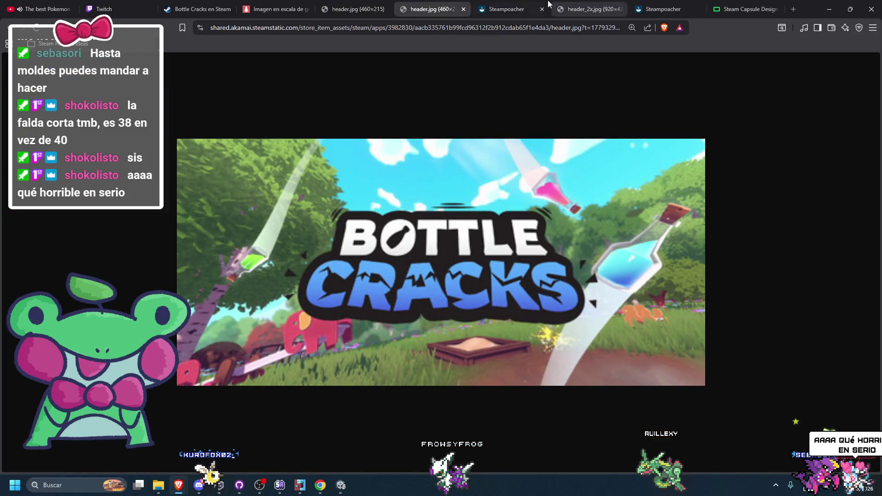
click(510, 7)
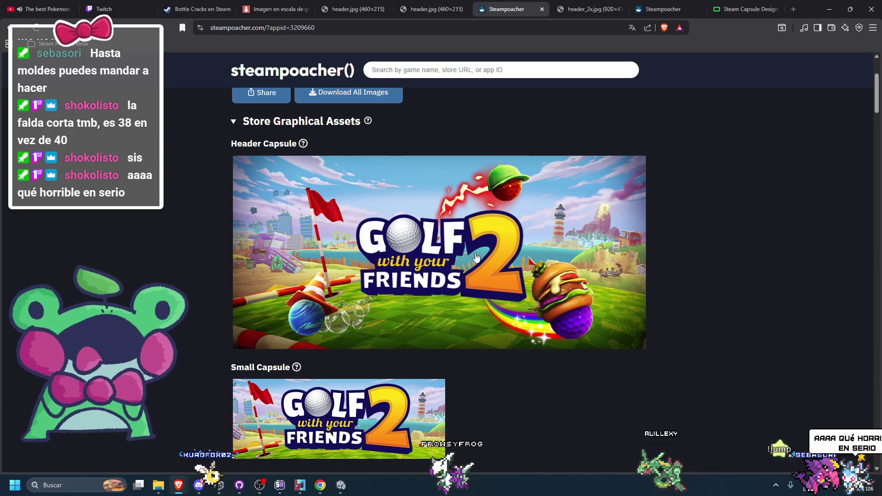
key(alt+Tab)
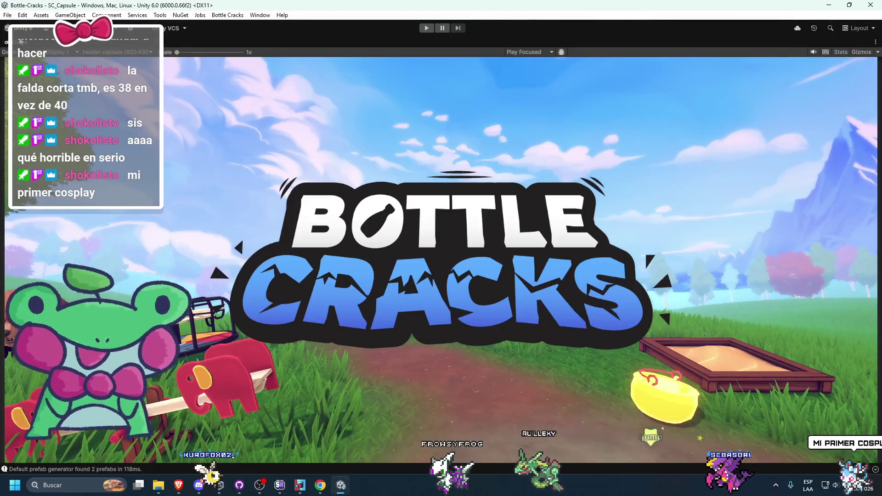
key(shift+space)
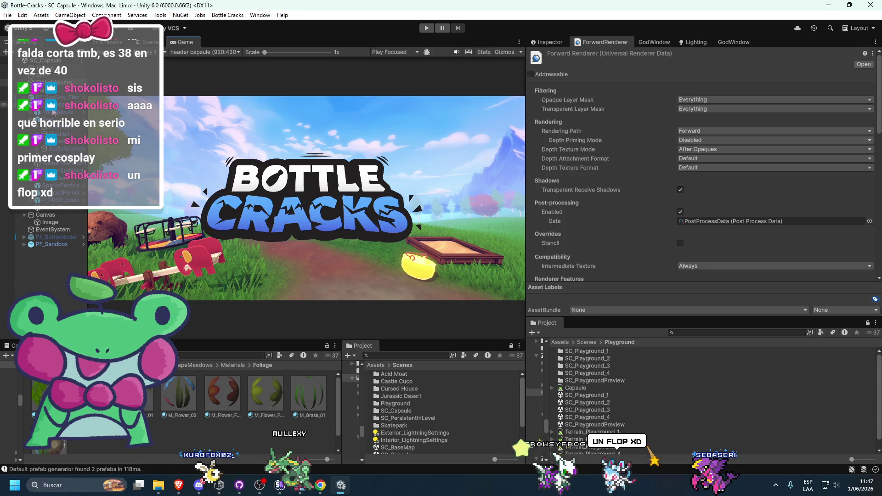
Browse GlobalVolume's post-processing overrides without adding one, and undo the lift colour wheel change
click(546, 40)
scroll(563, 206, down, 15)
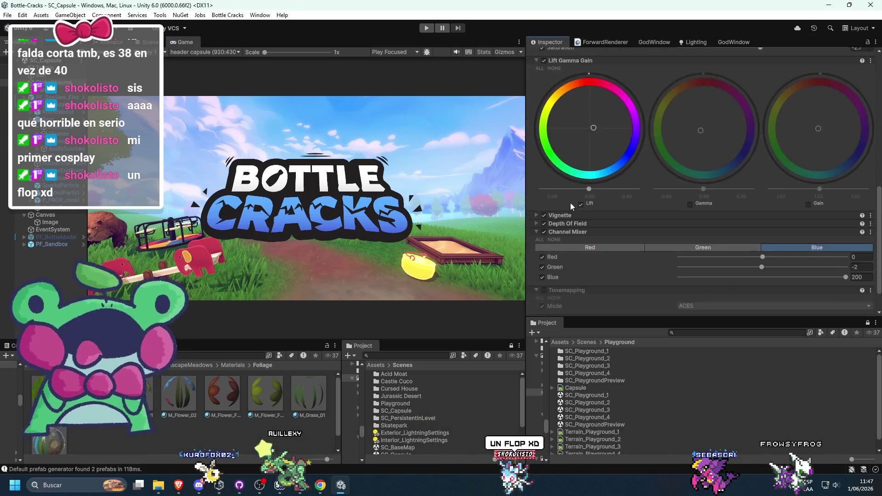
click(604, 290)
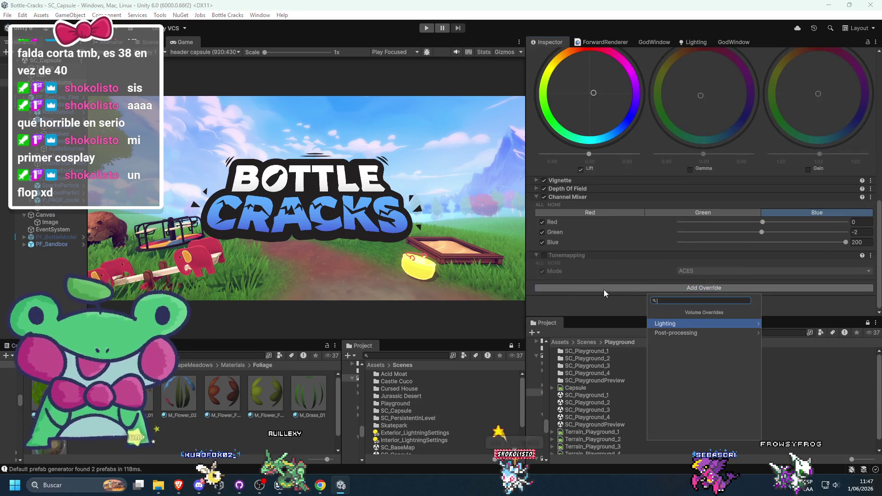
click(678, 334)
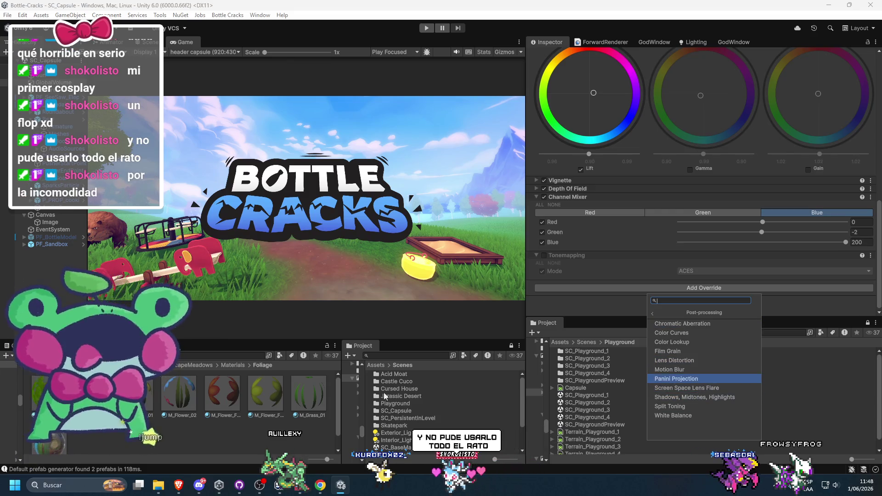
click(179, 485)
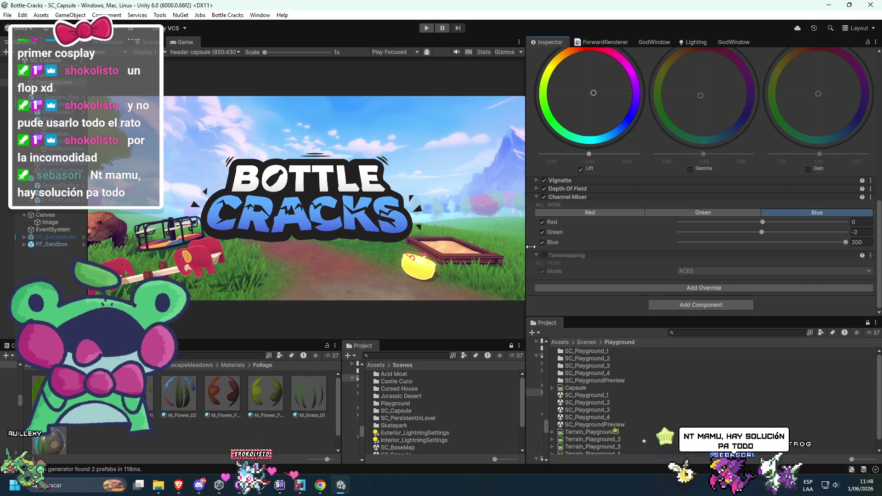
scroll(568, 217, up, 5)
scroll(567, 217, down, 5)
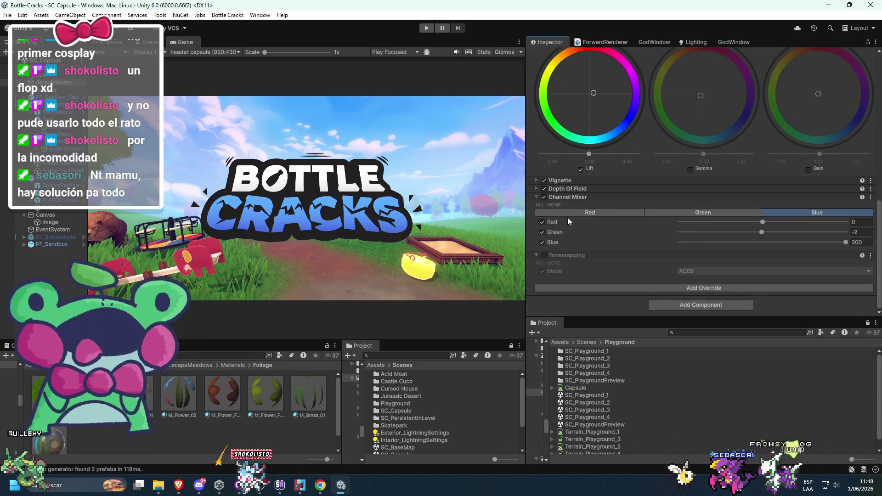
scroll(579, 195, up, 2)
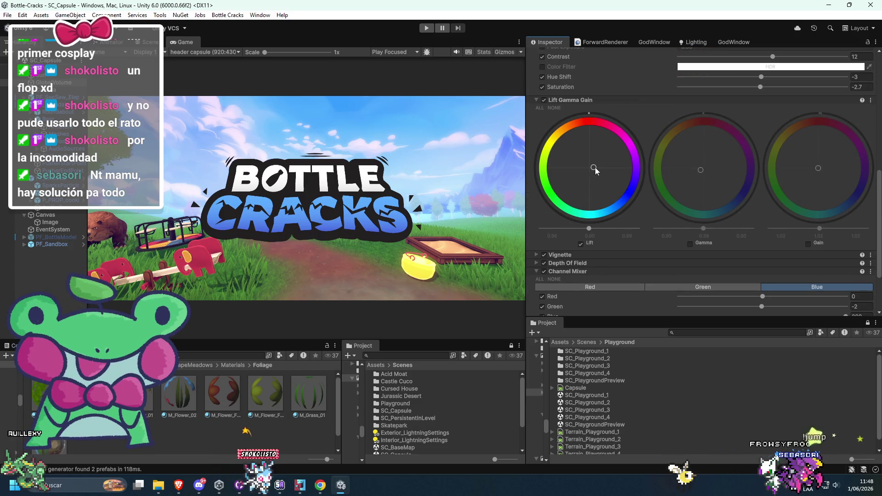
key(ctrl+z)
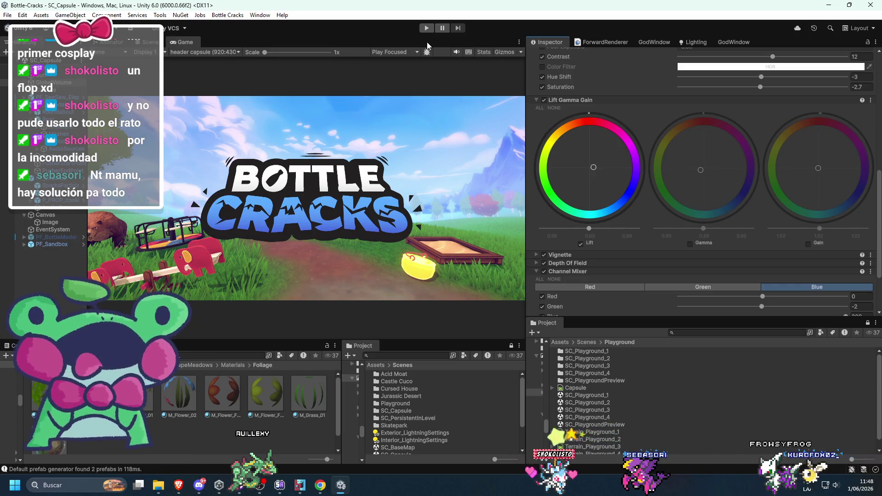
Add a Lens Distortion override to the volume with Intensity about -0.315
scroll(610, 134, down, 2)
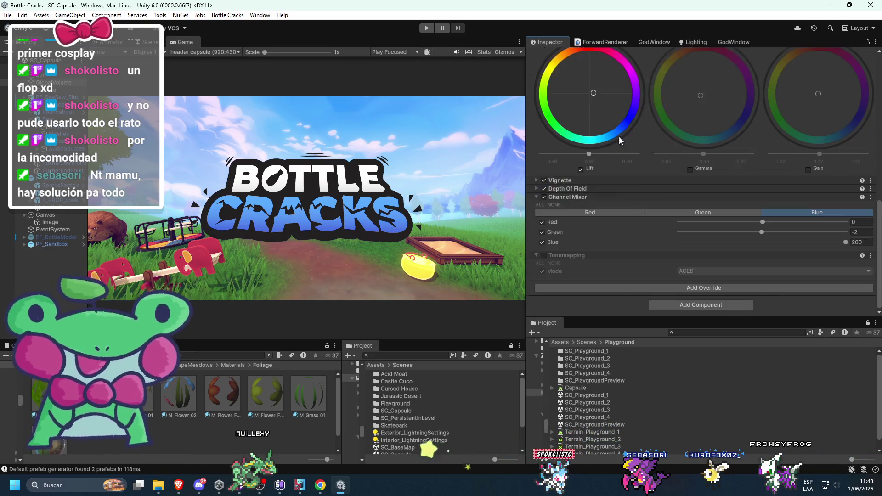
click(589, 287)
click(669, 333)
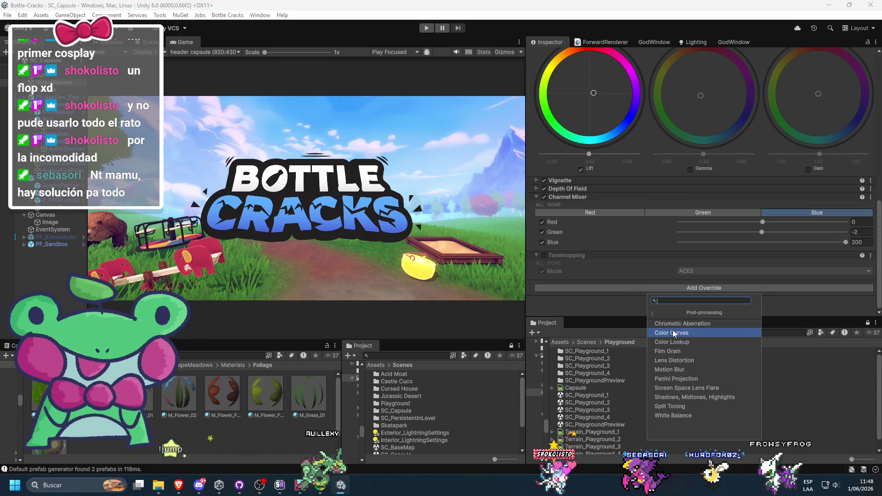
click(672, 361)
scroll(580, 260, down, 2)
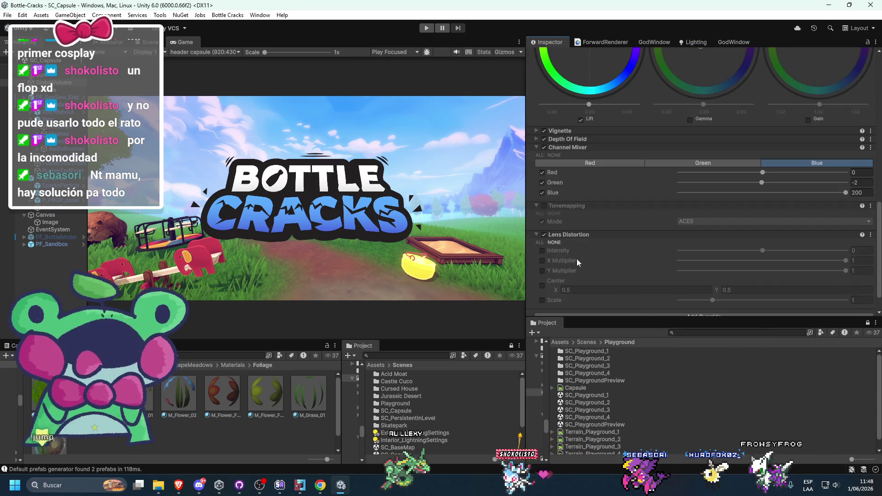
mouse_move(797, 254)
mouse_down()
mouse_move(714, 255)
mouse_move(766, 254)
mouse_move(740, 253)
mouse_up()
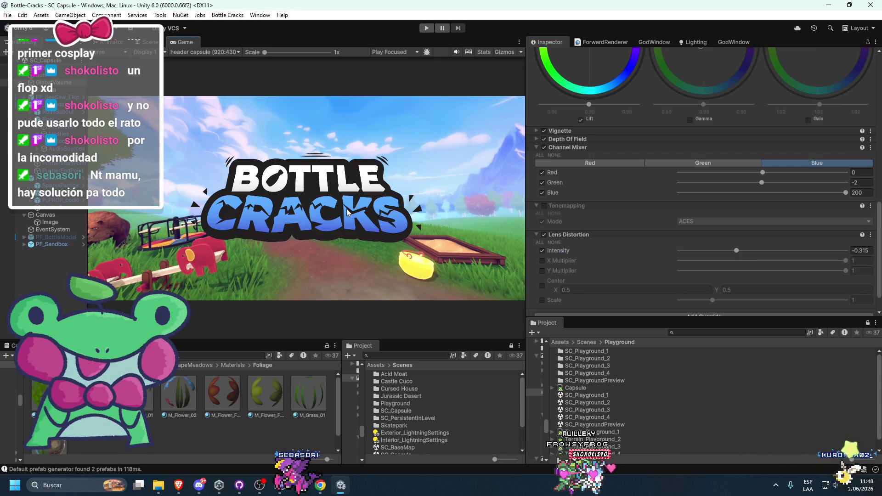
In the Scene view, select and frame the roundabout's inner mesh, then lower it slightly into the grass
click(163, 42)
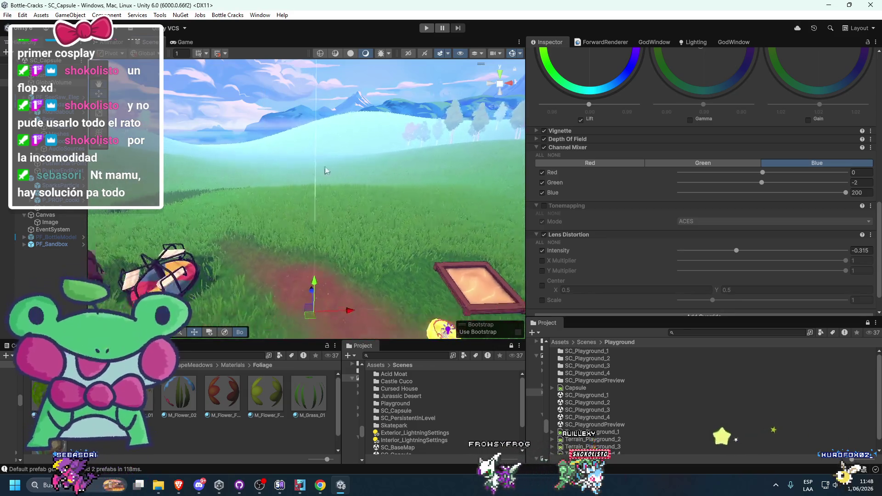
scroll(294, 254, up, 10)
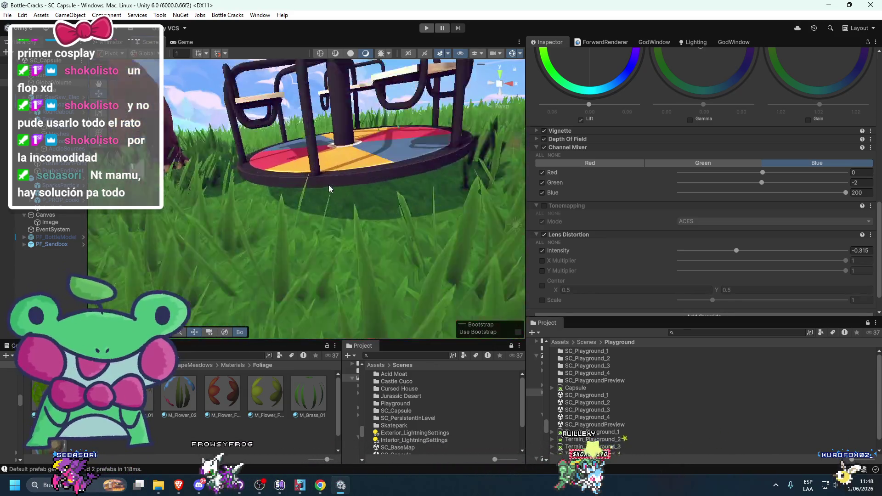
click(370, 164)
click(380, 159)
key(f)
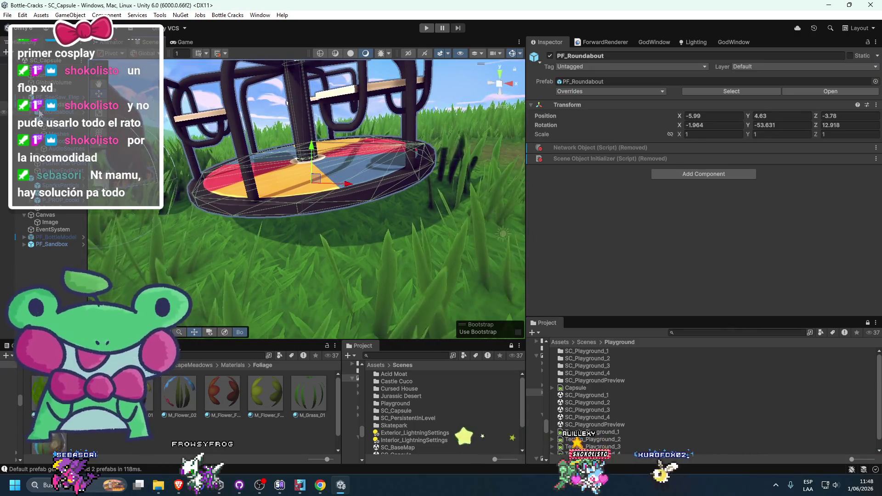
drag(309, 146, 311, 183)
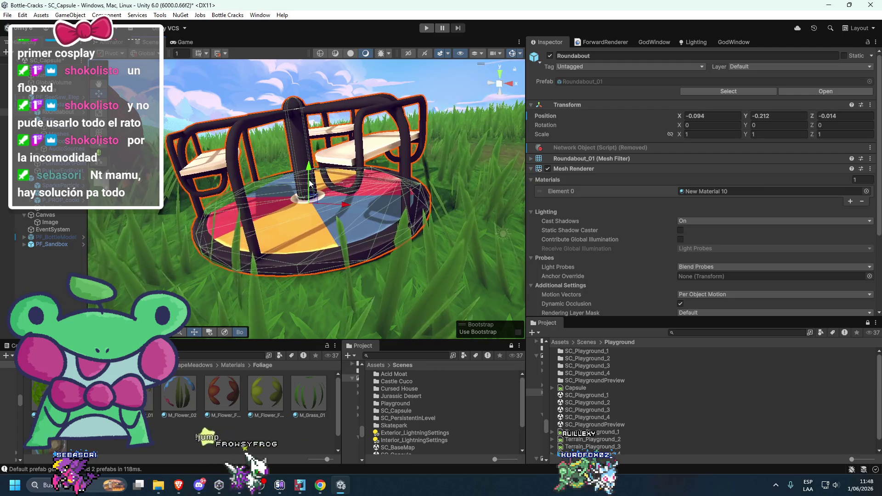
Tilt the roundabout to about -1.6° on X using Local handles, then return to the Game view
key(e)
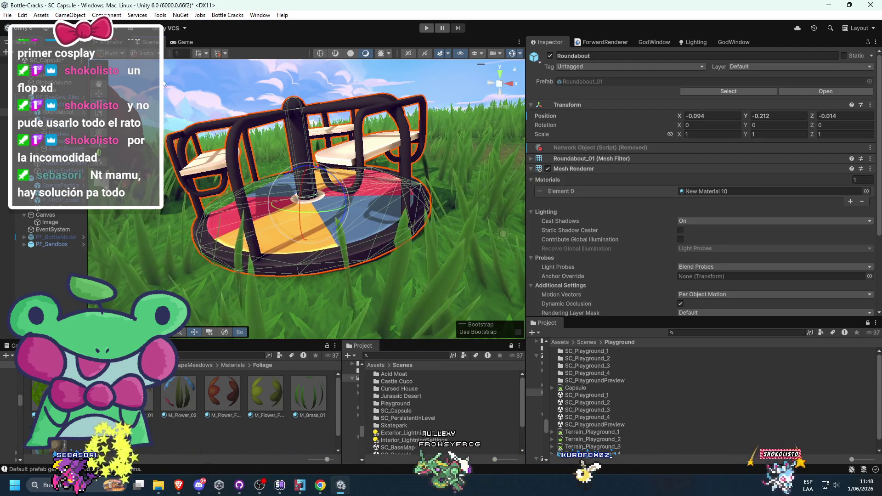
click(146, 53)
click(156, 79)
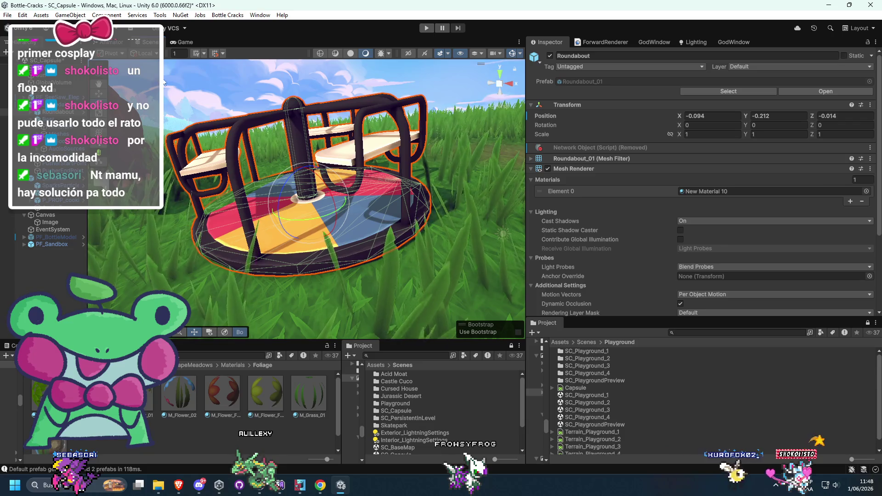
drag(336, 196, 332, 201)
scroll(331, 197, down, 5)
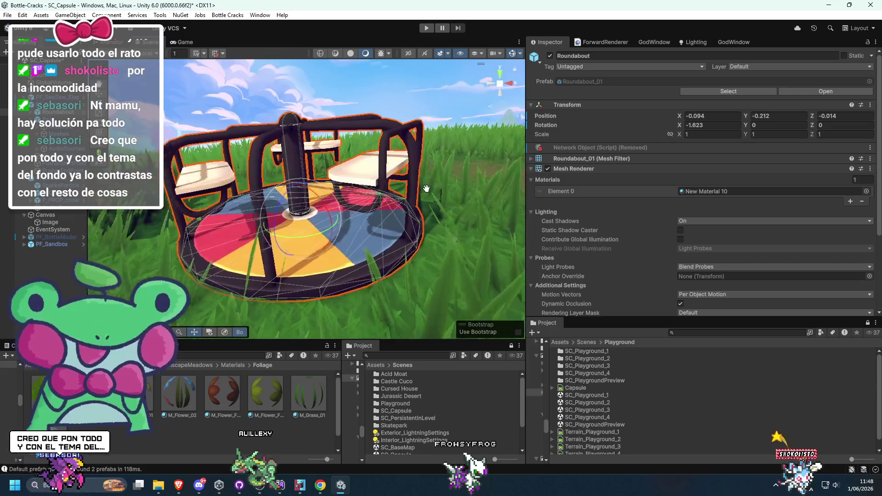
click(375, 118)
click(185, 44)
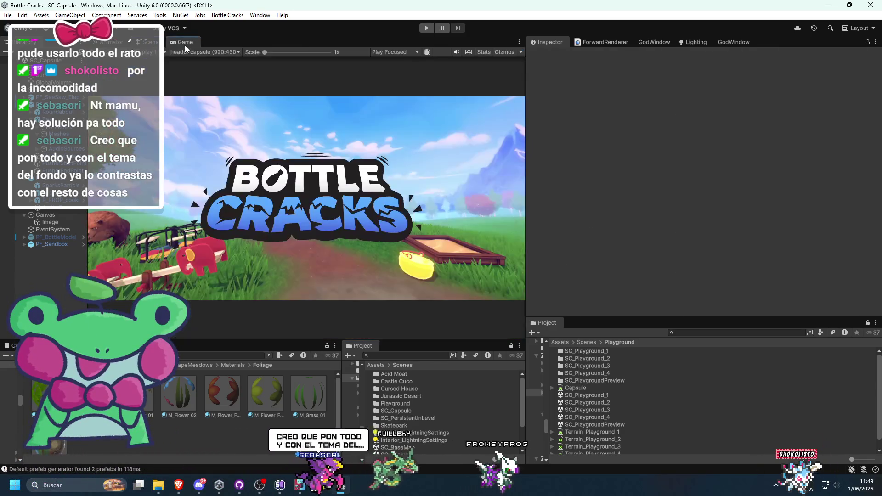
Preview the capsule in play mode with the Game view maximized, then stop playing
click(426, 28)
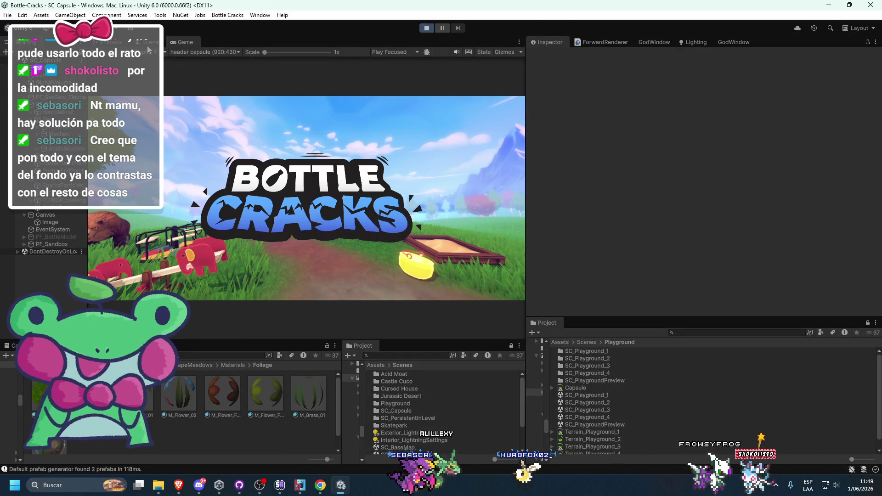
double_click(181, 45)
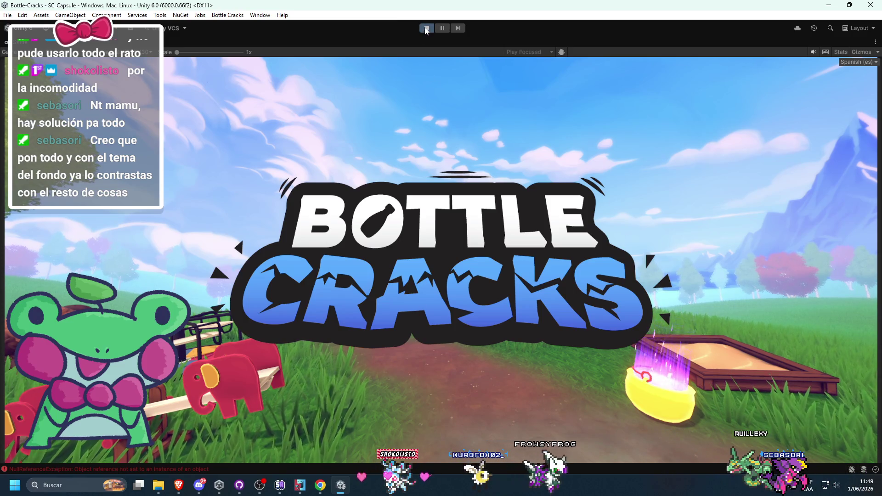
mouse_move(451, 7)
mouse_down()
mouse_move(467, 65)
mouse_move(441, 1)
mouse_up()
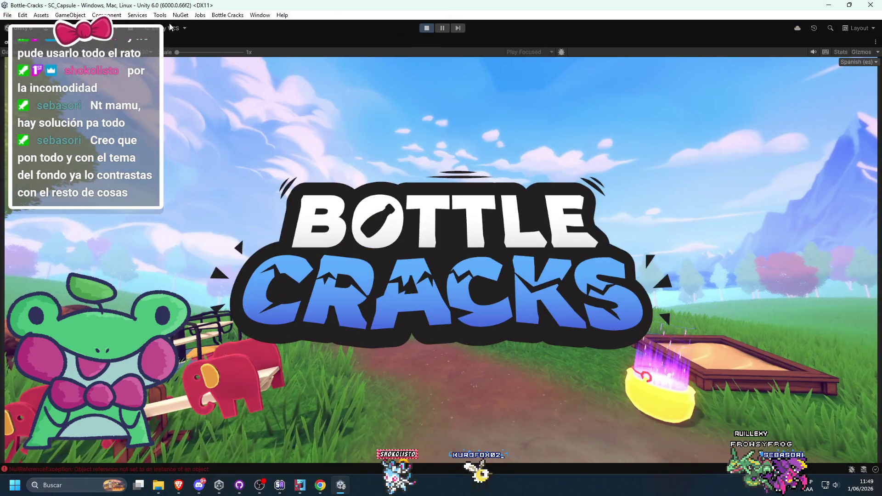
click(426, 28)
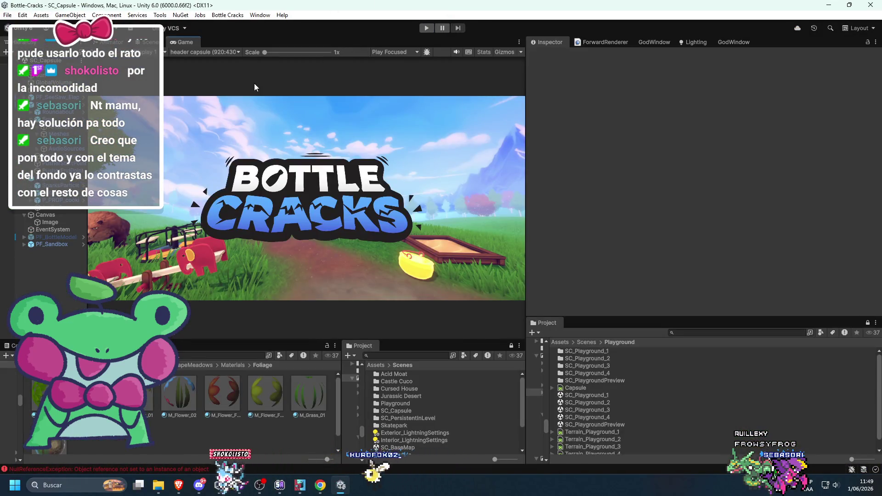
Snip the capsule shot from the Game view with Win+Shift+S
key(super+shift+s)
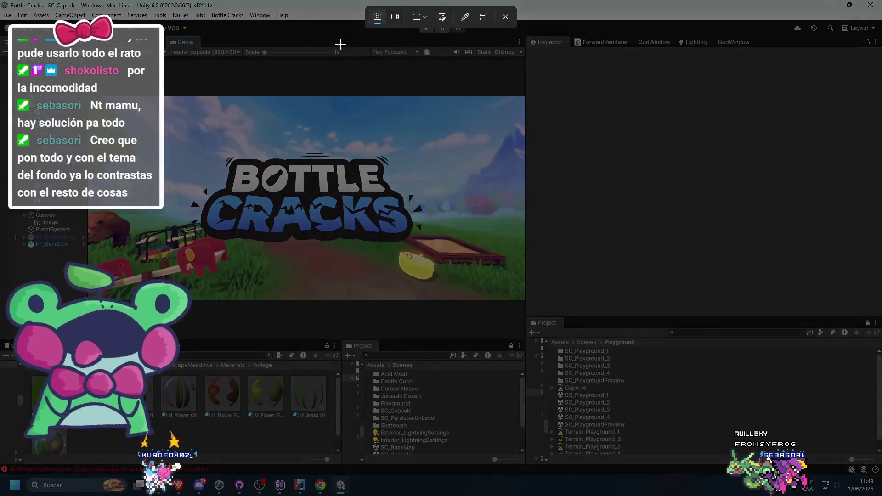
mouse_move(92, 98)
mouse_down()
mouse_move(281, 236)
mouse_move(522, 303)
mouse_up()
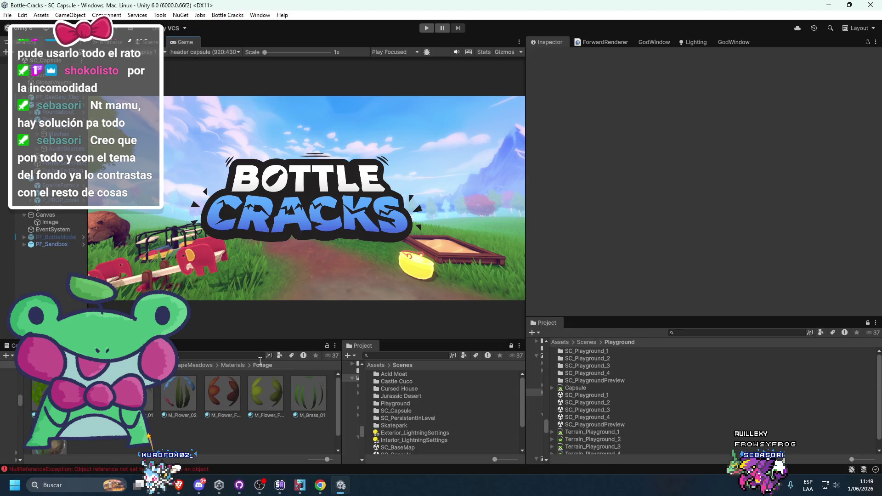
key(alt+Tab)
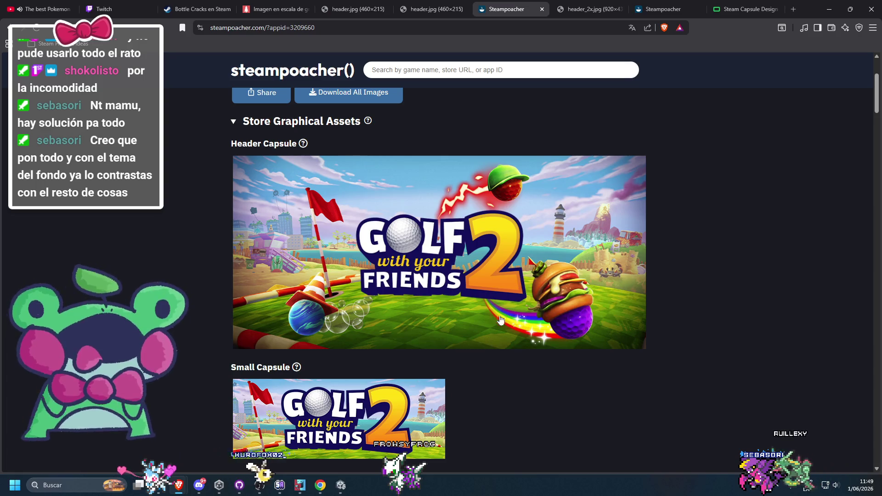
Check the header.jpg and Pinetools tabs, then open the new capsule screenshot in its own tab
click(442, 5)
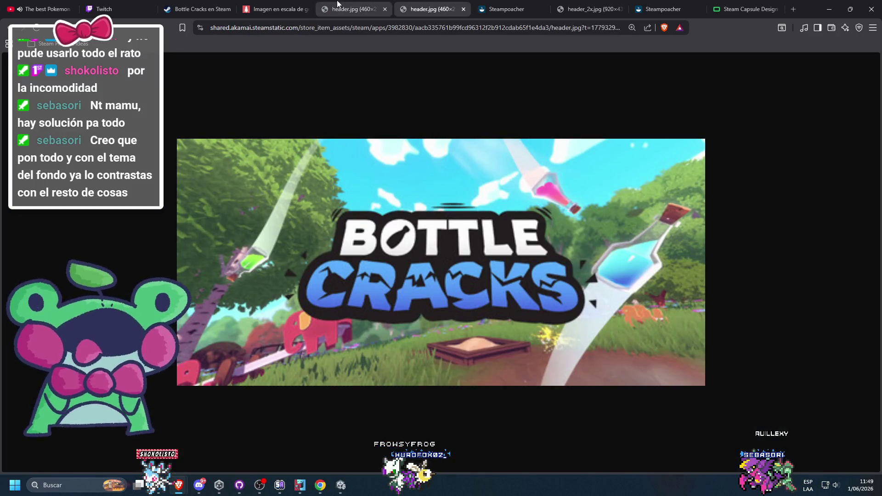
click(287, 5)
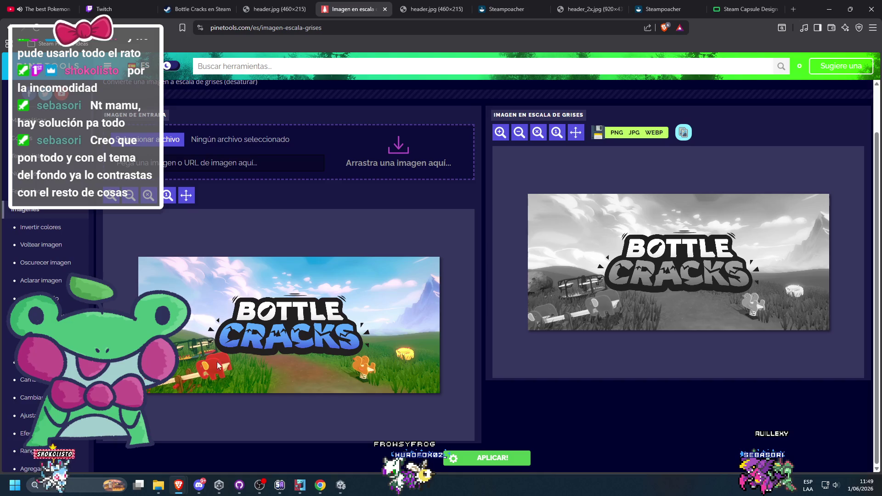
right_click(295, 372)
click(334, 260)
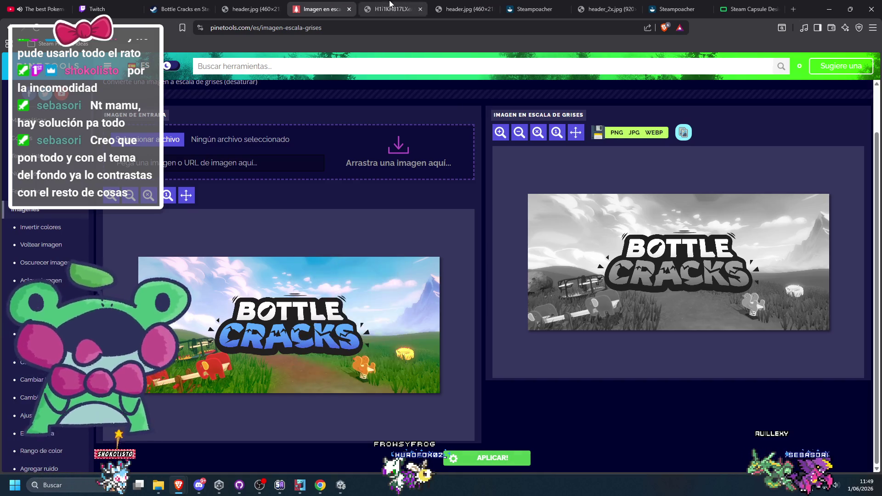
ctrl+scroll(490, 315, up, 6)
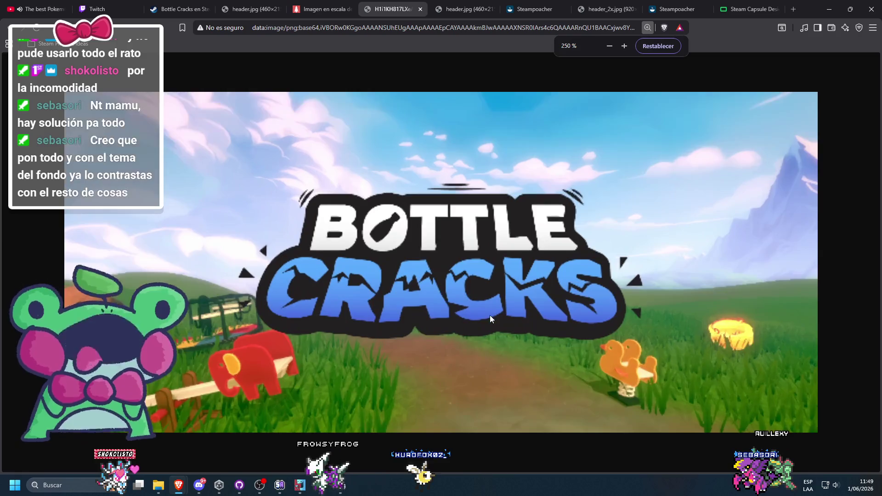
ctrl+scroll(489, 316, down, 1)
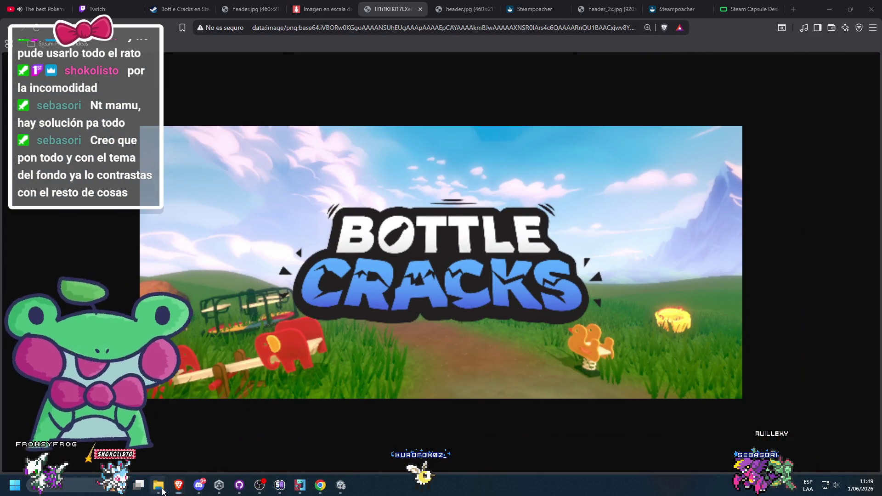
mouse_move(160, 487)
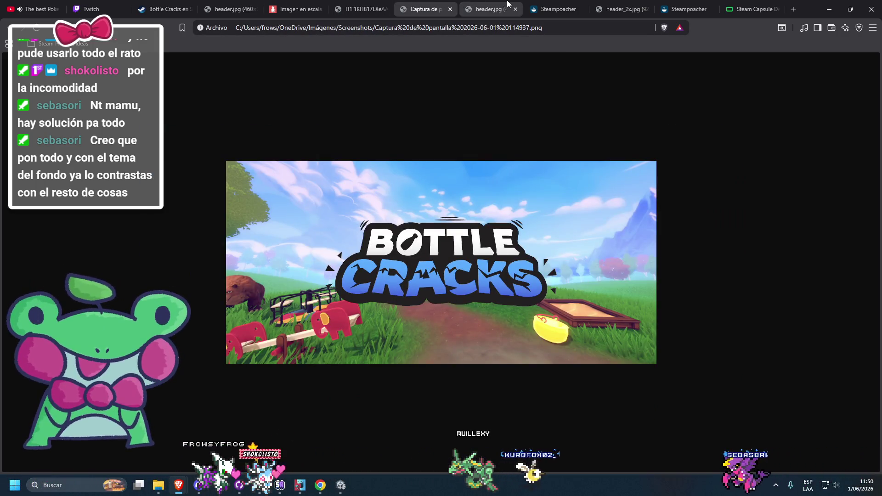
Revisit the Steampoacher reference page and minimize Brave back to Unity
click(494, 7)
click(539, 4)
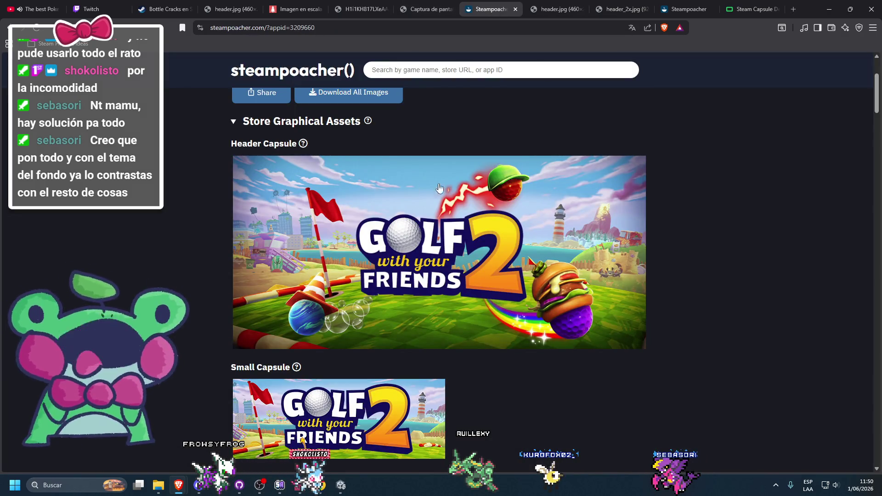
click(829, 8)
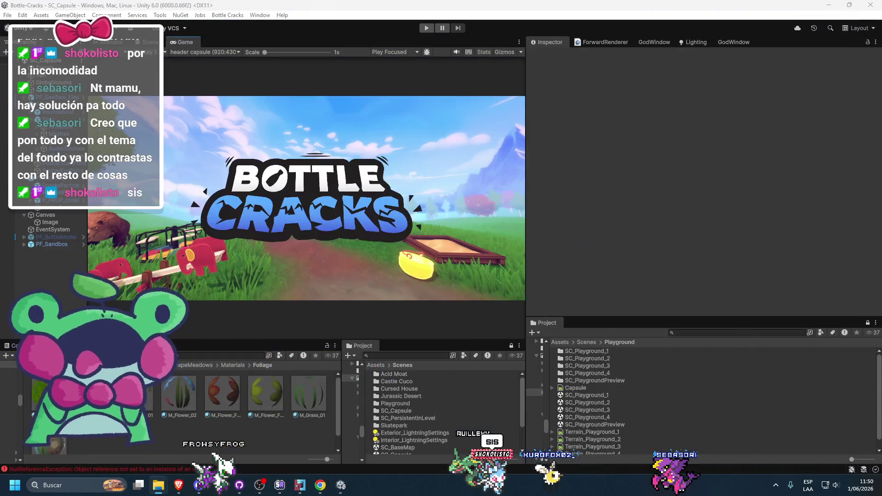
Experiment with GlobalVolume's Vignette Intensity and Smoothness values on the capsule shot
click(54, 82)
scroll(615, 194, down, 5)
scroll(604, 203, down, 10)
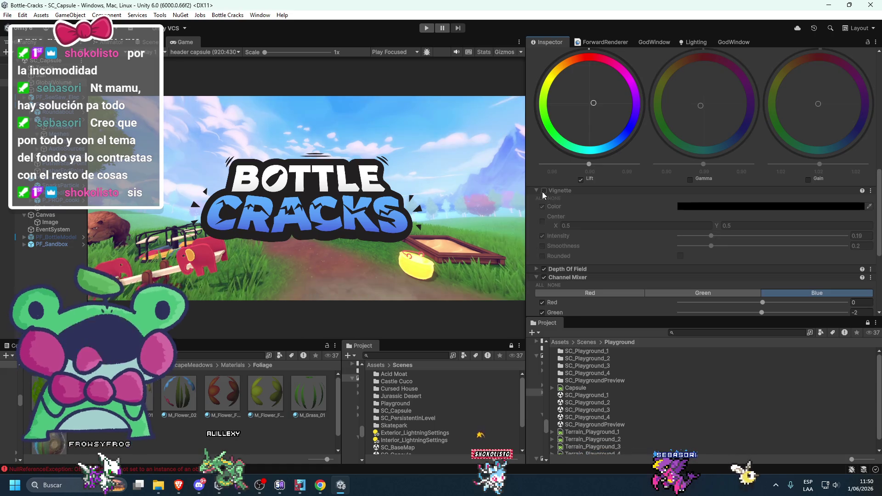
mouse_move(715, 237)
mouse_down()
mouse_move(776, 239)
mouse_move(735, 247)
mouse_move(779, 251)
mouse_move(732, 249)
mouse_move(721, 237)
mouse_move(814, 257)
mouse_up()
click(728, 235)
mouse_move(726, 236)
mouse_down()
mouse_move(735, 237)
mouse_move(721, 237)
mouse_up()
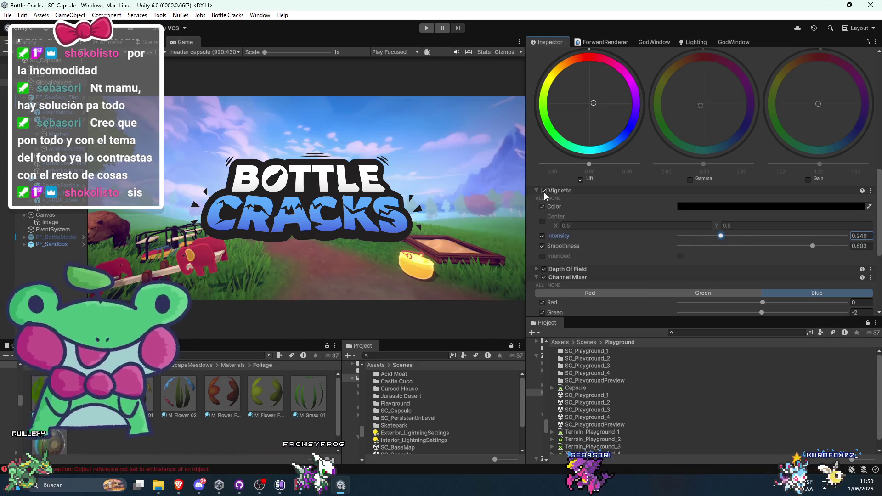
drag(712, 239, 645, 237)
mouse_move(813, 246)
mouse_down()
mouse_move(687, 246)
mouse_move(698, 237)
mouse_move(705, 248)
mouse_move(772, 248)
mouse_move(683, 247)
mouse_move(790, 244)
mouse_move(760, 248)
mouse_move(768, 249)
mouse_up()
drag(691, 249, 710, 248)
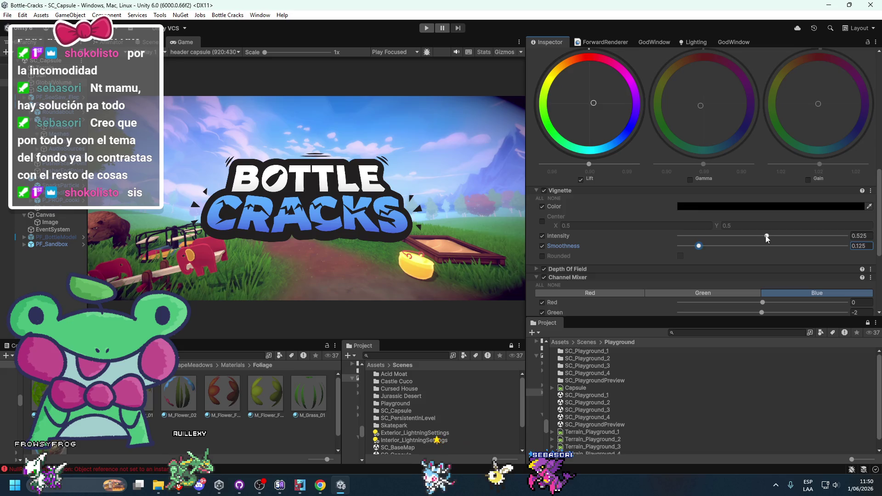
drag(765, 236, 759, 236)
Toggle the Vignette off and on to compare, then undo back to Intensity 0.19, Smoothness 0.2
click(543, 190)
click(544, 190)
click(544, 191)
click(544, 190)
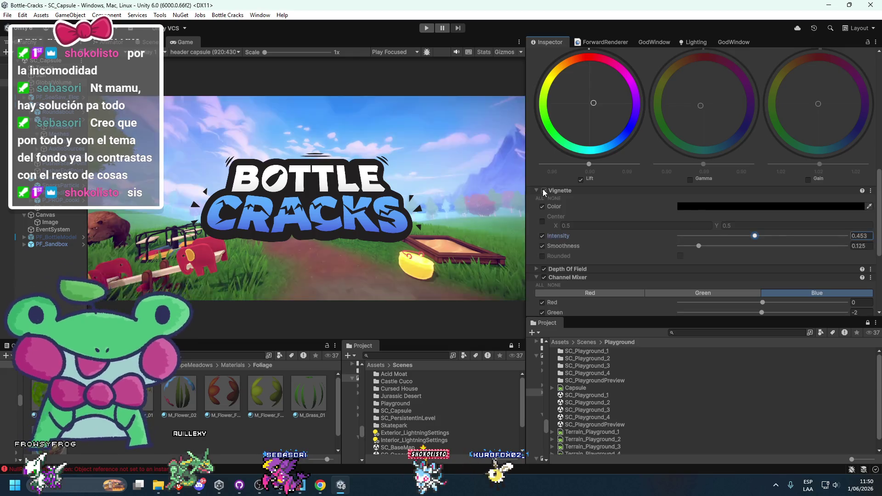
key(ctrl+z)
key(ctrl+z)
key(ctrl+z)
key(ctrl+z)
key(ctrl+z)
key(ctrl+z)
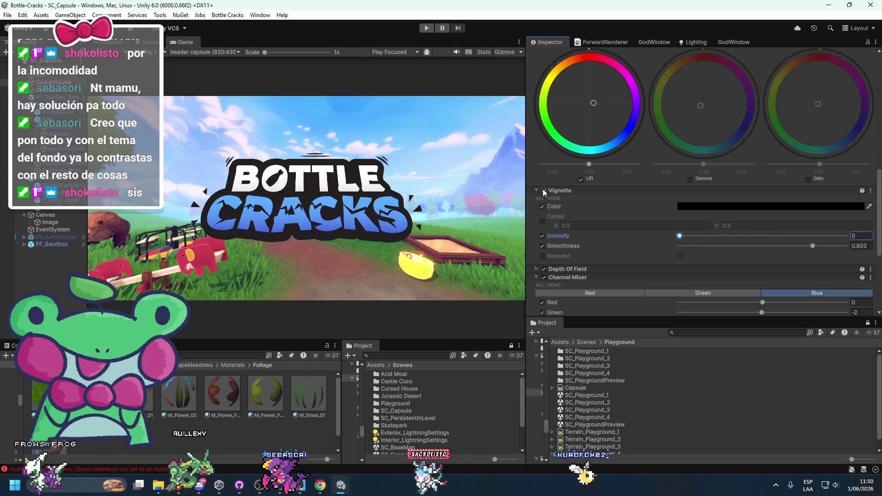
key(ctrl+z)
key(ctrl+z)
key(ctrl+z)
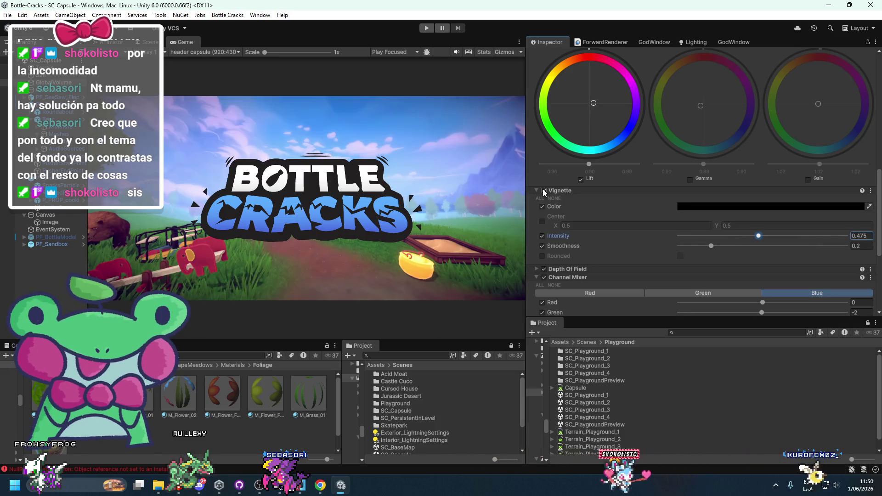
key(ctrl+z)
key(ctrl+z)
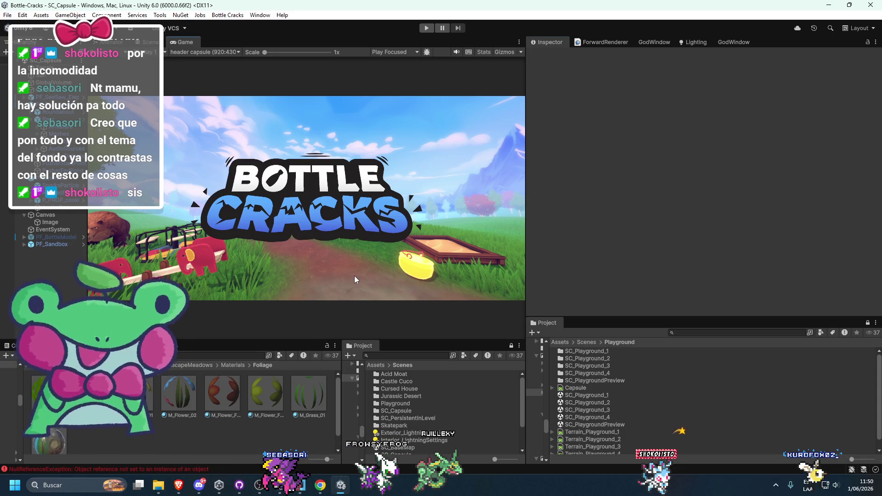
Convert the wider Bottle Cracks shot to grayscale in Pinetools
click(179, 490)
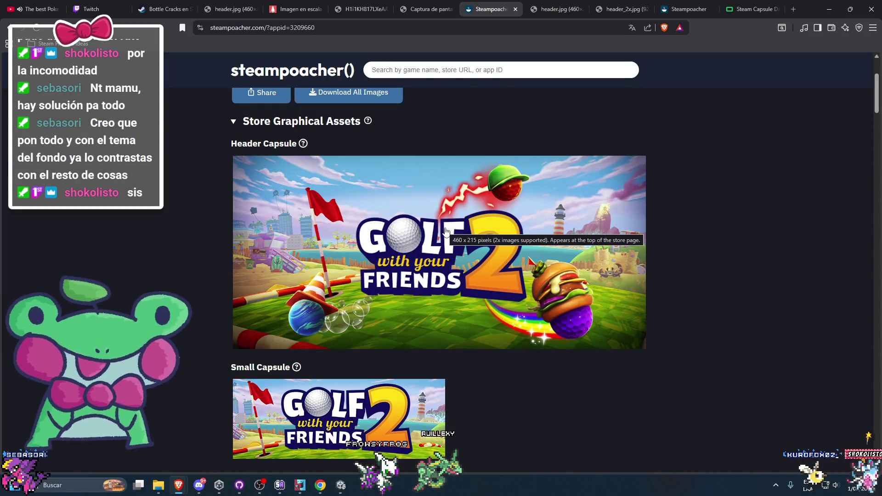
click(836, 6)
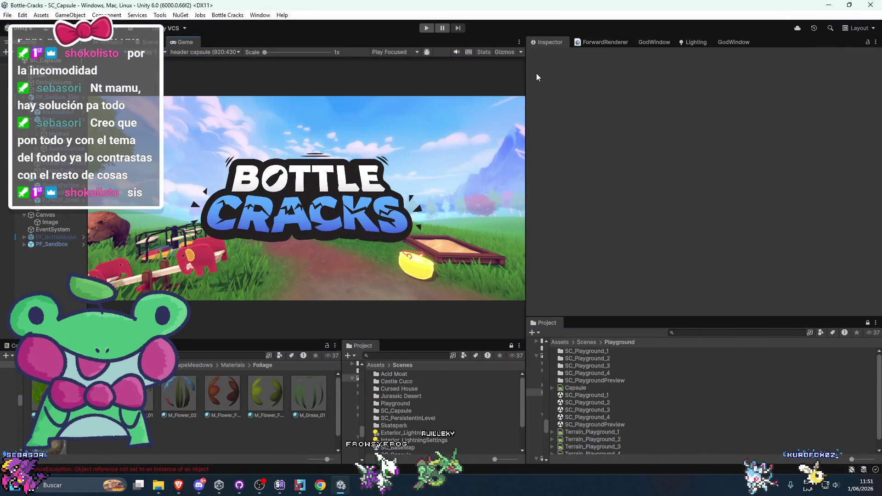
click(179, 485)
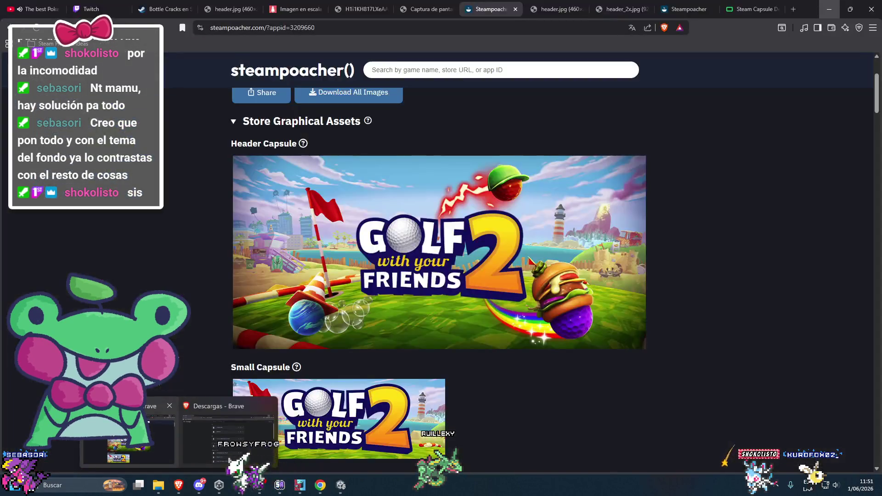
click(354, 5)
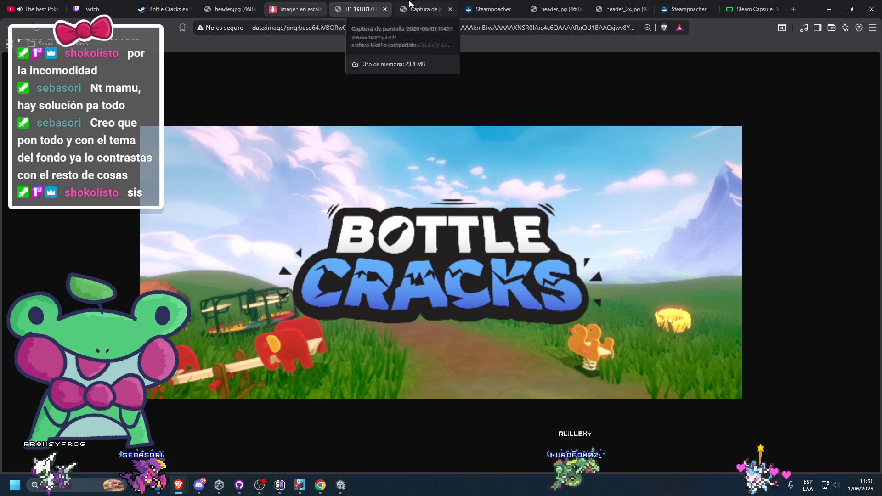
click(404, 8)
click(294, 9)
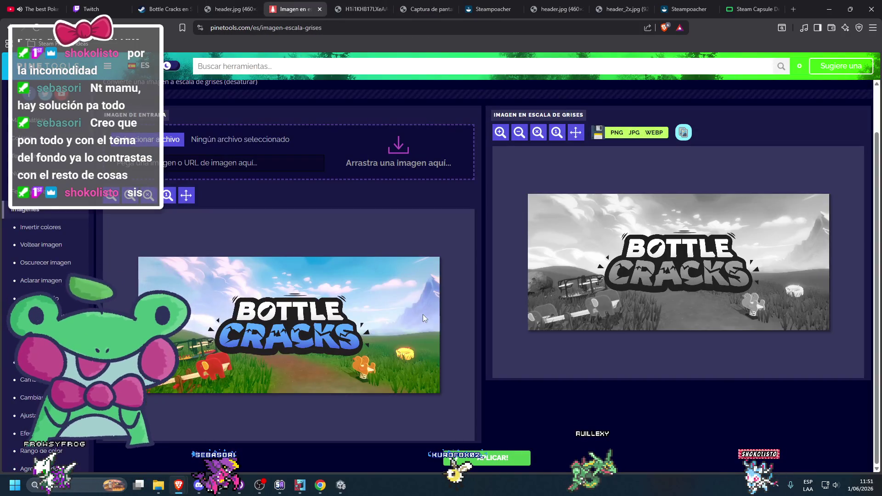
drag(294, 8, 382, 159)
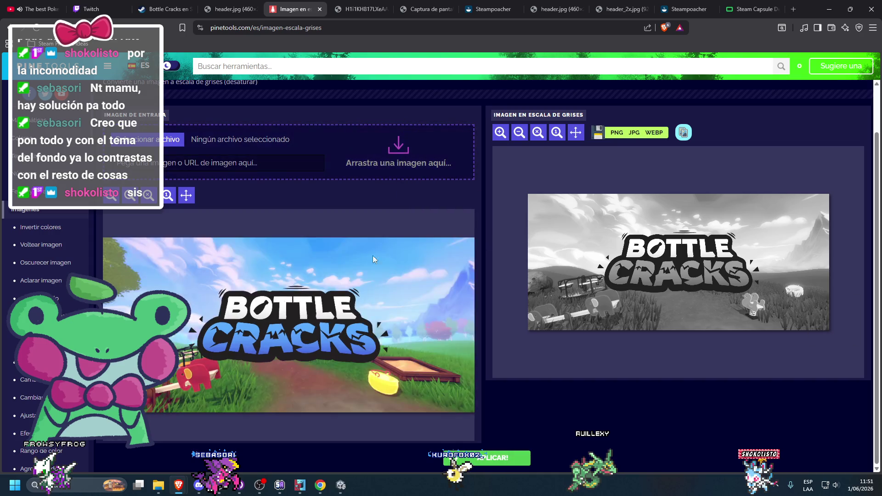
click(480, 464)
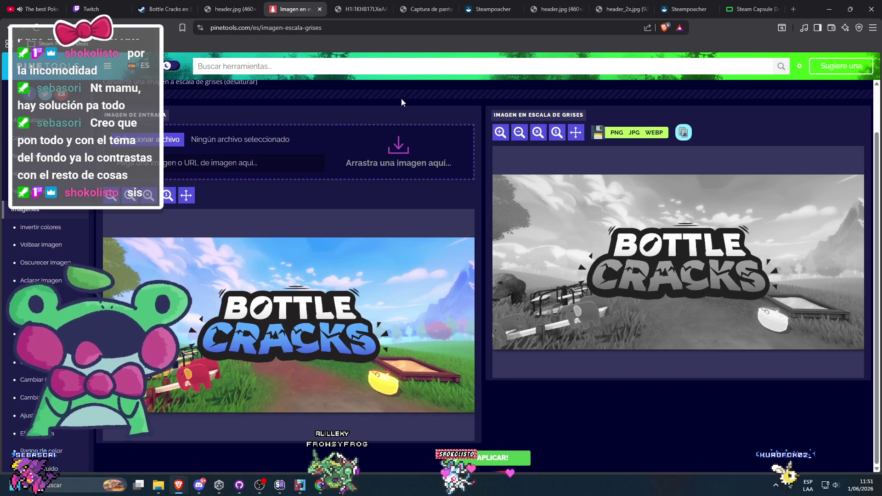
Convert the Golf with your Friends 2 header to grayscale for comparison, then return to Unity
mouse_move(161, 483)
click(202, 405)
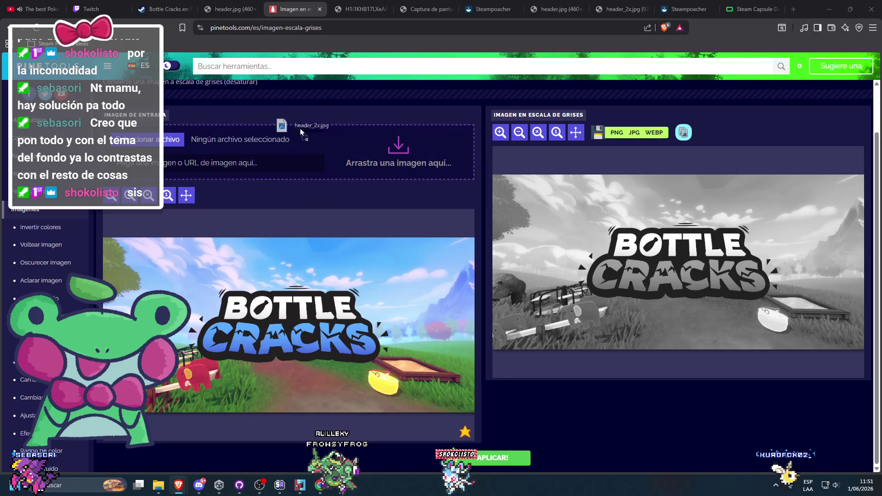
drag(309, 123, 316, 214)
click(485, 456)
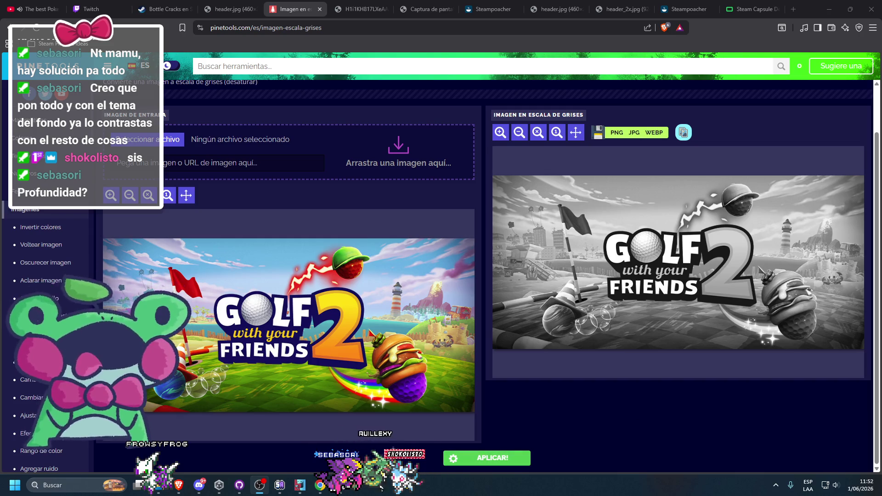
click(299, 487)
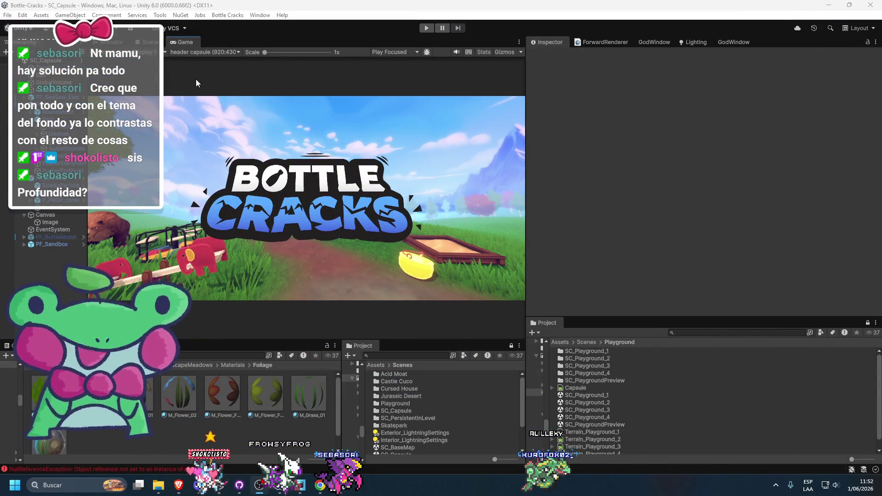
Set GlobalVolume's Bloom Intensity to 0.42 and Threshold to 1.62
click(52, 82)
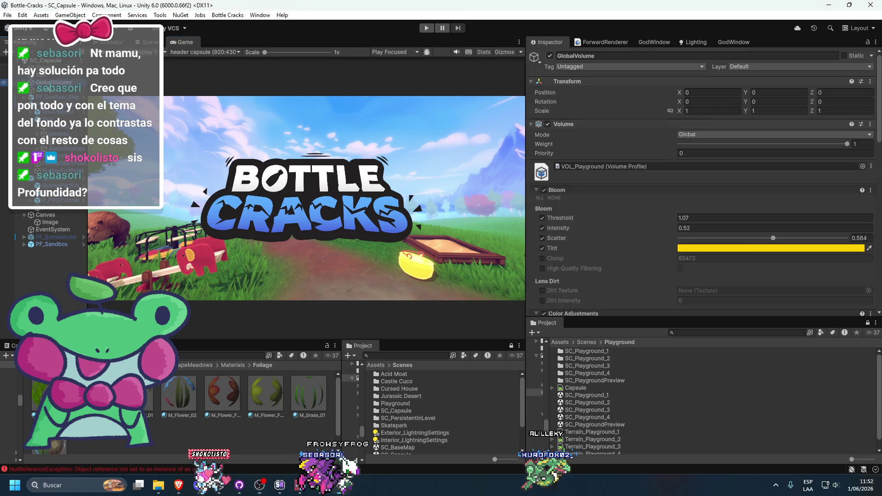
scroll(659, 159, down, 10)
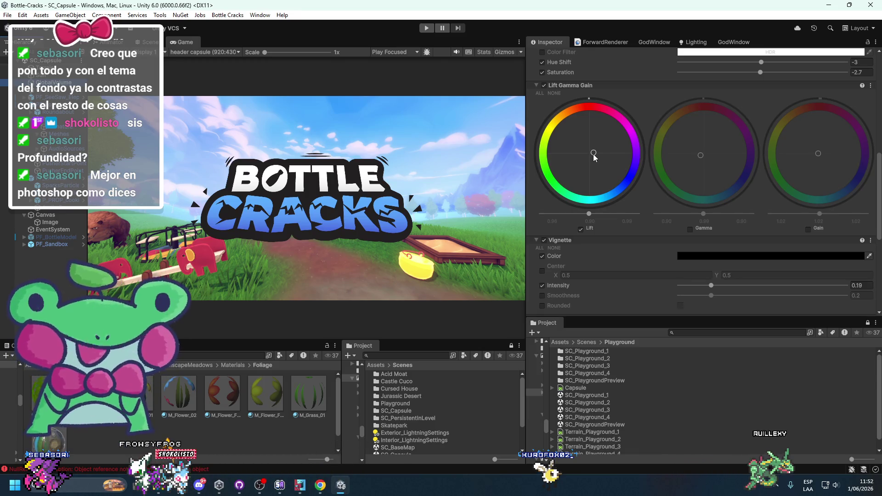
scroll(594, 157, up, 10)
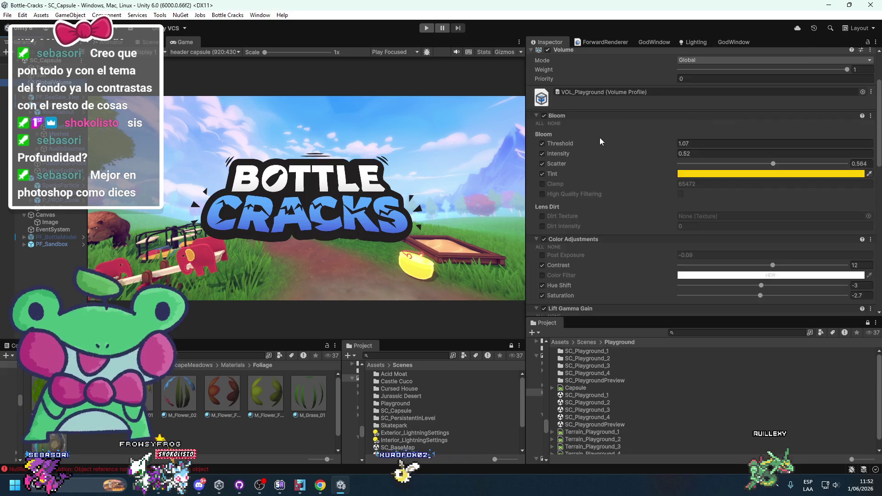
drag(576, 167, 564, 167)
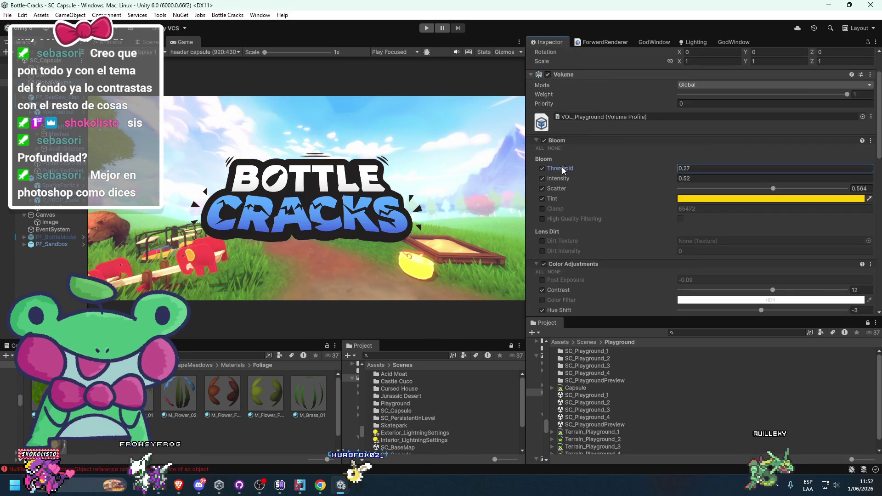
key(ctrl+z)
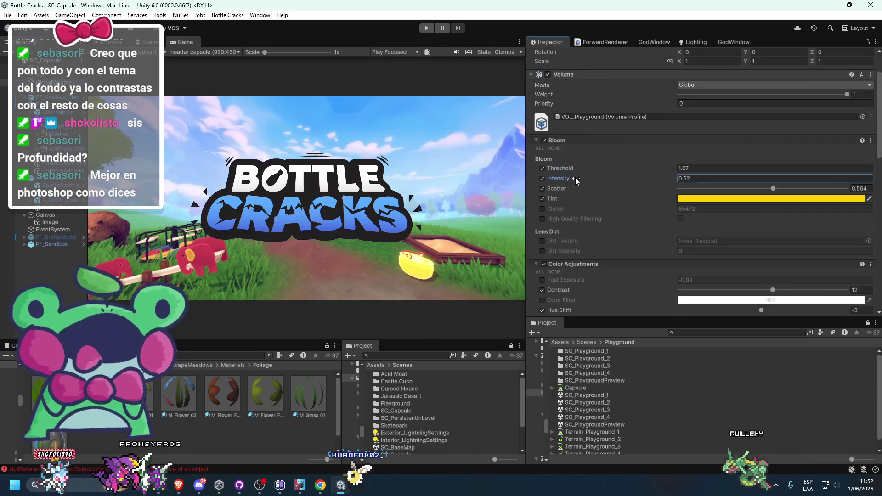
drag(577, 178, 543, 178)
key(ctrl+z)
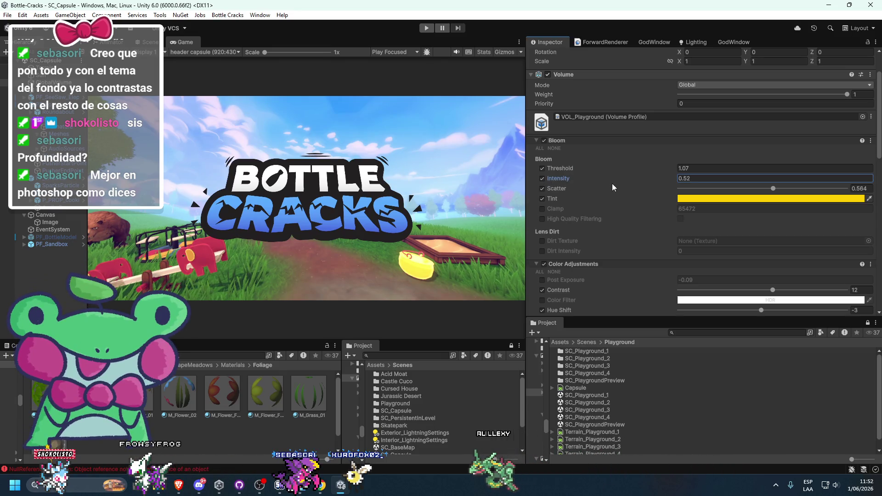
drag(618, 178, 588, 180)
click(563, 168)
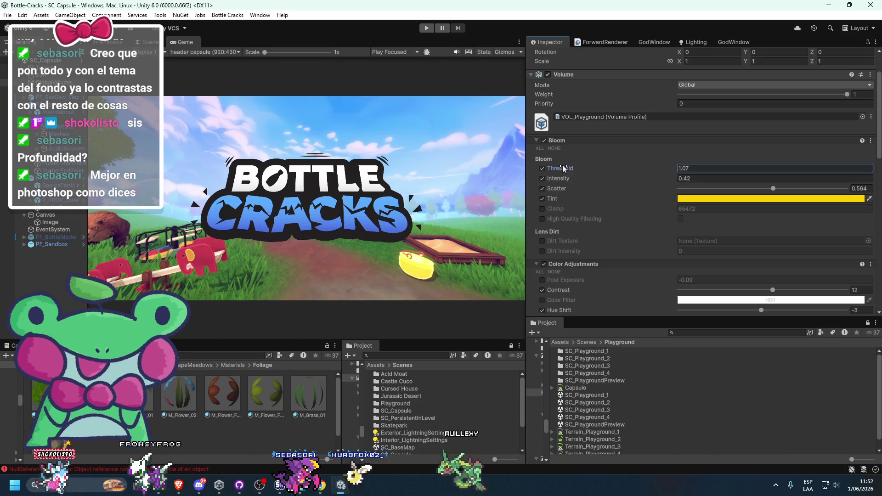
mouse_move(597, 177)
mouse_down()
mouse_move(671, 176)
mouse_move(635, 169)
mouse_move(650, 169)
mouse_up()
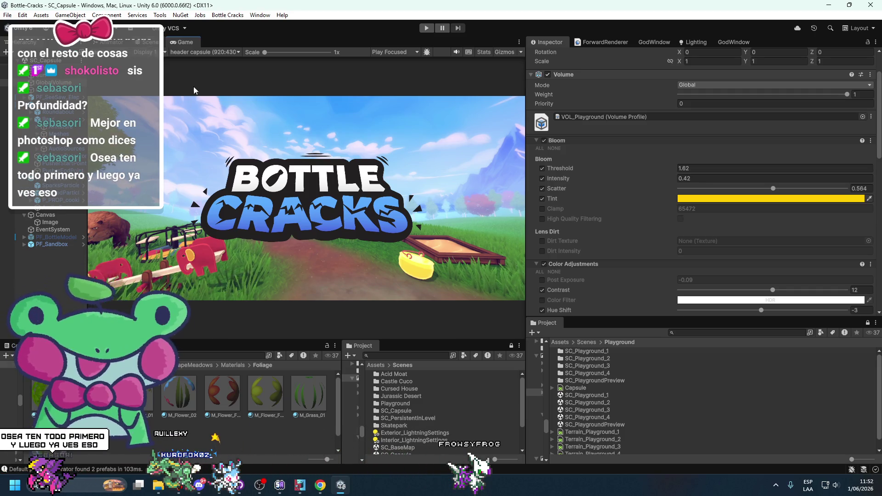
Switch to the Scene view, fly to the sandbox, and dock Scene beside Game
key(ctrl+1)
drag(372, 171, 199, 68)
mouse_move(149, 41)
mouse_down()
mouse_move(276, 138)
mouse_move(413, 193)
mouse_move(391, 220)
mouse_up()
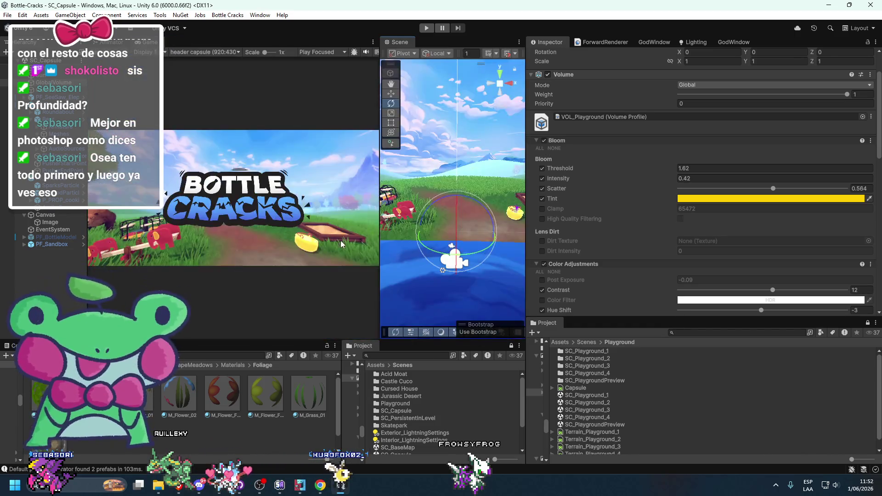
Move and rotate the yellow End Goal to sit near the sandbox
click(423, 220)
key(w)
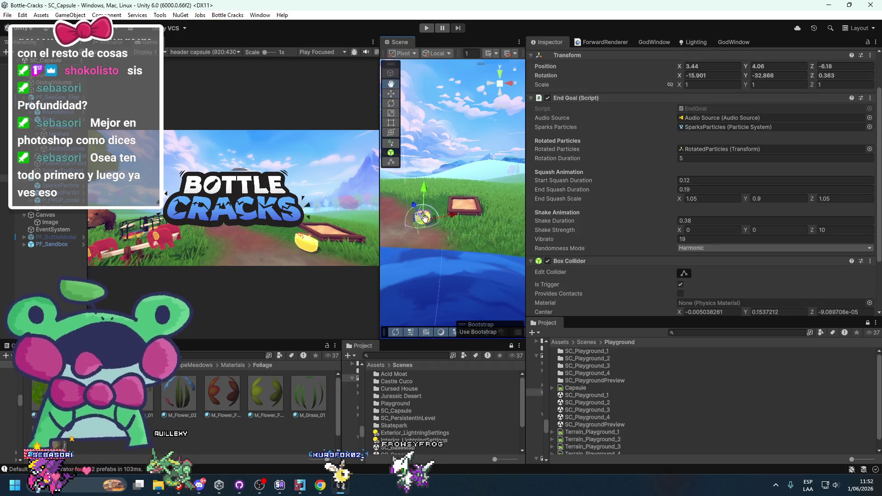
mouse_move(487, 208)
mouse_down()
mouse_move(429, 189)
mouse_move(473, 206)
mouse_move(432, 236)
mouse_up()
key(e)
key(w)
mouse_move(489, 227)
mouse_down()
mouse_move(501, 227)
mouse_move(443, 210)
mouse_move(406, 184)
mouse_up()
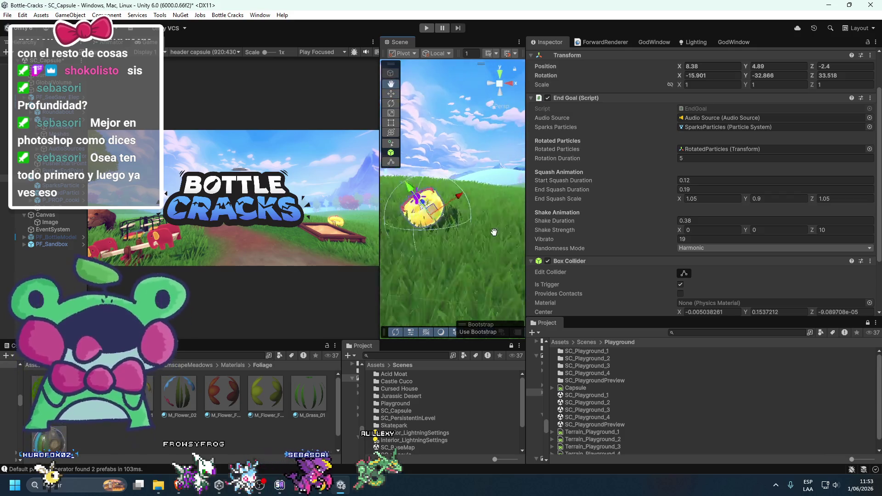
Navigate the Scene view around the sandbox and widen its panel
click(479, 198)
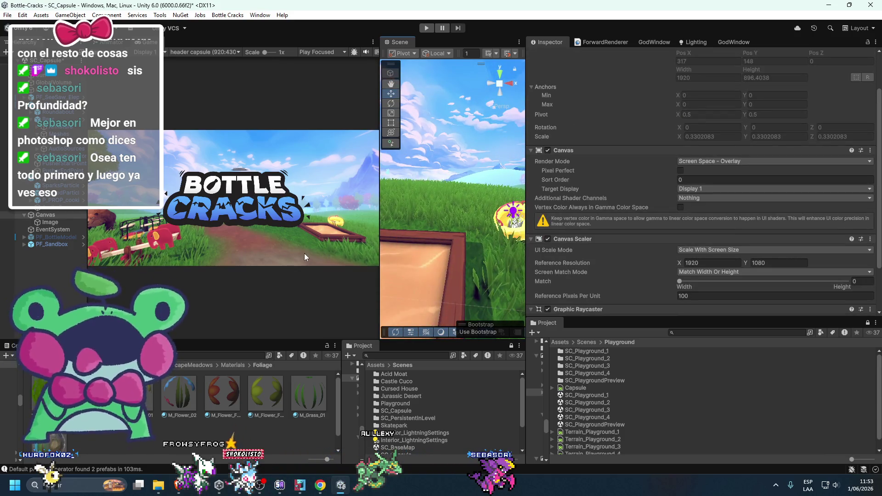
mouse_move(434, 239)
mouse_down()
mouse_move(437, 213)
mouse_move(438, 249)
mouse_move(470, 224)
mouse_move(405, 253)
mouse_up()
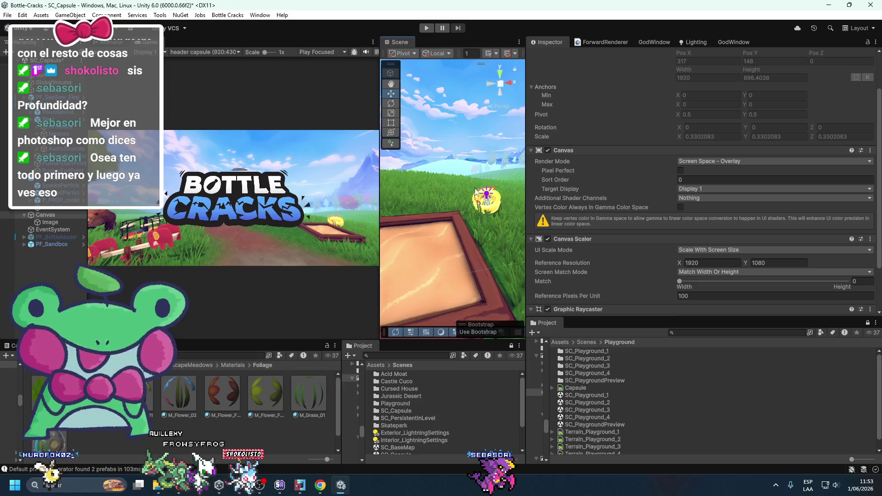
drag(474, 191, 455, 216)
drag(380, 84, 314, 90)
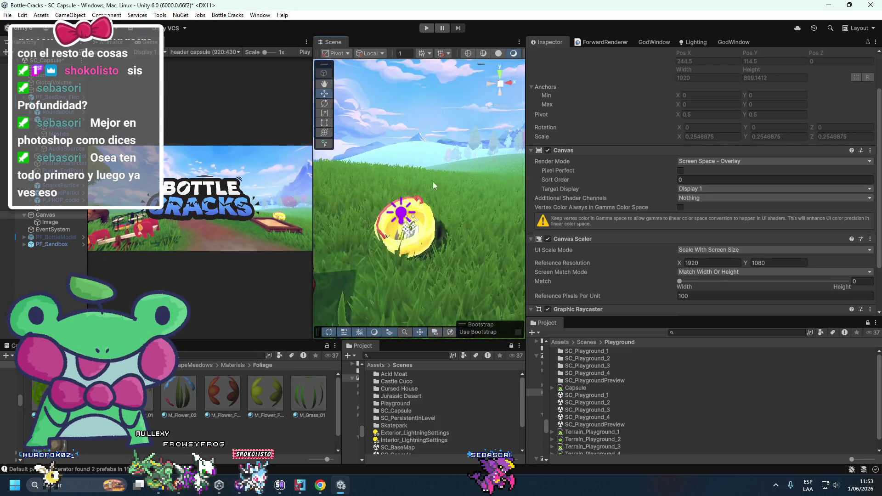
click(450, 261)
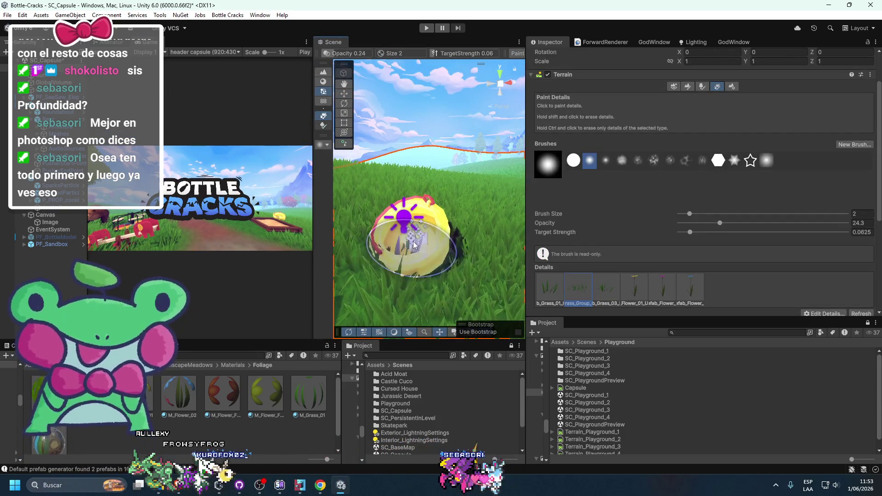
drag(412, 255, 436, 241)
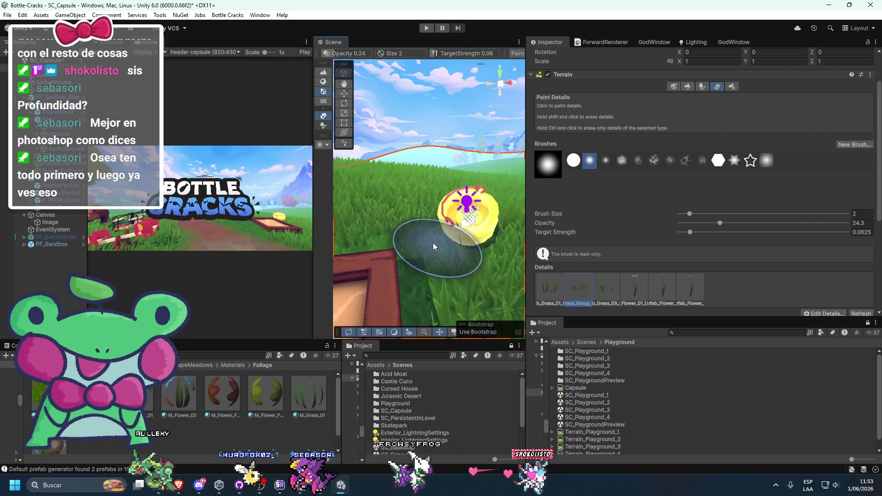
scroll(432, 252, down, 3)
key(ctrl+z)
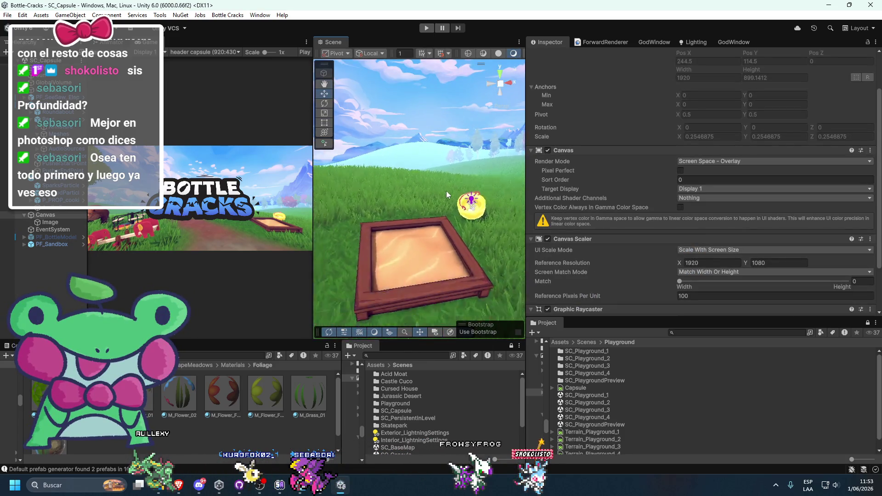
scroll(425, 193, up, 2)
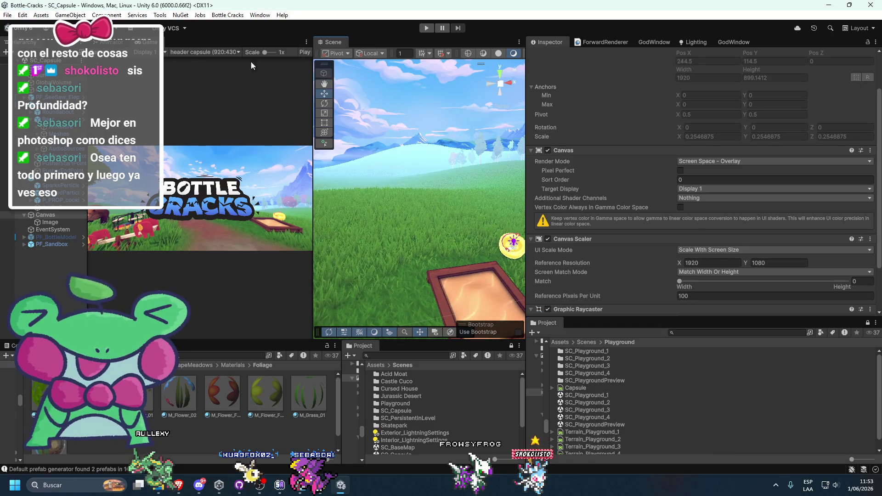
Dock the Game view beside the project files and make it taller
drag(608, 327, 608, 327)
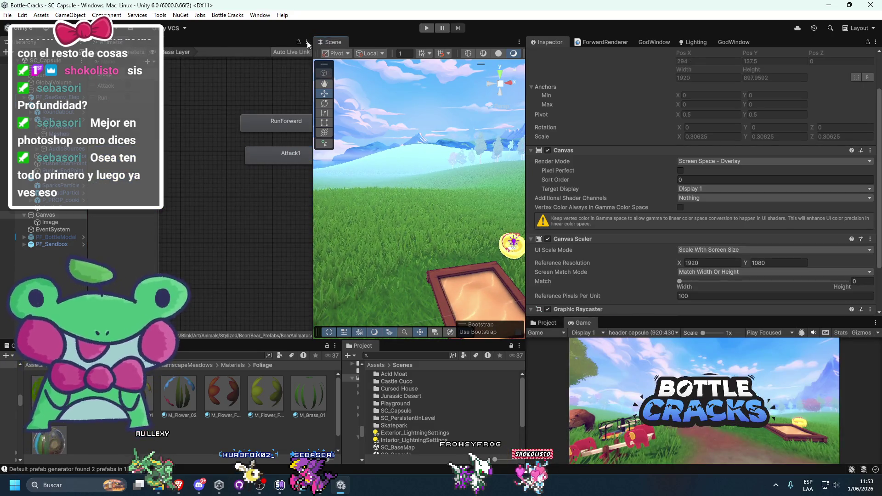
scroll(401, 214, down, 2)
drag(635, 315, 634, 273)
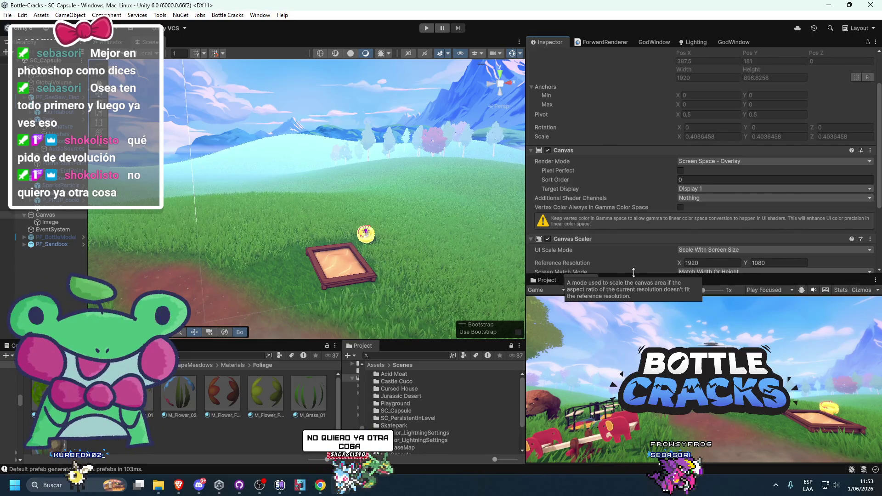
key(super)
Compute 160 × 0.3 = 48 in Calculator, then close it
text(ca)
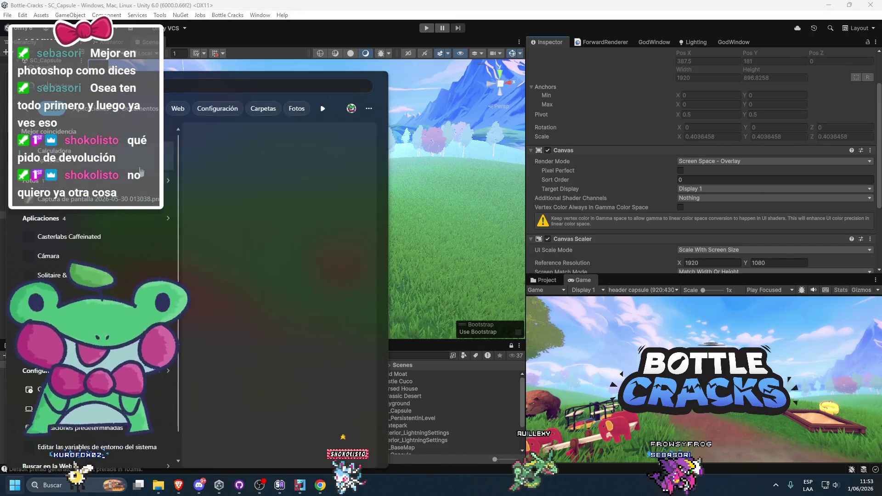
key(Return)
text(160*30)
key(BackSpace)
key(BackSpace)
text(.3)
key(Return)
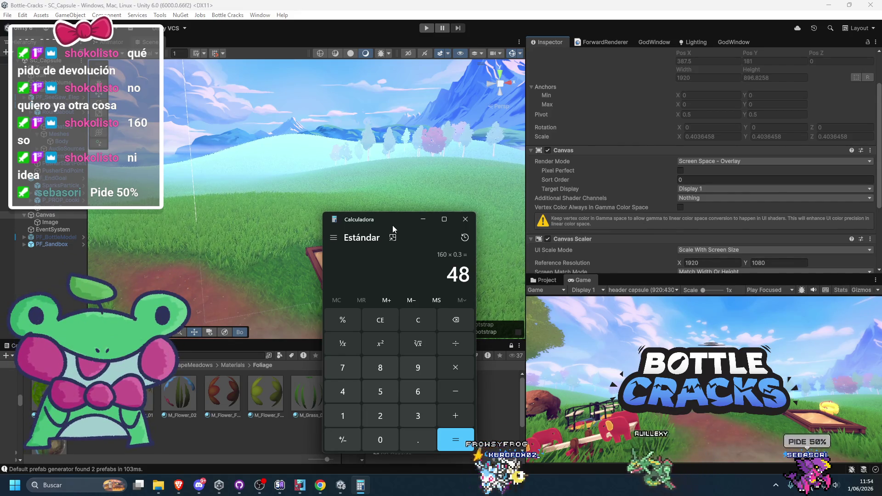
click(466, 219)
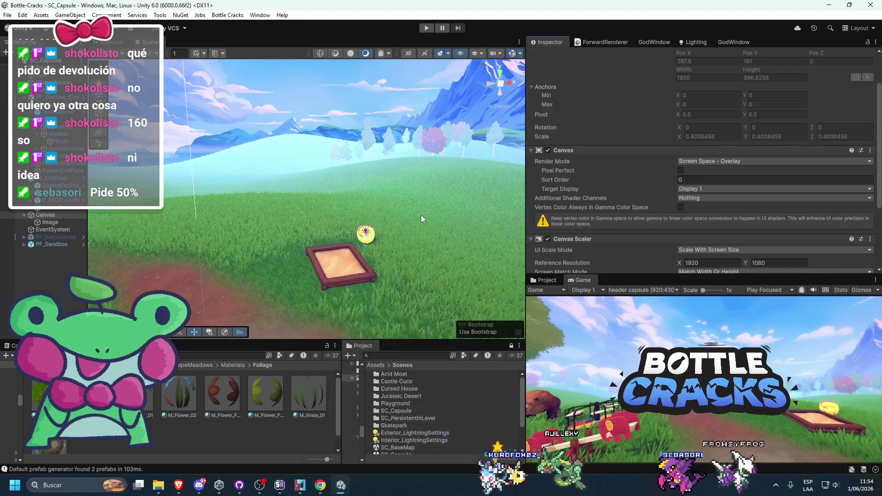
Select the terrain and switch it from Paint Texture to Paint Details mode
scroll(410, 226, up, 5)
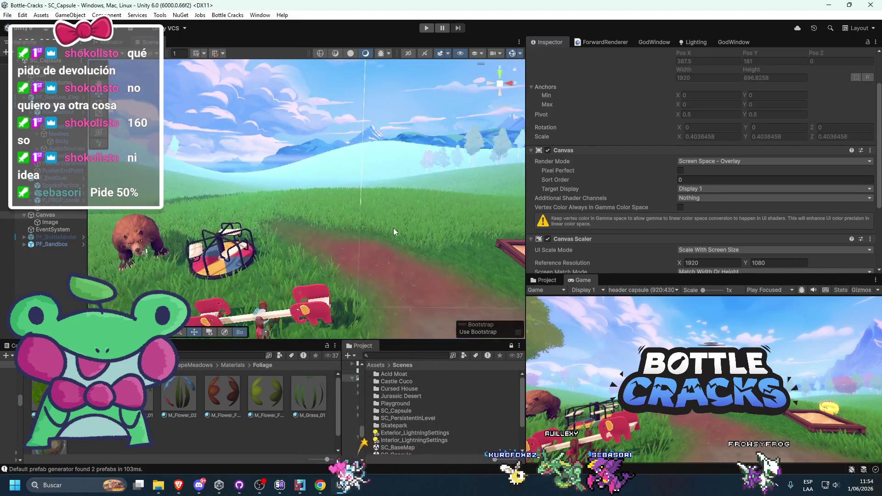
click(396, 239)
click(687, 88)
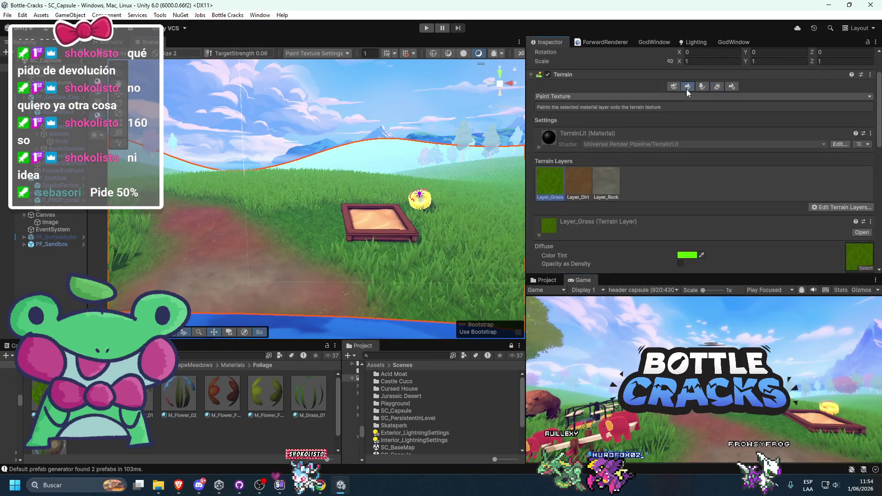
click(718, 89)
scroll(597, 177, down, 5)
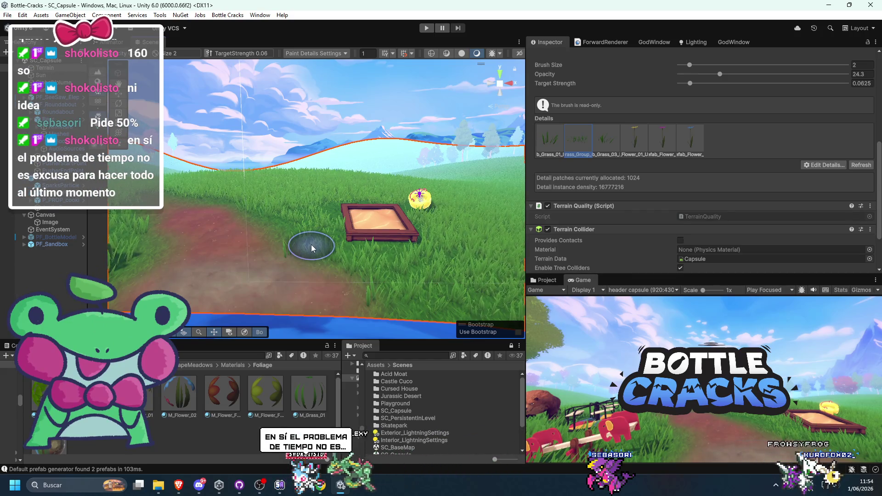
Reselect the terrain and turn the view toward the playground, roundabout and bear
scroll(321, 266, up, 3)
scroll(330, 287, up, 2)
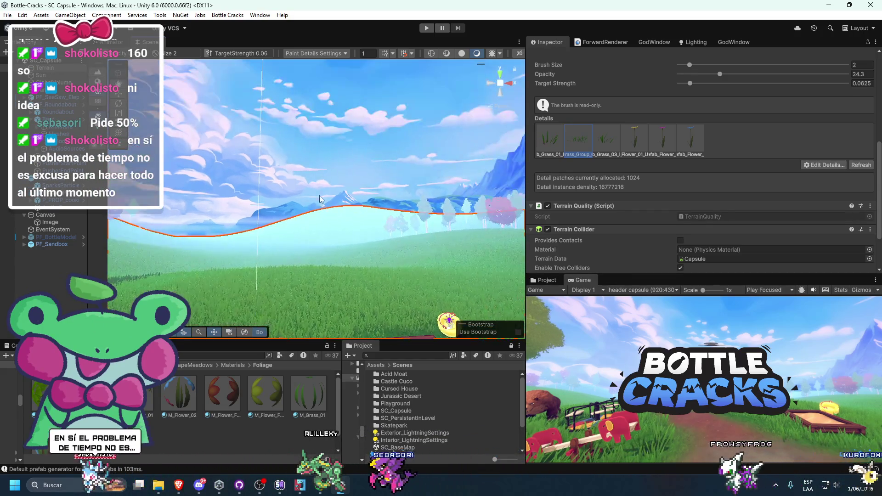
click(331, 280)
mouse_move(331, 281)
mouse_down()
mouse_move(337, 262)
mouse_move(379, 266)
mouse_move(285, 276)
mouse_move(309, 306)
mouse_up()
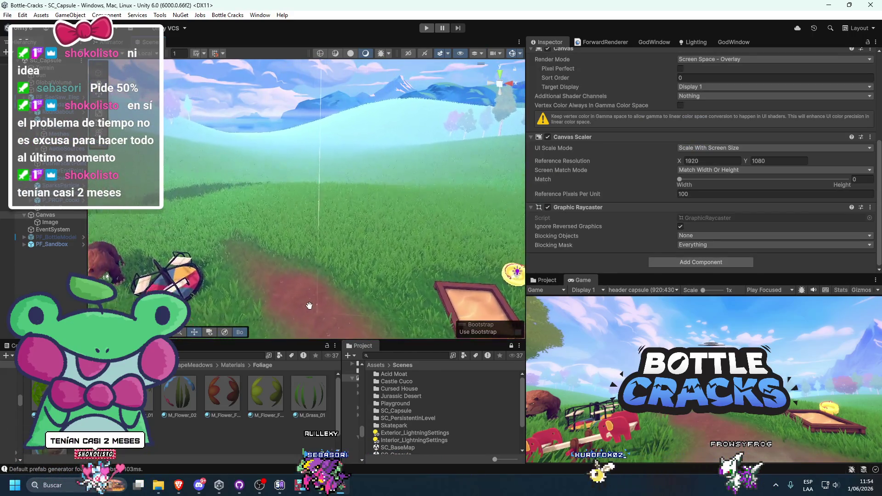
click(371, 271)
mouse_move(372, 271)
mouse_down()
mouse_move(426, 296)
mouse_move(432, 285)
mouse_move(385, 276)
mouse_up()
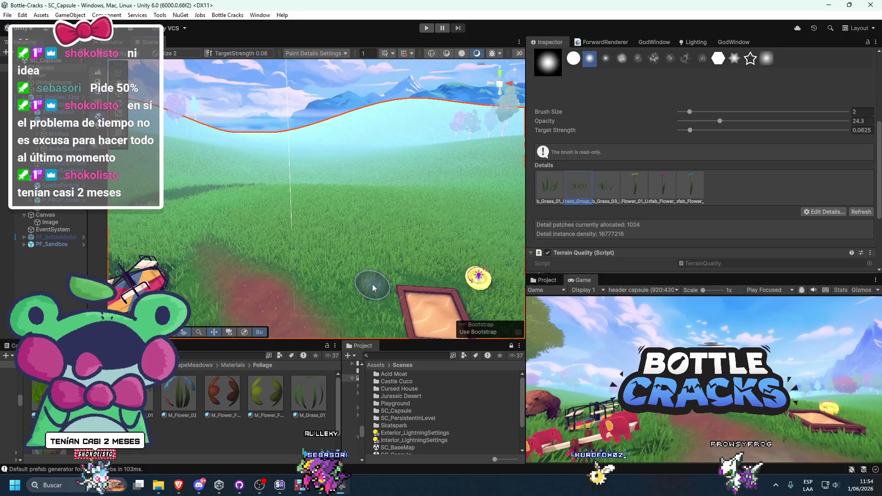
mouse_move(435, 270)
mouse_down()
mouse_move(348, 276)
mouse_move(307, 211)
mouse_up()
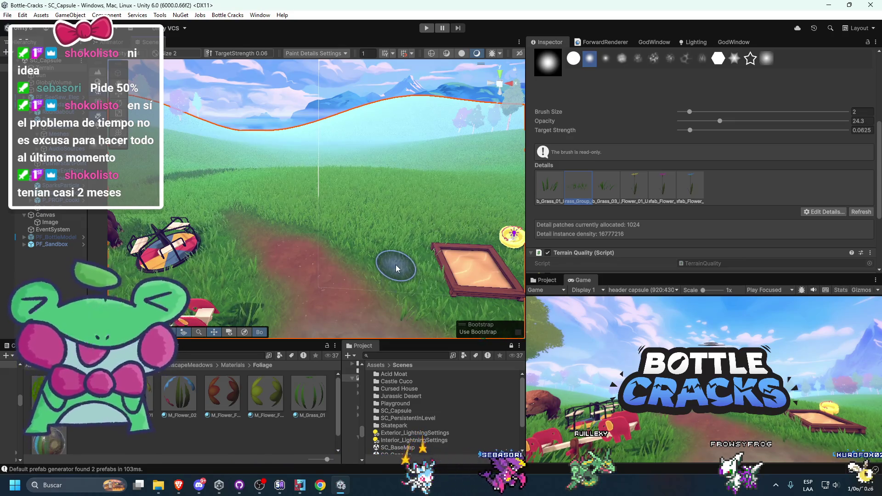
mouse_move(396, 265)
mouse_down()
mouse_move(257, 260)
mouse_move(325, 222)
mouse_move(324, 244)
mouse_up()
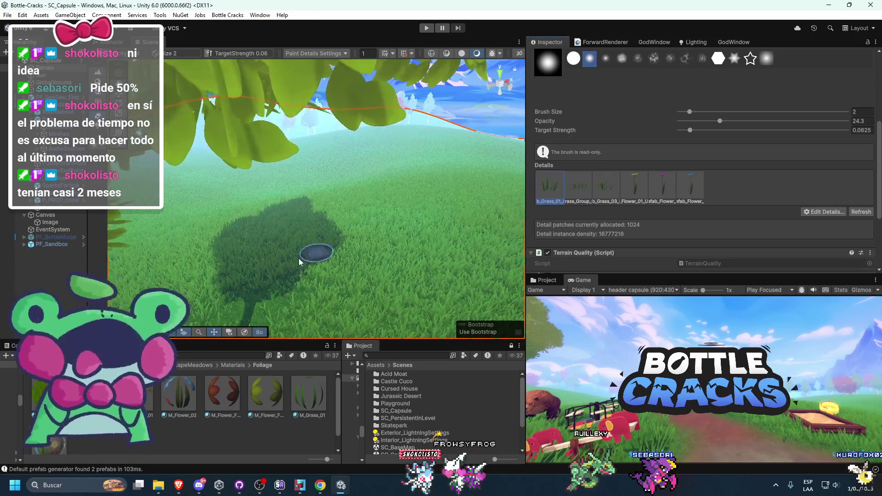
scroll(317, 250, down, 5)
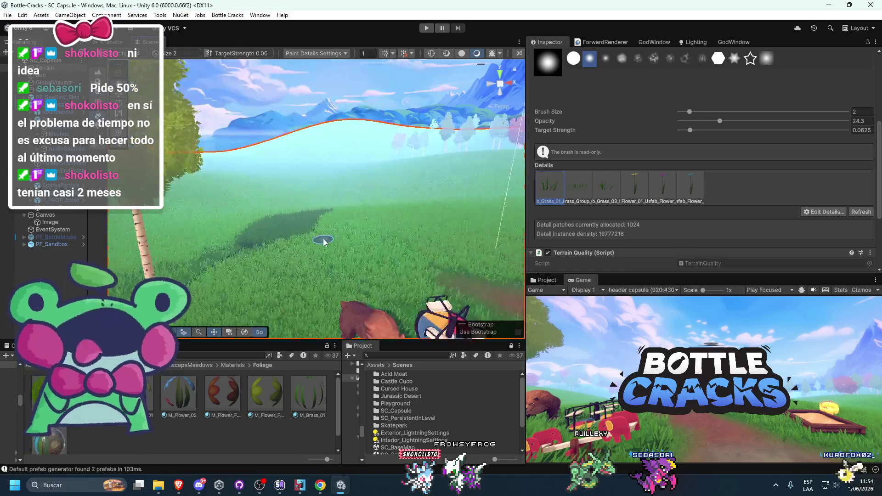
scroll(324, 242, down, 5)
scroll(533, 179, up, 5)
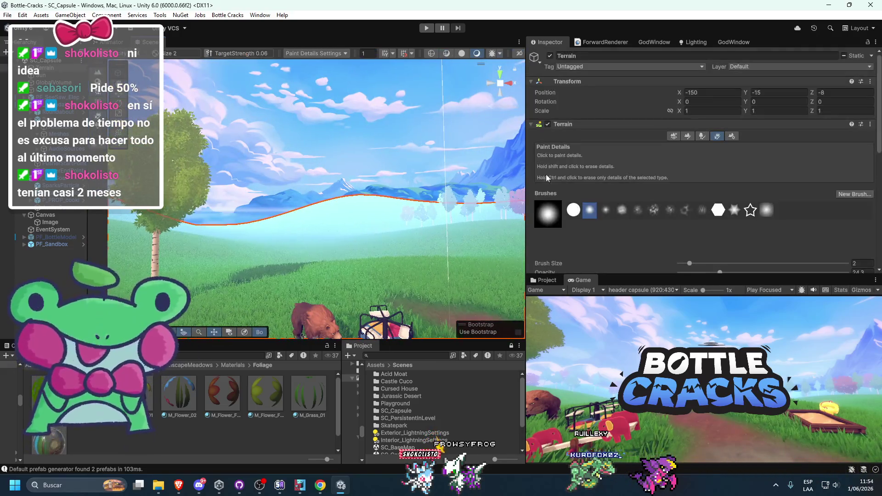
In Paint Trees, pick the birch prefab, paint and undo a trial tree, then switch to Brave
click(688, 136)
click(702, 136)
scroll(329, 288, up, 3)
key(Right)
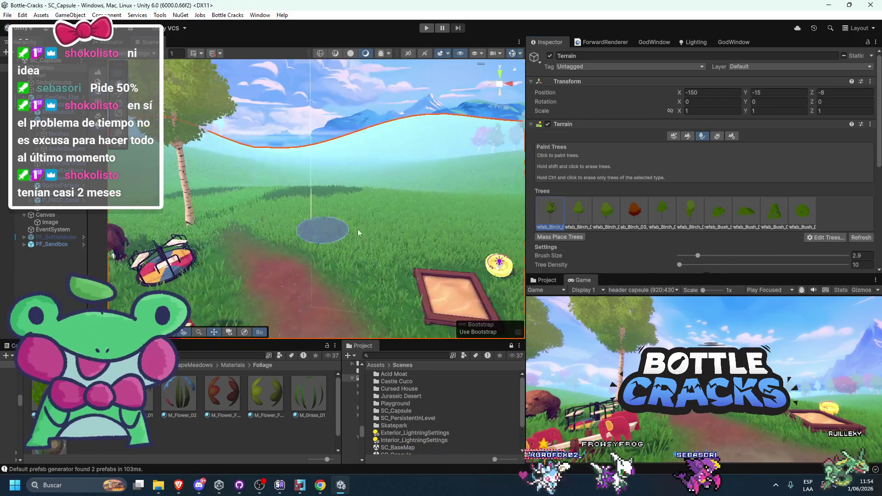
click(436, 232)
key(ctrl+z)
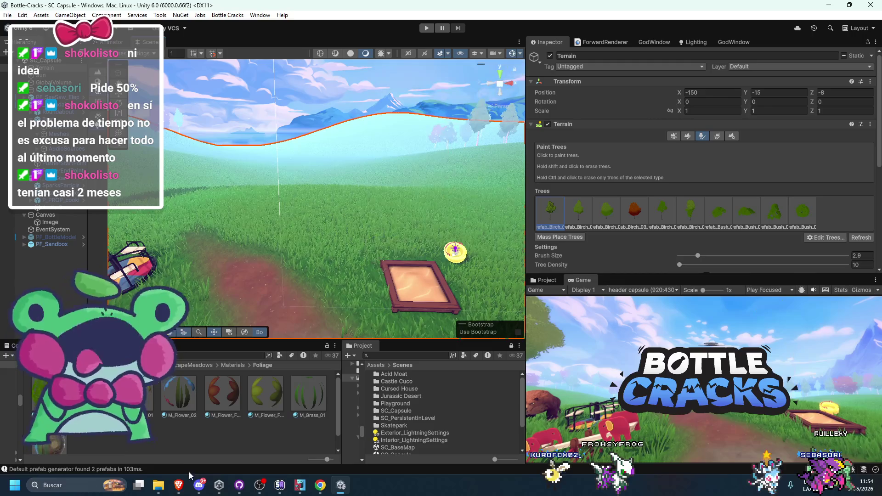
click(179, 485)
click(488, 9)
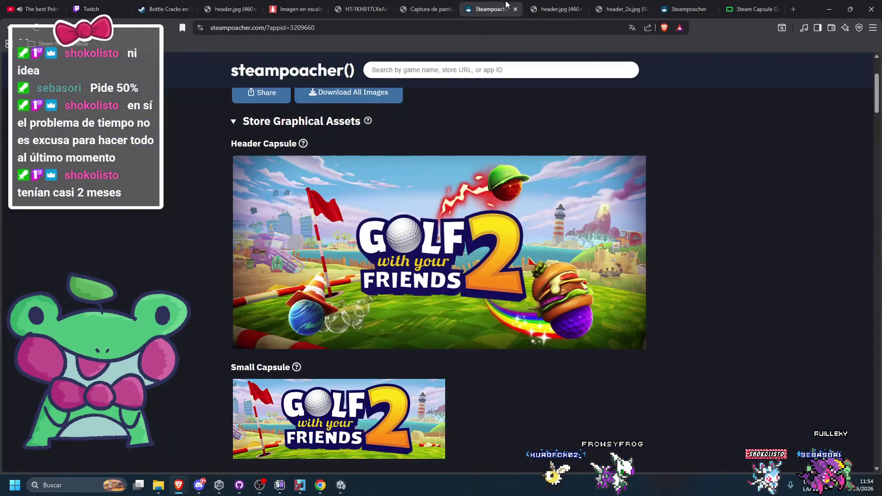
Check the Bottle Cracks header.jpg, minimise Brave, and paint birch trees on the grassy hillside
click(556, 9)
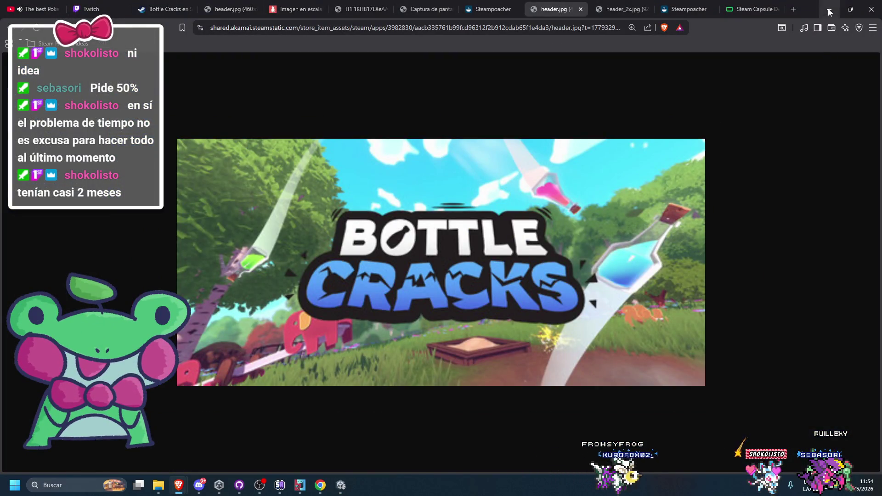
click(829, 10)
click(457, 249)
key(ctrl+z)
click(498, 228)
mouse_move(497, 227)
mouse_down()
mouse_move(415, 220)
mouse_move(404, 184)
mouse_up()
click(340, 165)
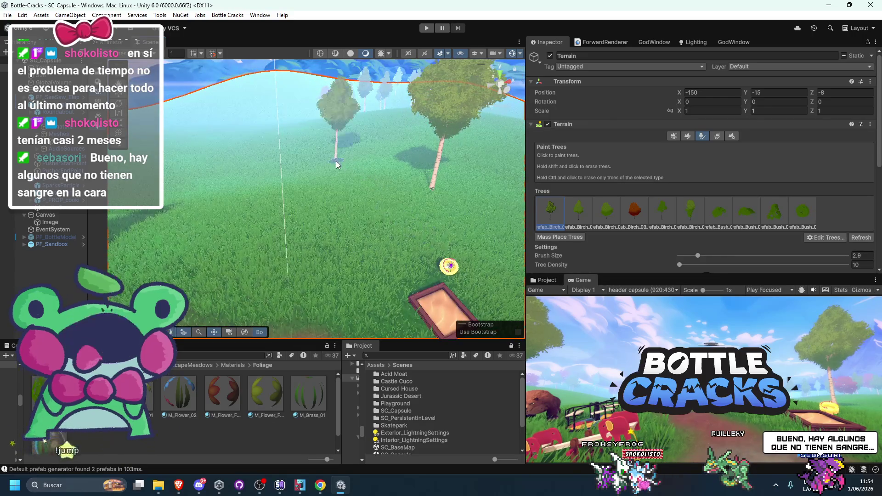
Undo the extra birch trees and select the roundabout and elephant seesaw
key(ctrl+z)
click(401, 151)
key(ctrl+z)
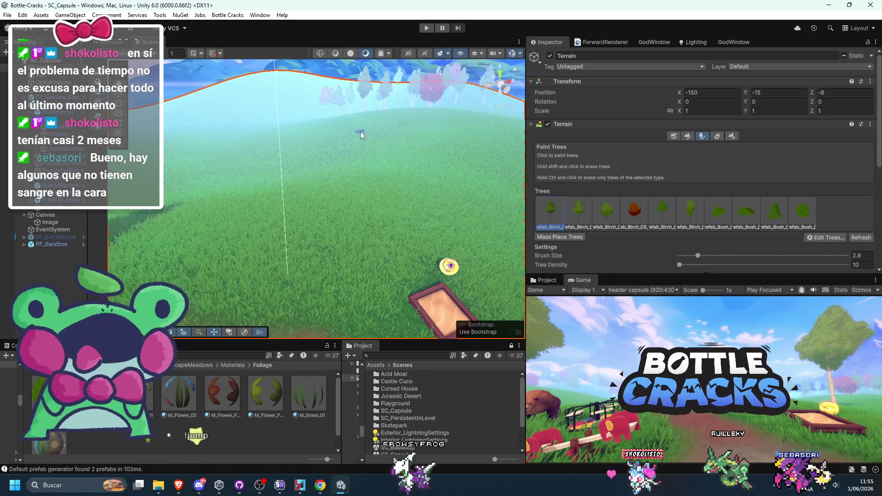
mouse_move(309, 238)
mouse_down()
mouse_move(281, 173)
mouse_move(308, 178)
mouse_up()
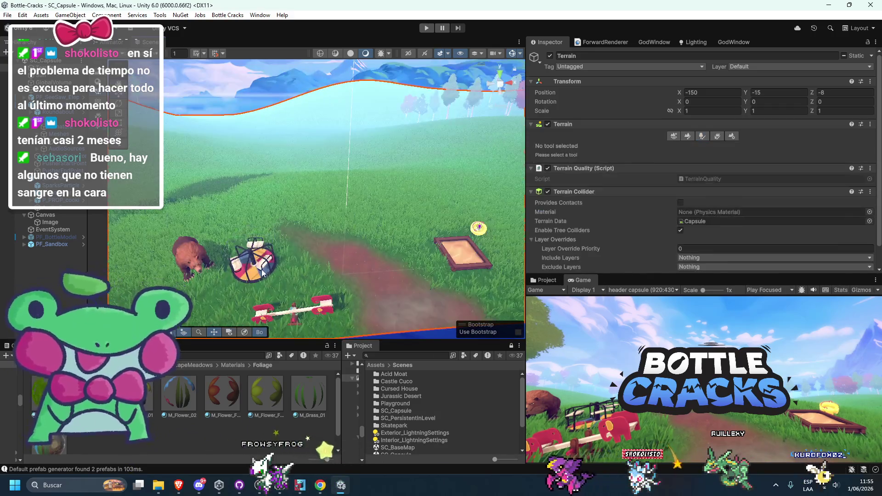
click(264, 274)
click(290, 314)
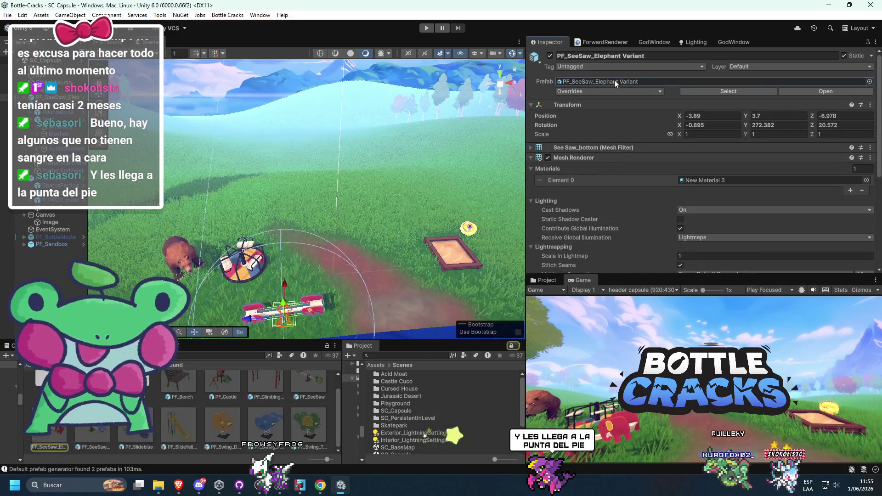
Bring PF_Castle from the Playground prefabs into the scene and frame it
click(418, 211)
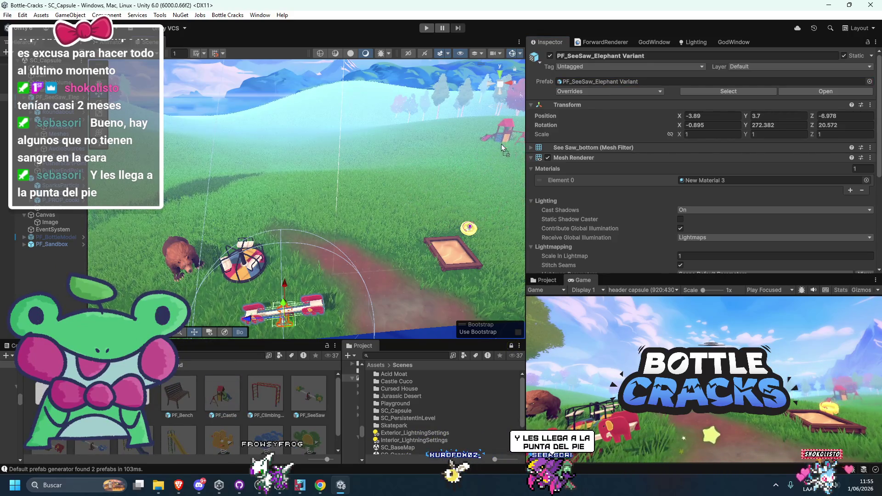
click(510, 150)
key(f)
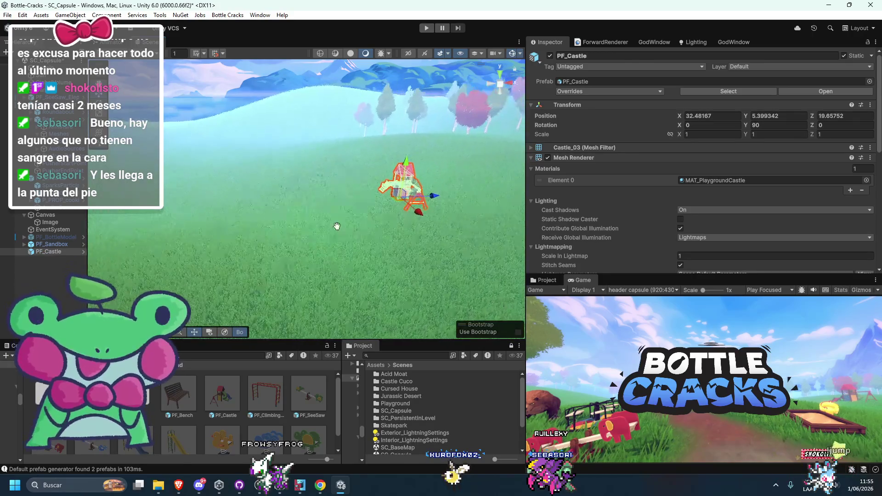
mouse_move(179, 485)
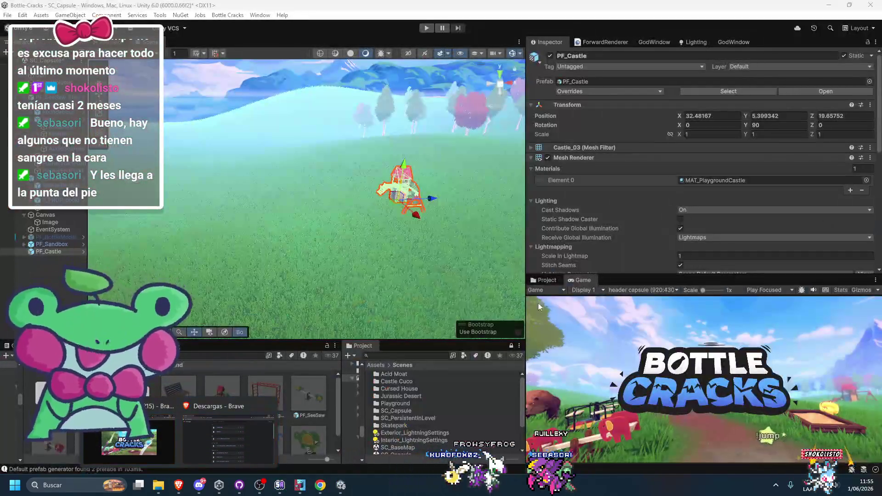
right_click(453, 191)
scroll(349, 239, up, 5)
scroll(398, 250, up, 5)
scroll(379, 215, down, 8)
Try enlarging the castle to about 2.26 times, then undo the change
key(e)
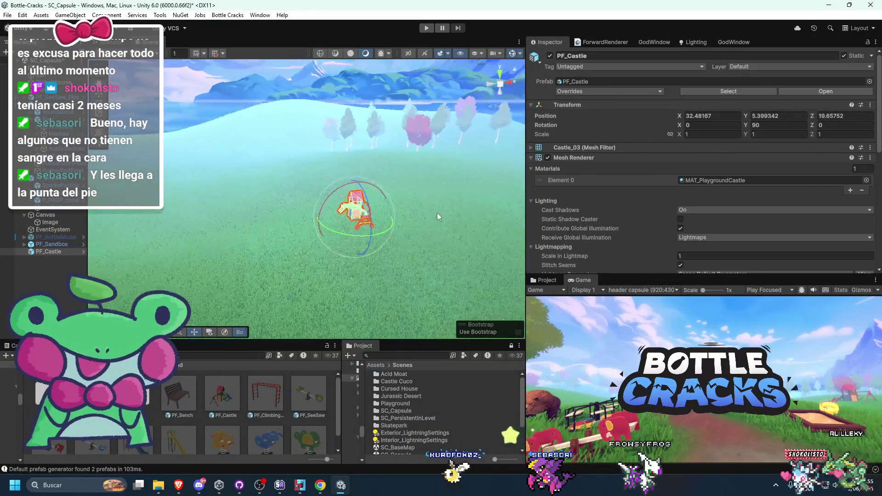
key(r)
mouse_move(354, 217)
mouse_down()
mouse_move(458, 234)
mouse_move(431, 238)
mouse_up()
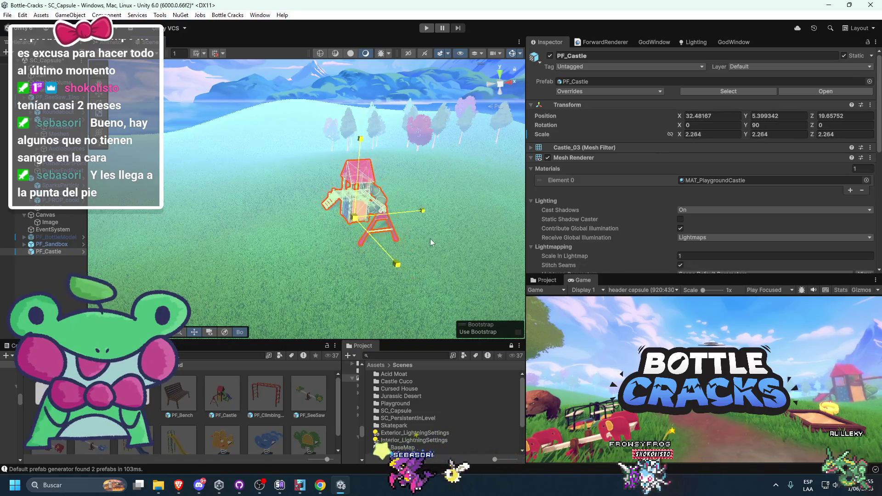
key(ctrl+z)
scroll(424, 239, down, 3)
key(ctrl+z)
Rotate the castle on Y to face the camera, checking it with undo and redo
mouse_move(308, 173)
mouse_down()
mouse_move(298, 230)
mouse_move(308, 254)
mouse_up()
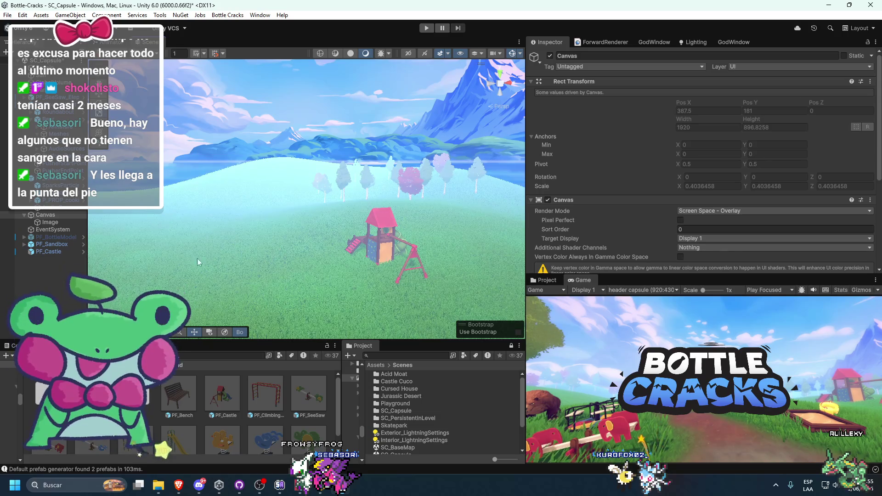
click(372, 251)
key(e)
mouse_move(372, 252)
mouse_down()
mouse_move(242, 296)
mouse_move(123, 291)
mouse_up()
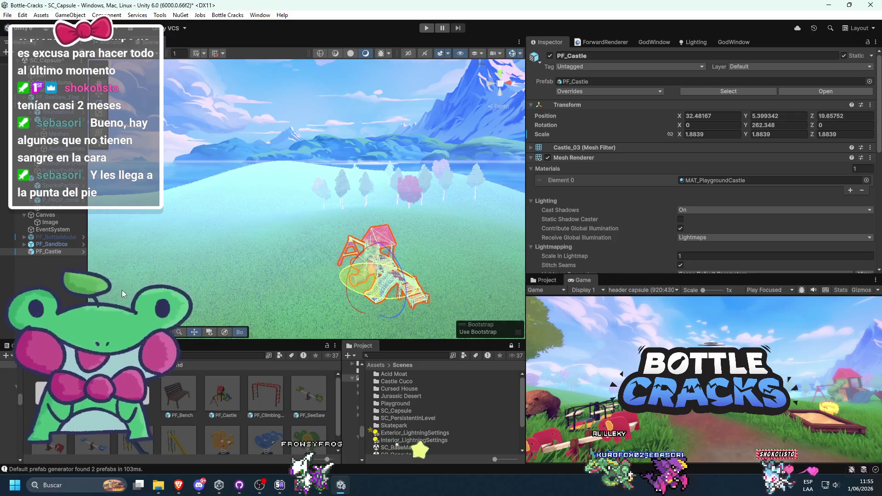
click(318, 130)
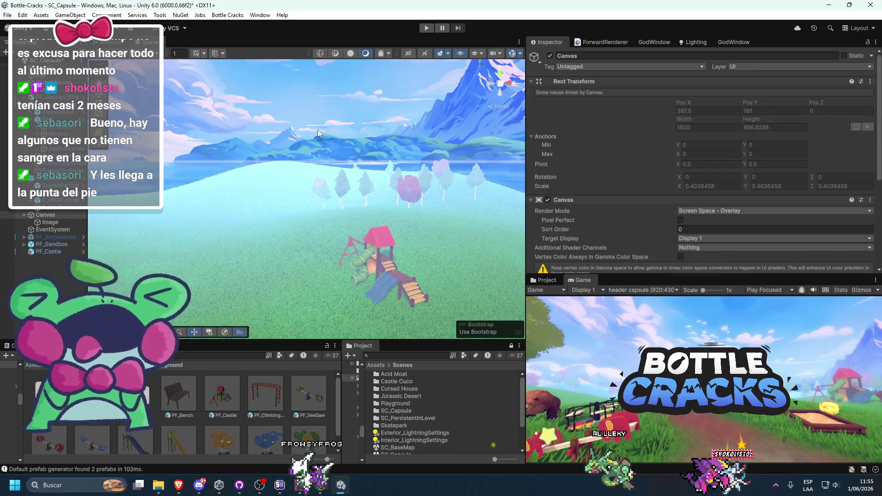
key(ctrl+z)
key(ctrl+z)
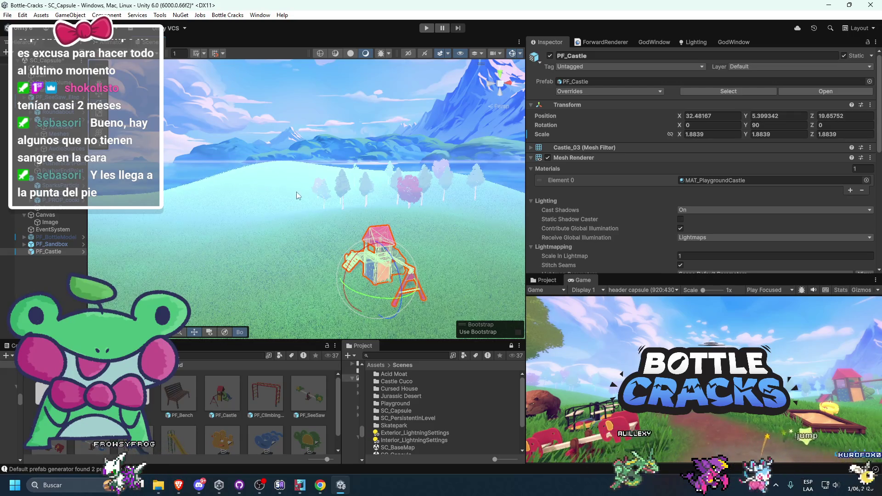
scroll(319, 140, down, 2)
mouse_move(262, 257)
mouse_down()
mouse_move(250, 228)
mouse_move(264, 251)
mouse_move(314, 271)
mouse_move(265, 366)
mouse_up()
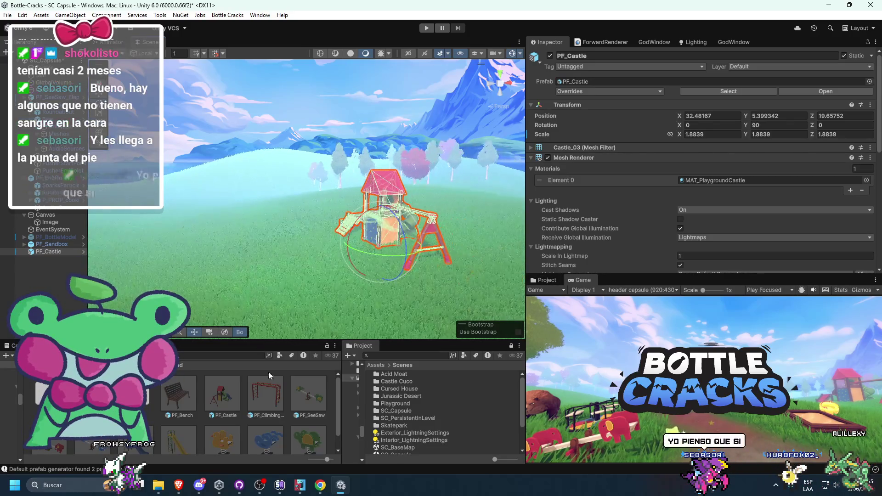
key(ctrl+y)
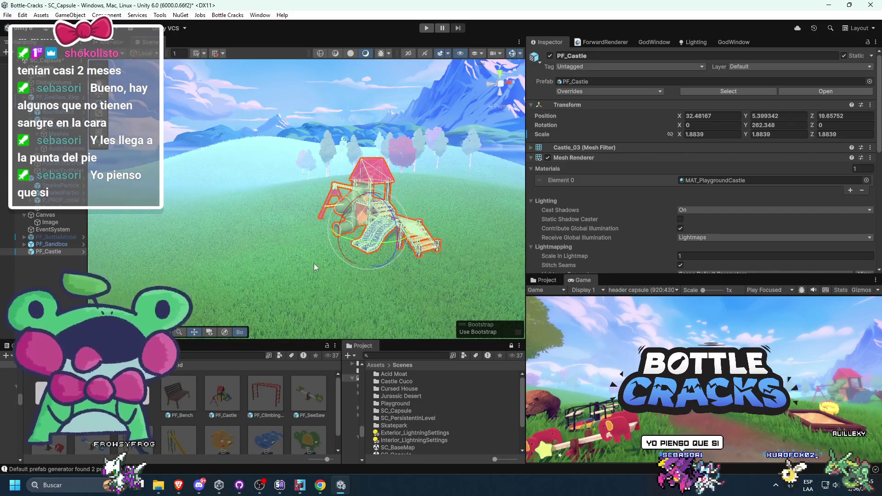
mouse_move(308, 263)
mouse_down()
mouse_move(399, 221)
mouse_move(398, 184)
mouse_up()
Move the castle further back on the hill to position 38.7, 6.44, 26.31
key(w)
click(373, 196)
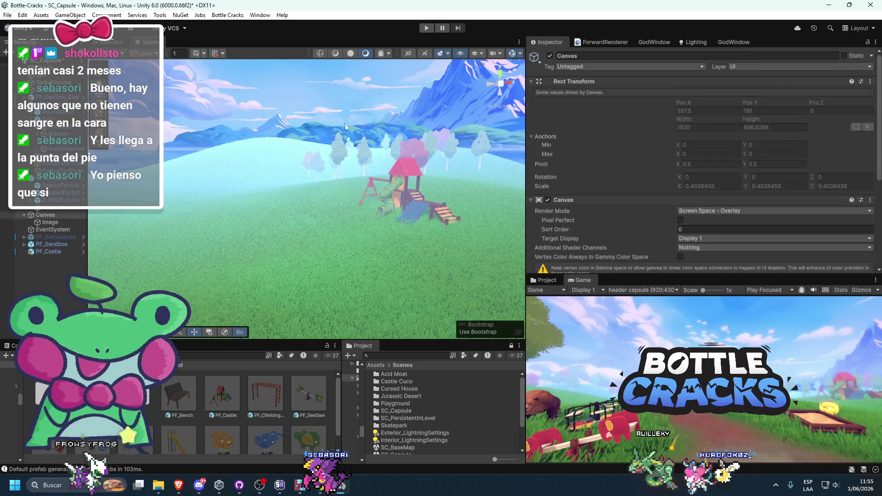
scroll(375, 202, up, 5)
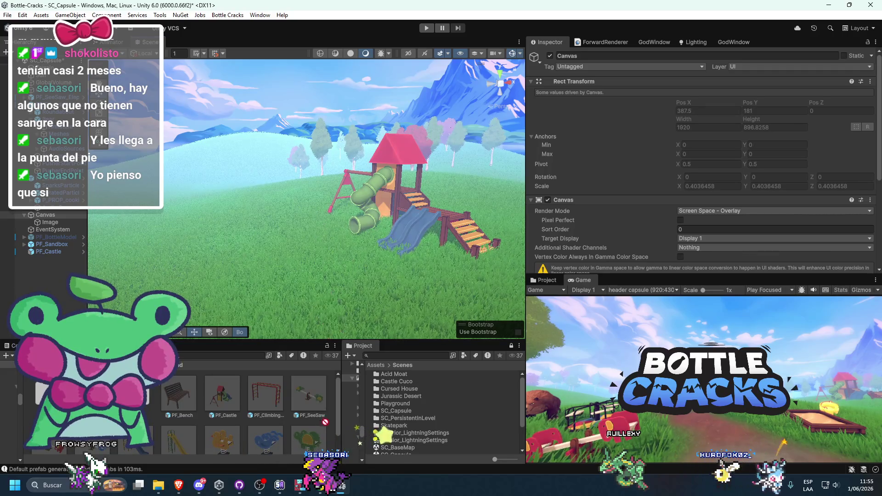
Place PF_SlideYellow in the grassy foreground, turn it, and scale it to 104.42
scroll(326, 425, down, 1)
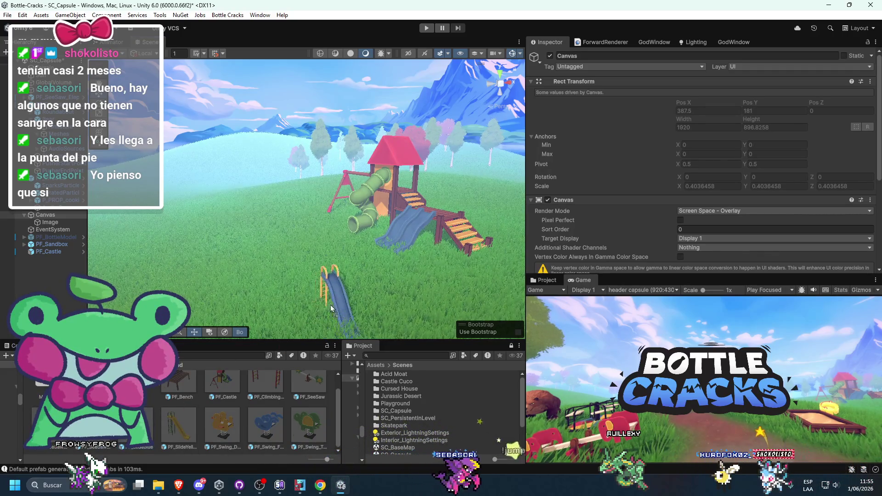
mouse_move(340, 337)
mouse_down()
mouse_move(404, 299)
mouse_move(344, 305)
mouse_move(325, 266)
mouse_move(259, 343)
mouse_move(324, 272)
mouse_move(348, 298)
mouse_up()
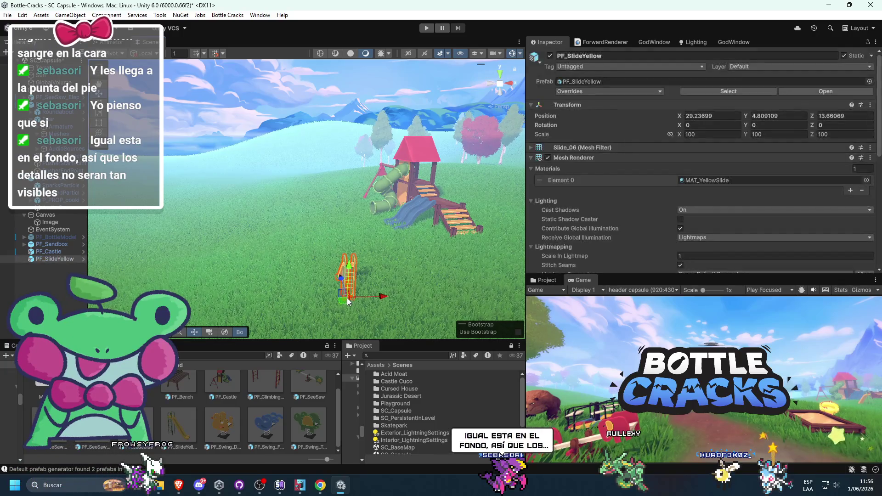
key(e)
mouse_move(280, 301)
mouse_down()
mouse_move(302, 299)
mouse_move(265, 318)
mouse_move(358, 325)
mouse_move(348, 341)
mouse_up()
key(w)
key(e)
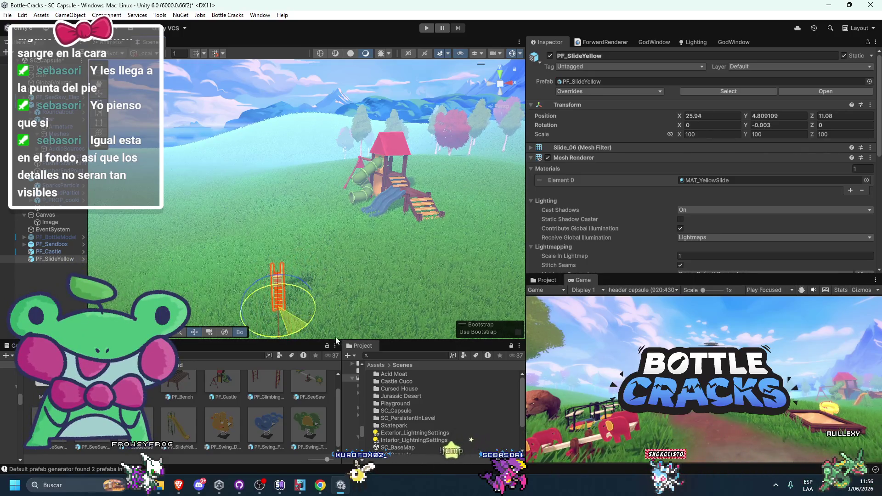
key(w)
mouse_move(297, 309)
mouse_down()
mouse_move(255, 324)
mouse_move(266, 321)
mouse_up()
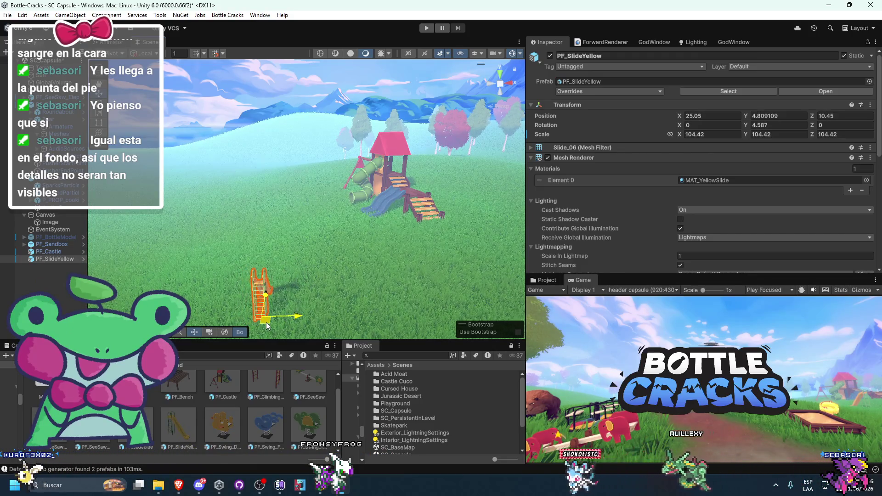
Add a second elephant seesaw beside the playground and position it next to the castle
scroll(154, 407, up, 1)
mouse_move(307, 392)
mouse_down()
mouse_move(244, 230)
mouse_move(292, 225)
mouse_up()
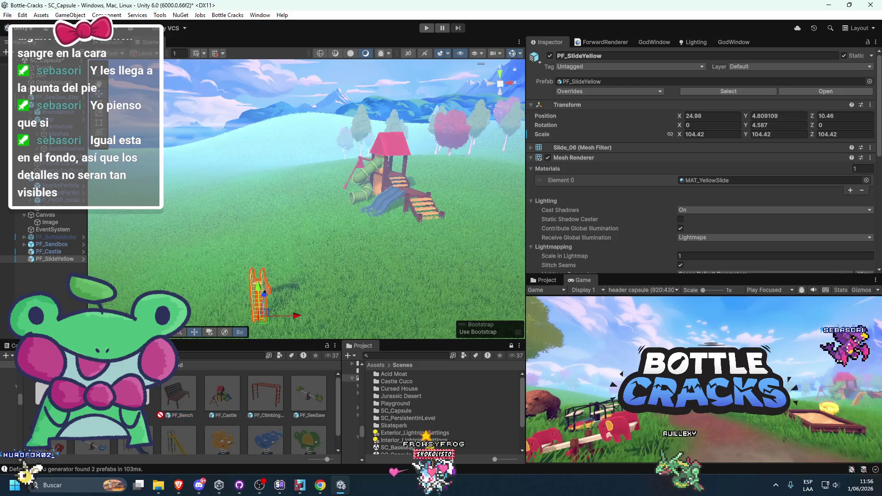
scroll(248, 412, down, 2)
mouse_move(310, 222)
mouse_down()
mouse_move(299, 211)
mouse_move(313, 214)
mouse_move(299, 239)
mouse_move(493, 233)
mouse_move(502, 210)
mouse_move(492, 216)
mouse_up()
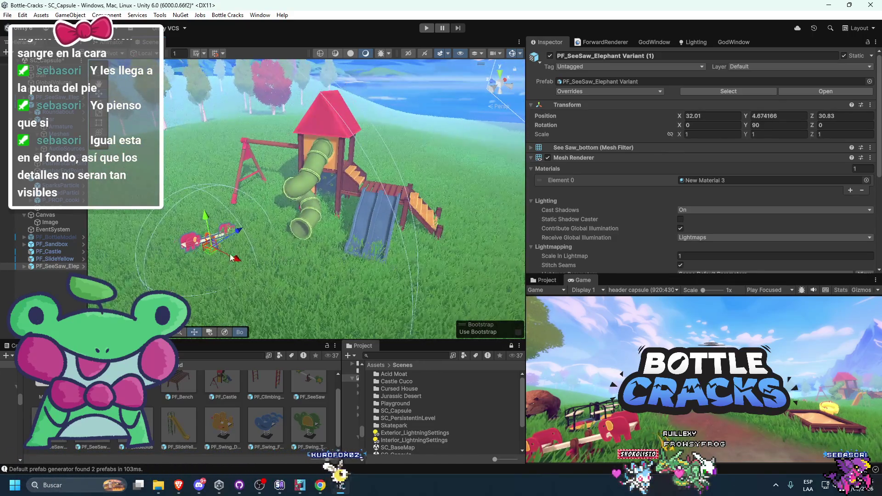
mouse_move(211, 256)
mouse_down()
mouse_move(227, 258)
mouse_move(223, 216)
mouse_move(241, 251)
mouse_move(255, 250)
mouse_up()
key(w)
scroll(266, 216, down, 5)
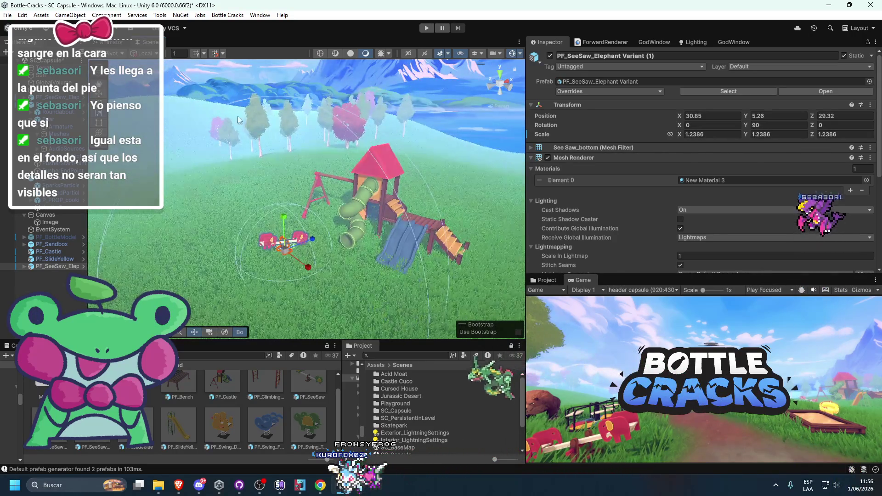
click(220, 92)
Tilt the PF_Castle slightly with the rotate tool
scroll(283, 155, down, 5)
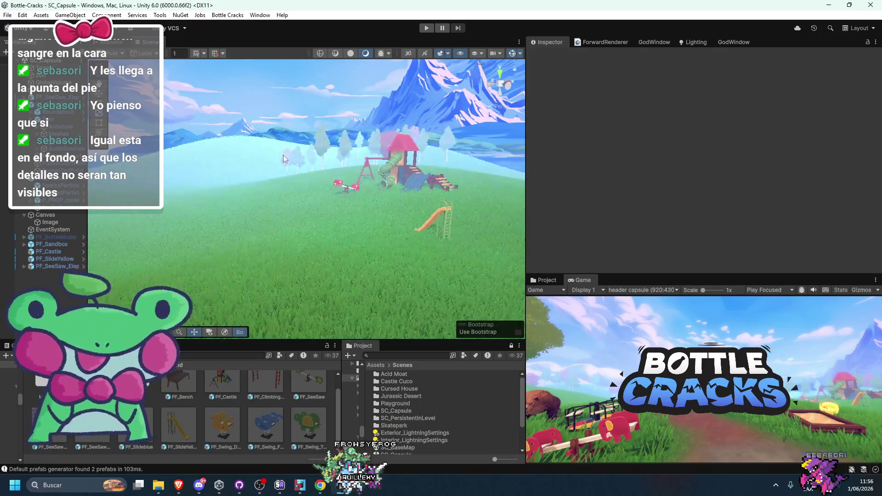
scroll(283, 155, up, 10)
click(421, 166)
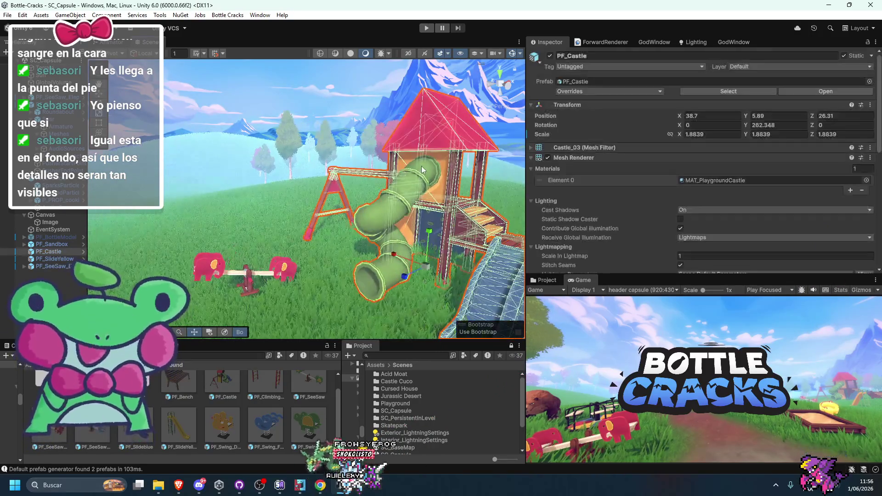
key(e)
drag(400, 241, 406, 257)
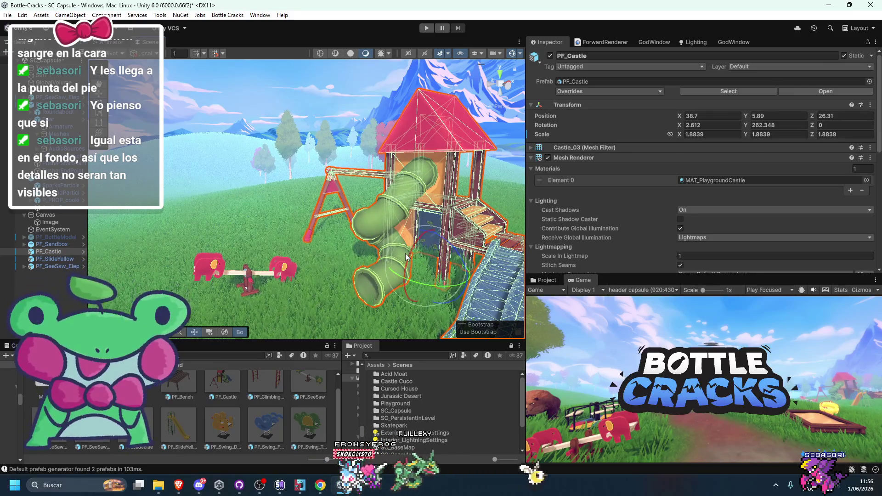
scroll(301, 184, down, 5)
click(301, 184)
scroll(301, 183, up, 10)
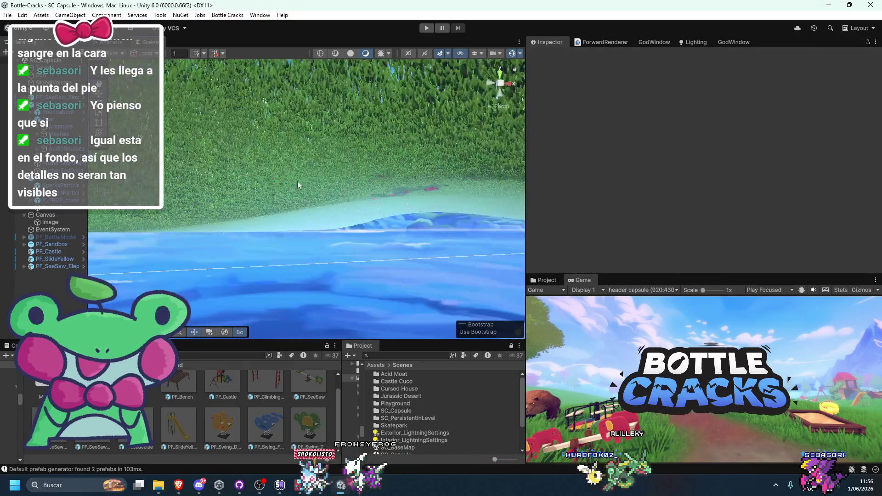
Select the terrain and erase the cluster of birch trees on the hillside
scroll(300, 180, down, 10)
mouse_move(292, 279)
mouse_down()
mouse_move(363, 294)
mouse_move(291, 272)
mouse_move(252, 248)
mouse_move(181, 252)
mouse_move(260, 269)
mouse_up()
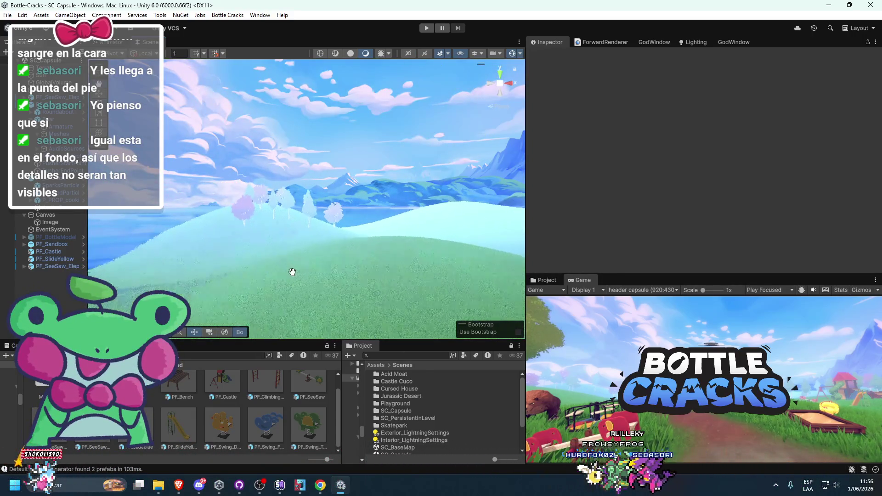
scroll(244, 380, up, 1)
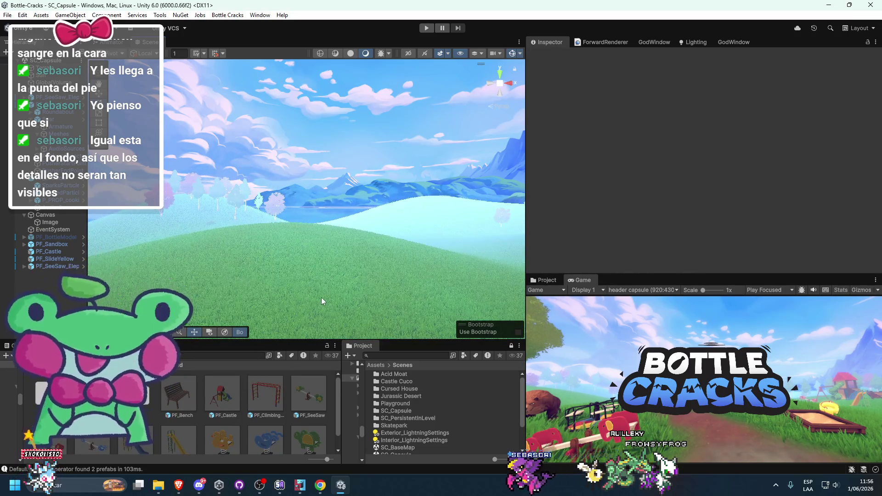
scroll(322, 297, down, 1)
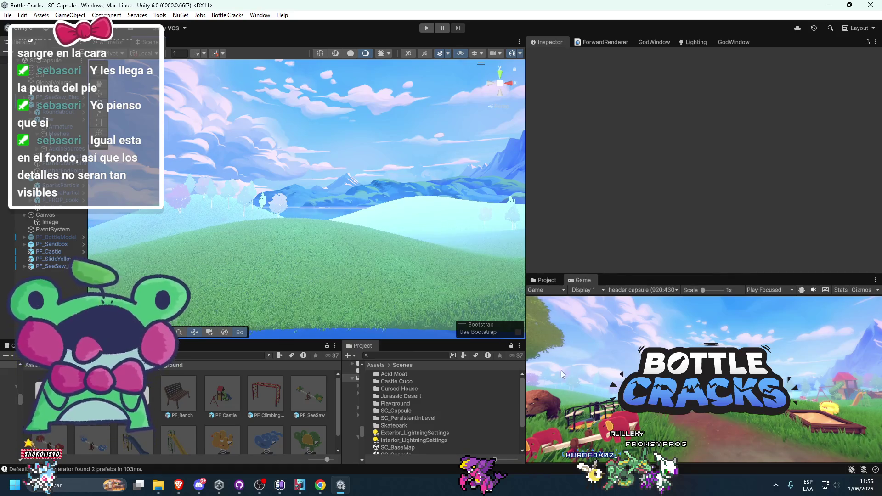
click(294, 258)
scroll(351, 248, down, 5)
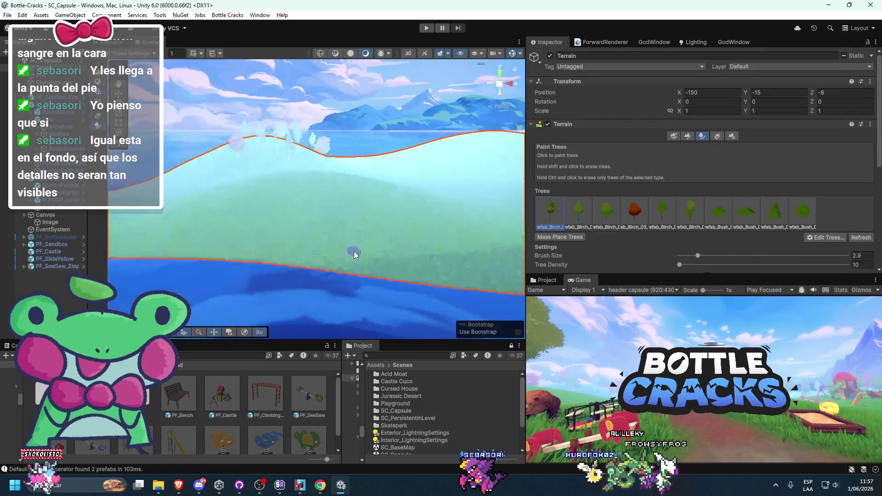
drag(350, 244, 292, 244)
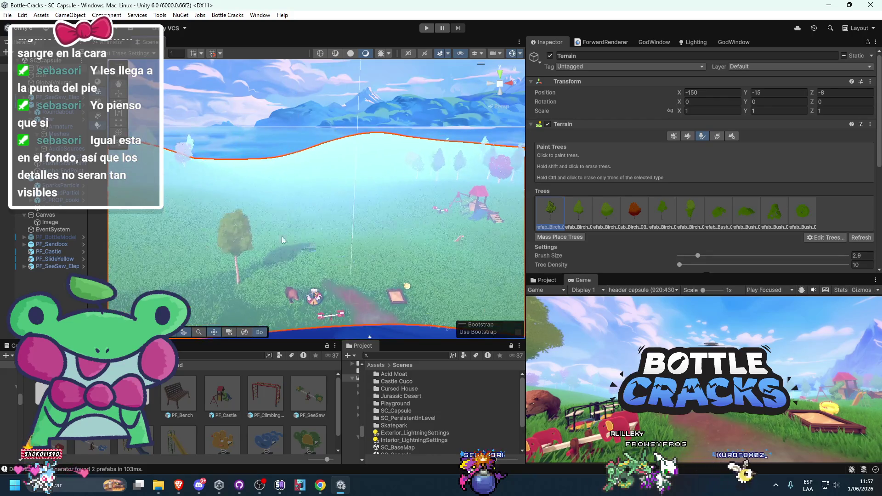
scroll(214, 228, up, 3)
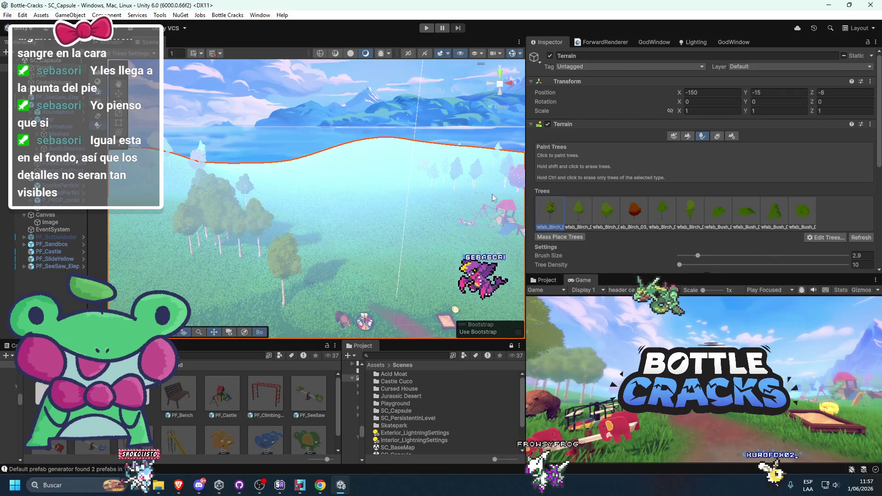
shift+click(222, 248)
Pick a birch prefab with brush size 7.6, paint a band across the hillside, then undo it
click(699, 216)
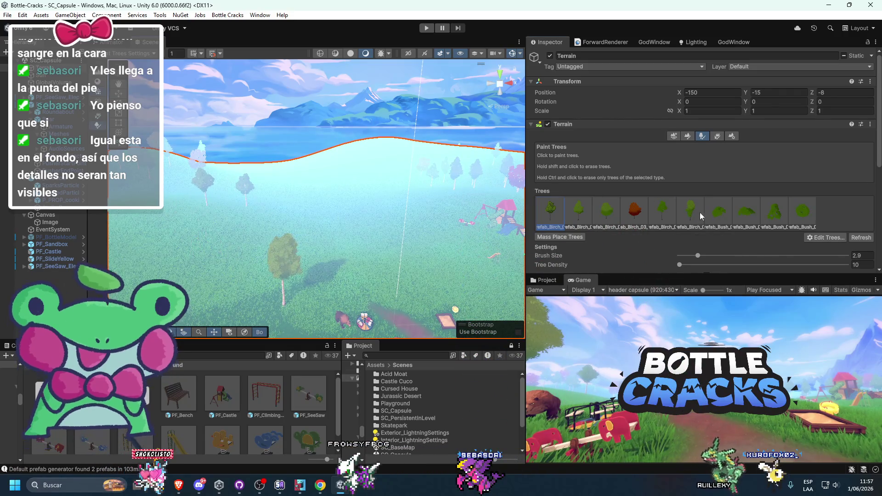
click(233, 237)
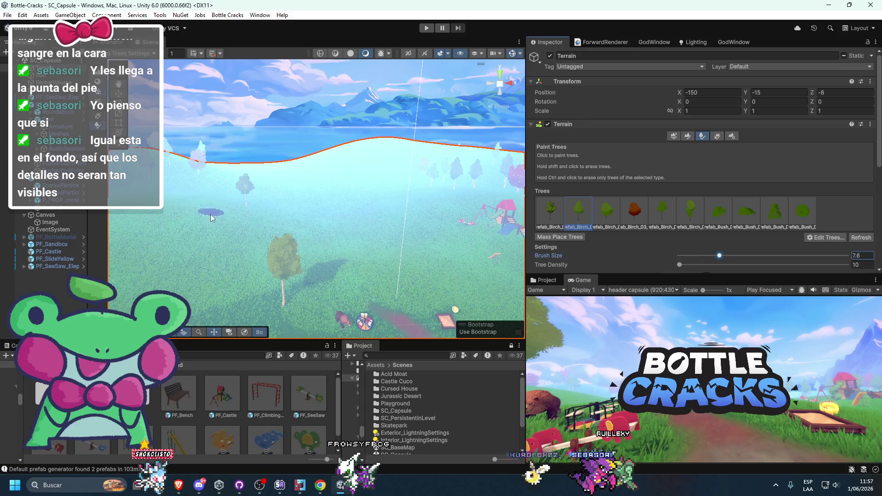
drag(216, 223, 340, 216)
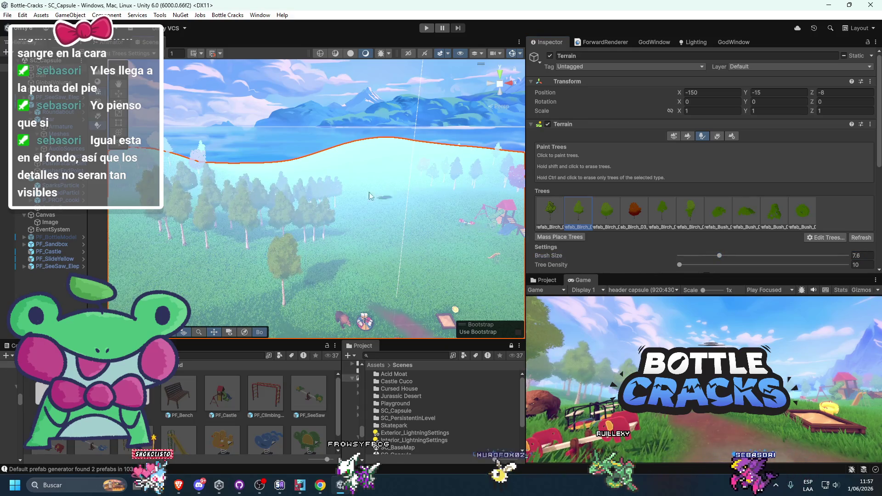
key(ctrl+z)
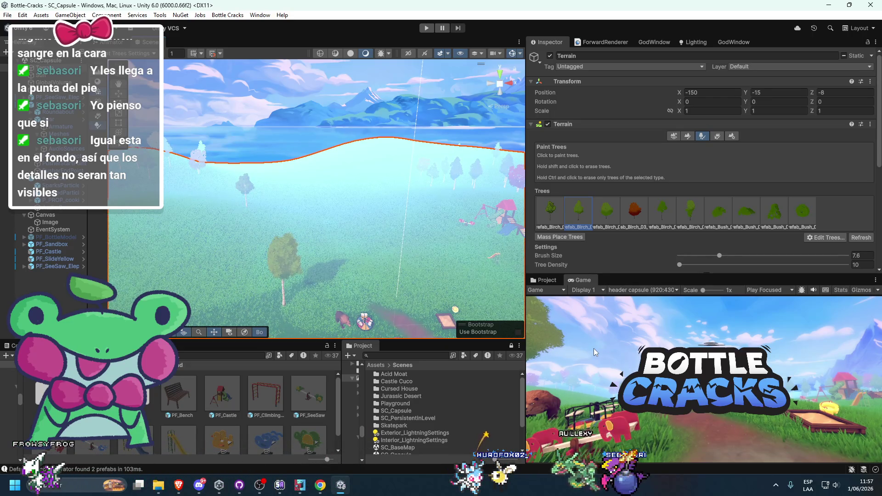
scroll(357, 210, up, 5)
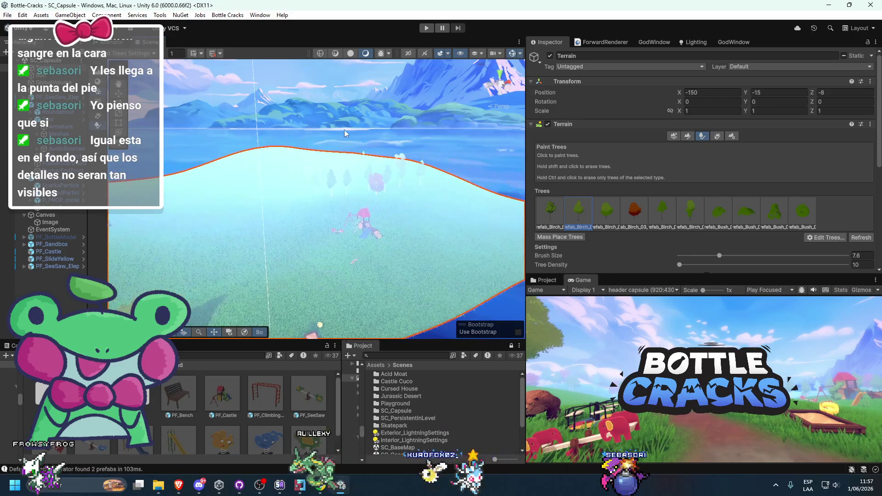
Select the playground castle and locate its mesh and prefab in the project assets
click(356, 210)
click(356, 210)
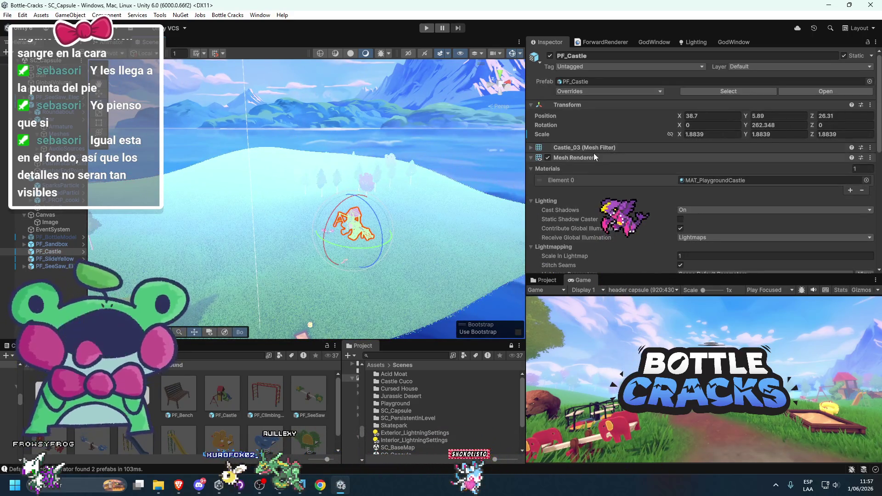
click(710, 158)
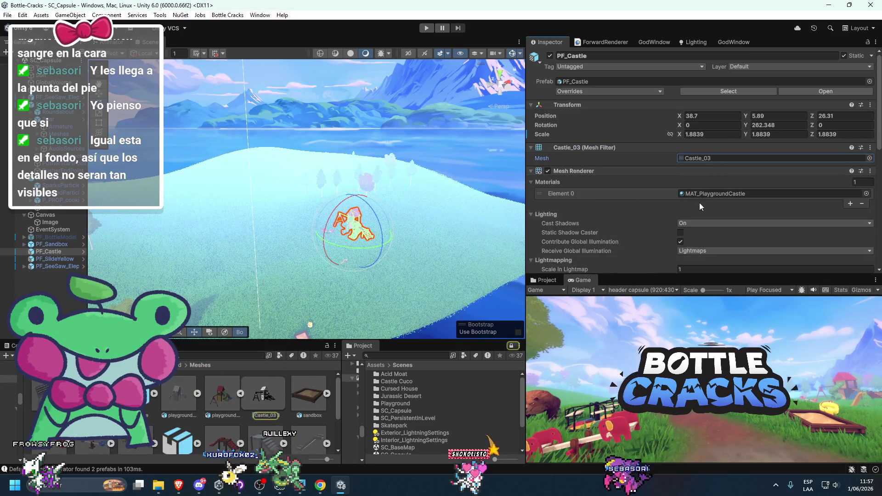
click(648, 82)
Place a climbing frame on the open field, shrink it slightly, then delete it
scroll(216, 439, down, 1)
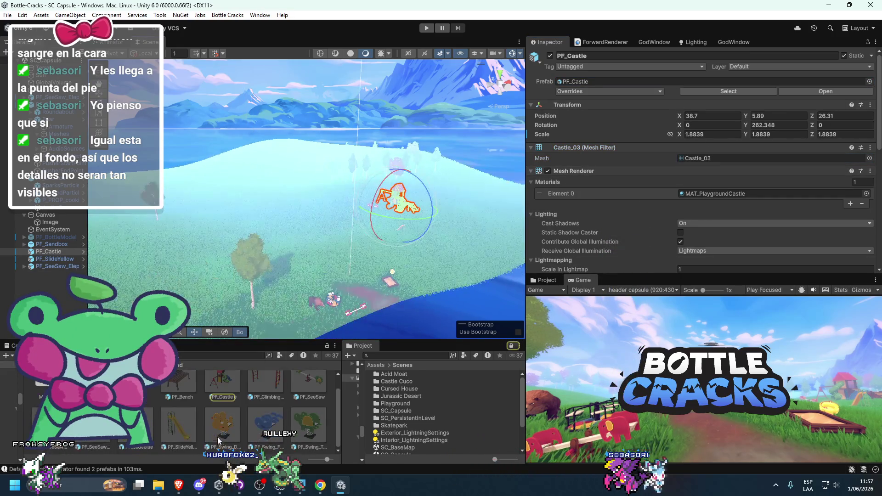
scroll(215, 420, up, 1)
scroll(291, 277, down, 5)
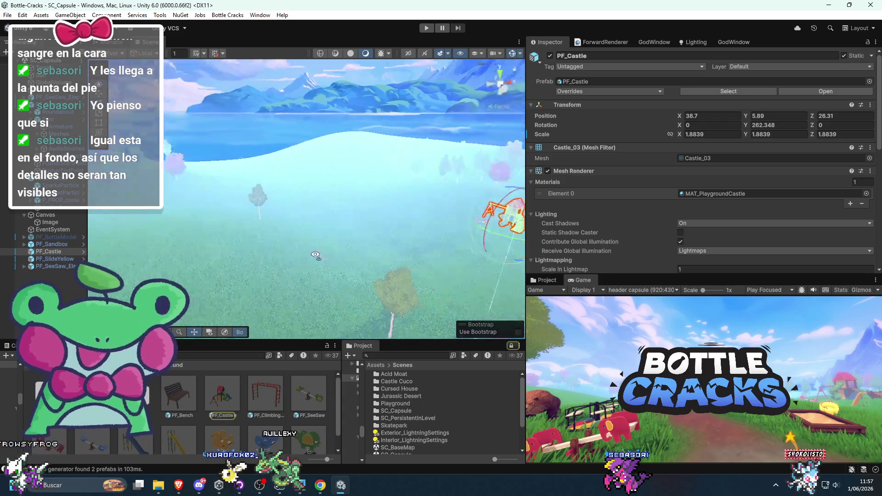
drag(292, 277, 184, 265)
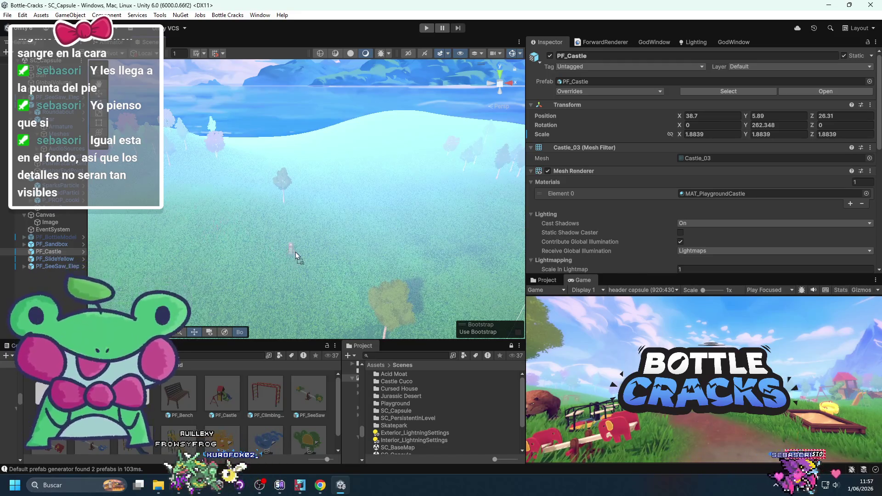
drag(294, 251, 343, 259)
key(r)
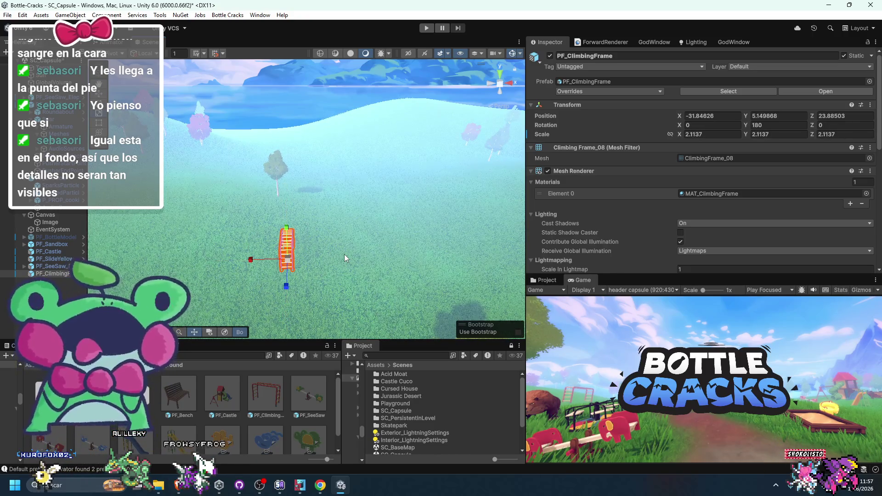
drag(289, 262, 282, 257)
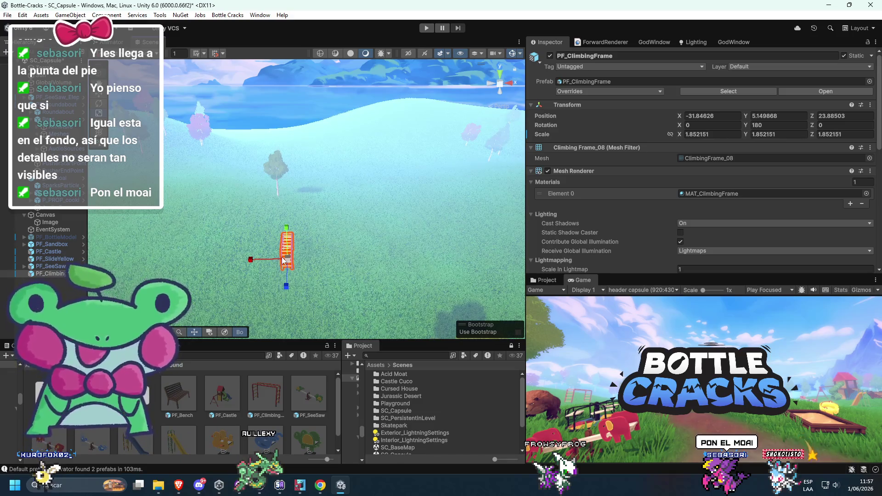
key(Delete)
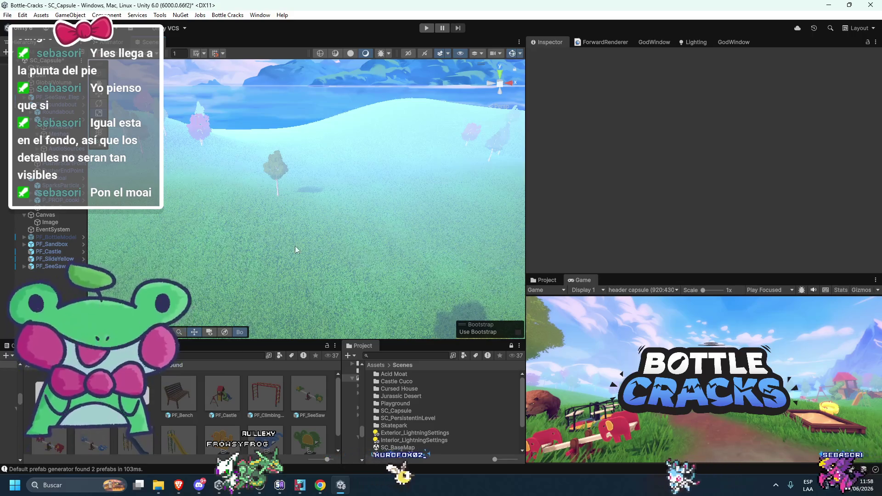
Select the roundabout, frame it, and tilt and turn it
scroll(298, 239, up, 10)
mouse_move(326, 226)
mouse_down()
mouse_move(296, 231)
mouse_move(290, 296)
mouse_move(257, 204)
mouse_move(241, 209)
mouse_move(173, 182)
mouse_move(151, 152)
mouse_up()
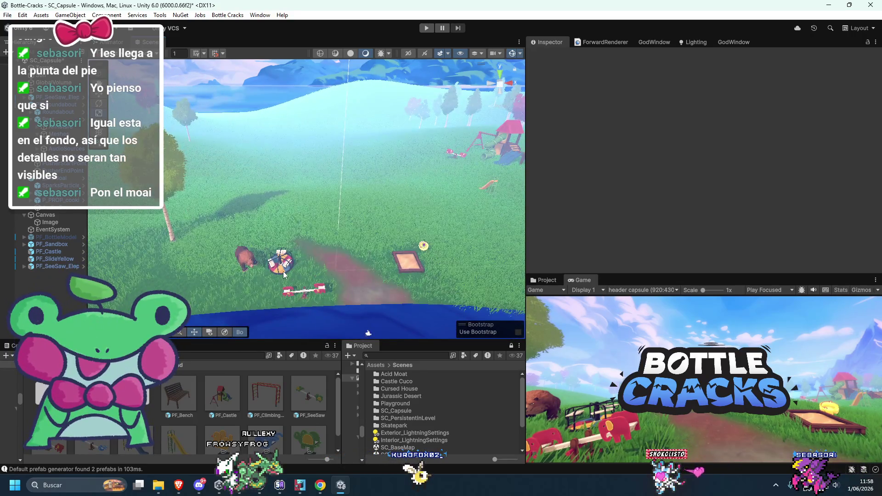
click(285, 275)
key(f)
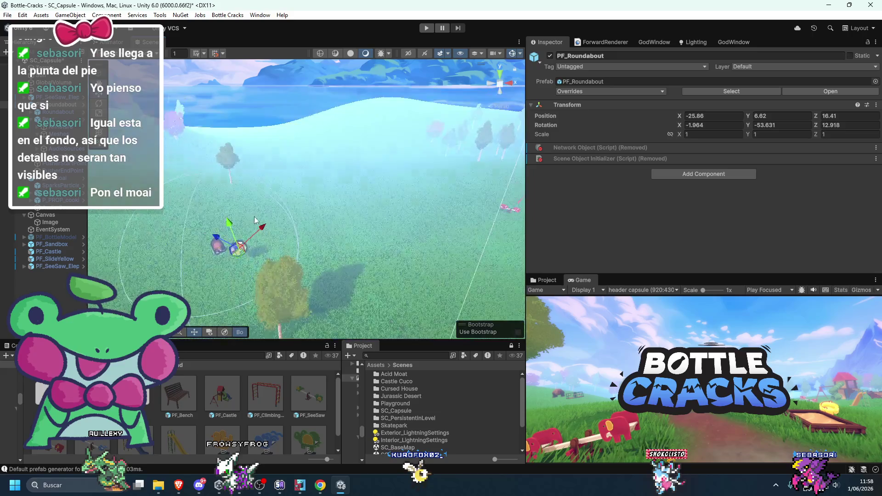
key(e)
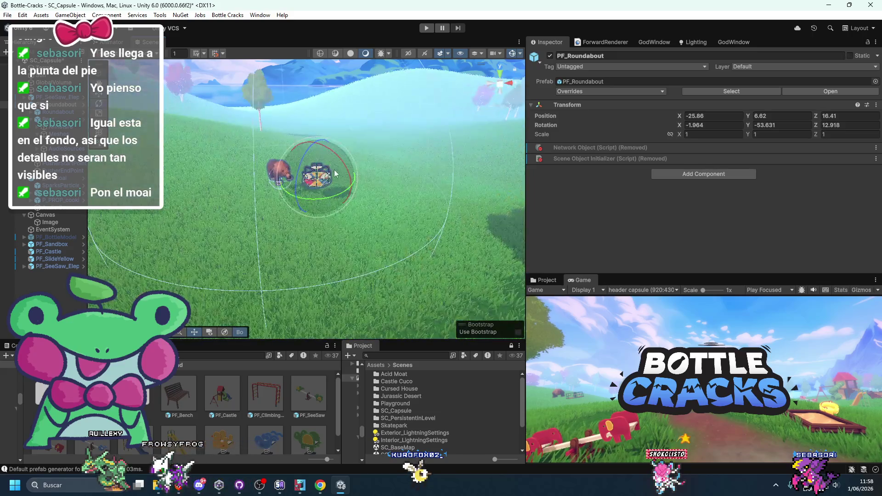
mouse_move(336, 174)
mouse_down()
mouse_move(351, 165)
mouse_move(393, 194)
mouse_move(376, 186)
mouse_move(353, 199)
mouse_up()
Lower the roundabout onto the ground, then deselect it and undo the last change
key(f)
key(w)
drag(347, 116, 329, 170)
key(f)
key(e)
click(305, 100)
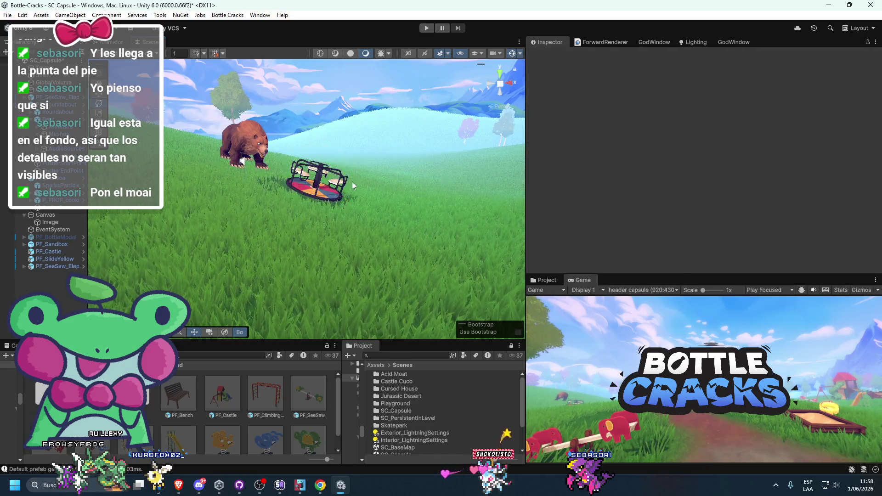
scroll(352, 181, down, 5)
key(ctrl+z)
key(ctrl+z)
key(ctrl+z)
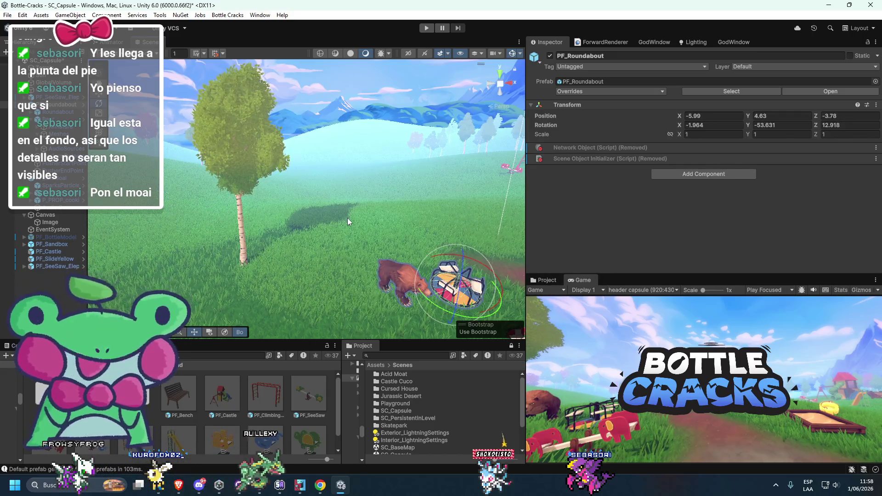
Drag a climbing frame into the scene and drop it on open grass
mouse_move(365, 230)
mouse_down()
mouse_move(313, 236)
mouse_move(315, 303)
mouse_up()
mouse_move(266, 396)
mouse_down()
mouse_move(240, 252)
mouse_move(173, 216)
mouse_up()
drag(255, 203, 362, 322)
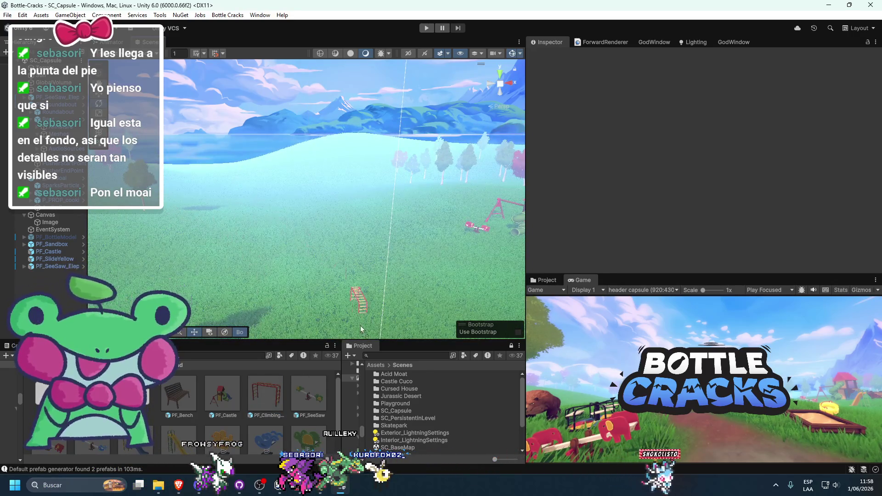
mouse_move(169, 257)
mouse_down()
mouse_move(278, 285)
mouse_move(288, 278)
mouse_up()
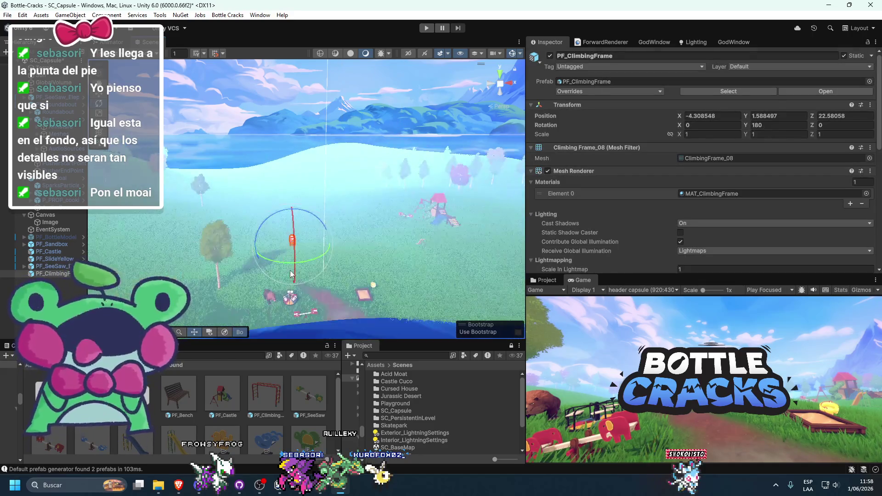
Select PF_Roundabout and its child Roundabout mesh, then start Play mode
scroll(291, 287, up, 3)
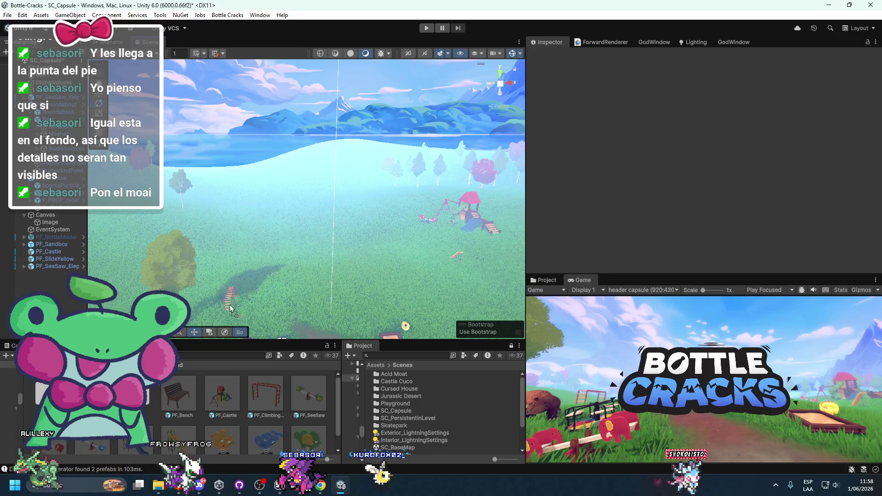
click(278, 289)
click(296, 293)
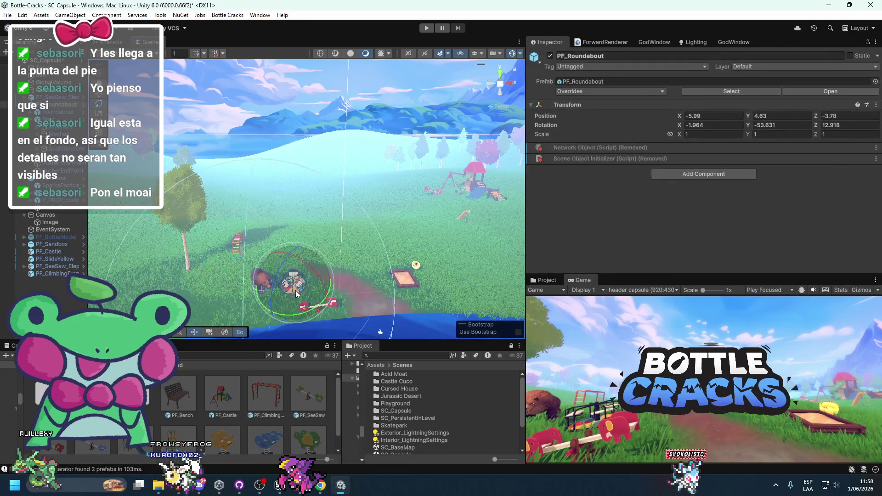
click(296, 294)
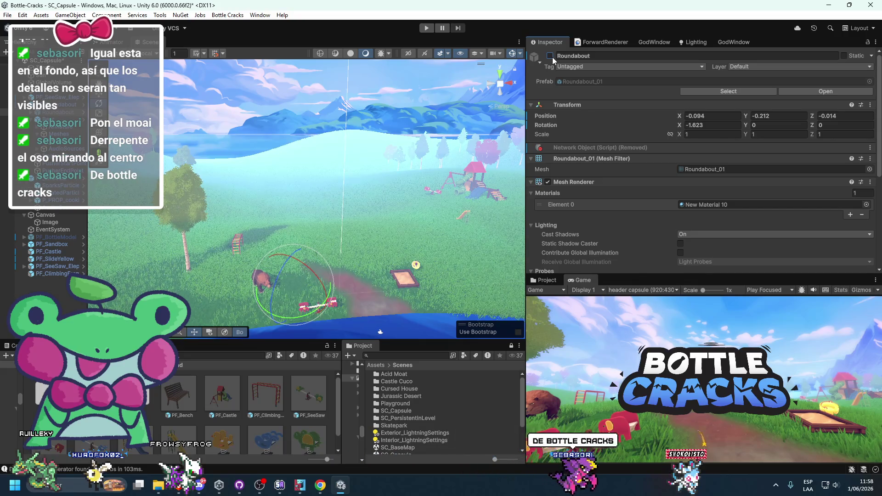
drag(320, 154, 342, 170)
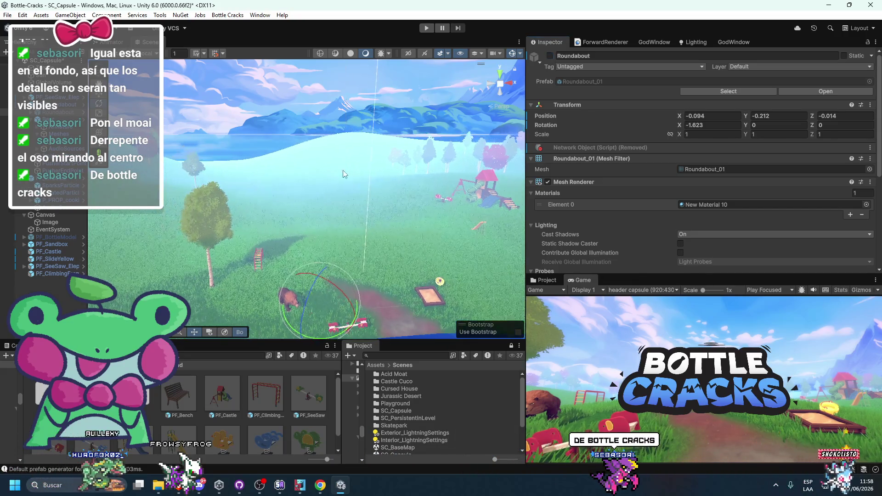
click(426, 30)
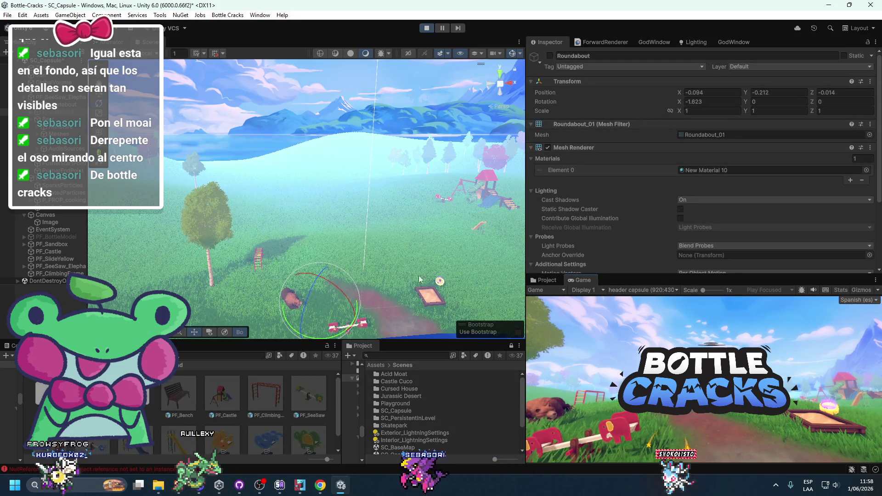
Select the Bear object and move it a little closer
scroll(432, 284, down, 3)
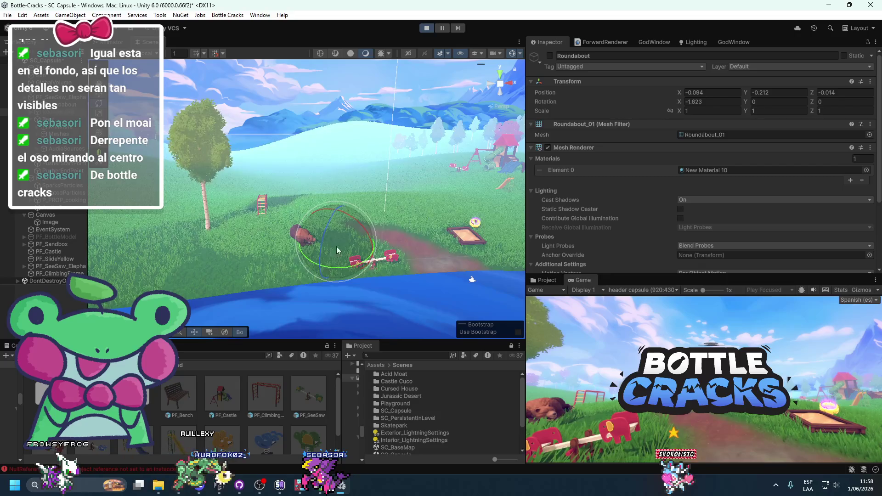
click(291, 272)
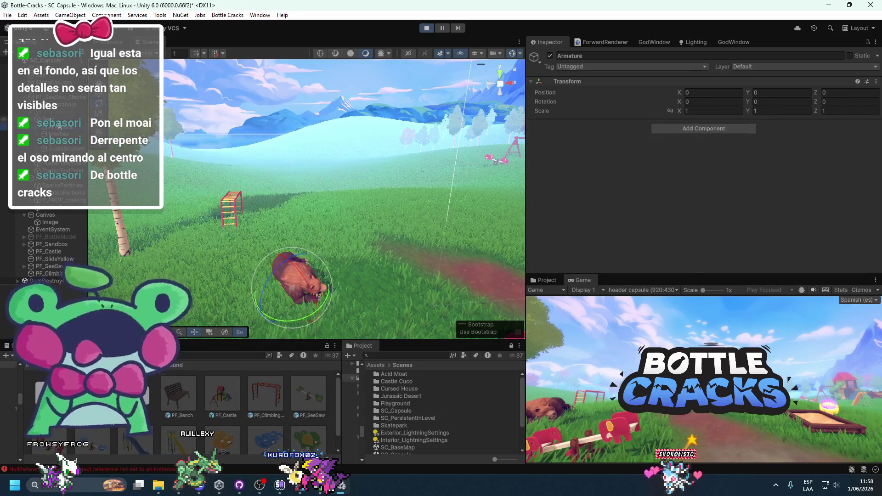
click(320, 300)
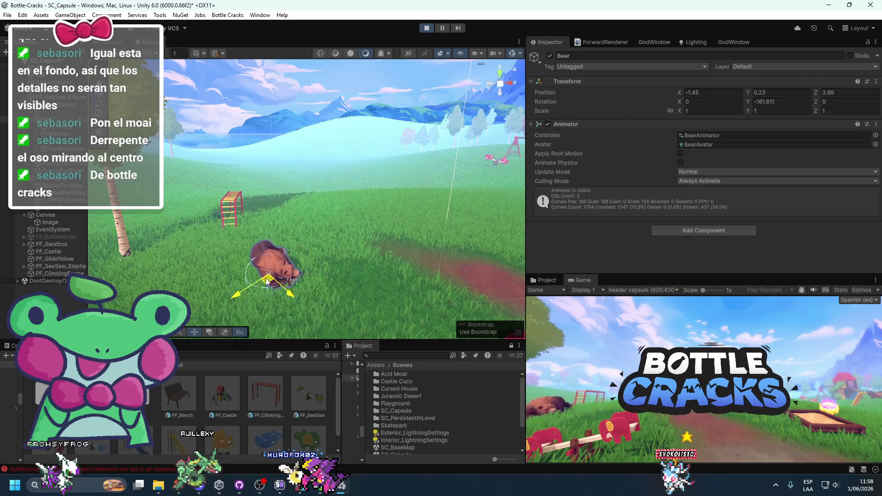
drag(269, 284, 296, 291)
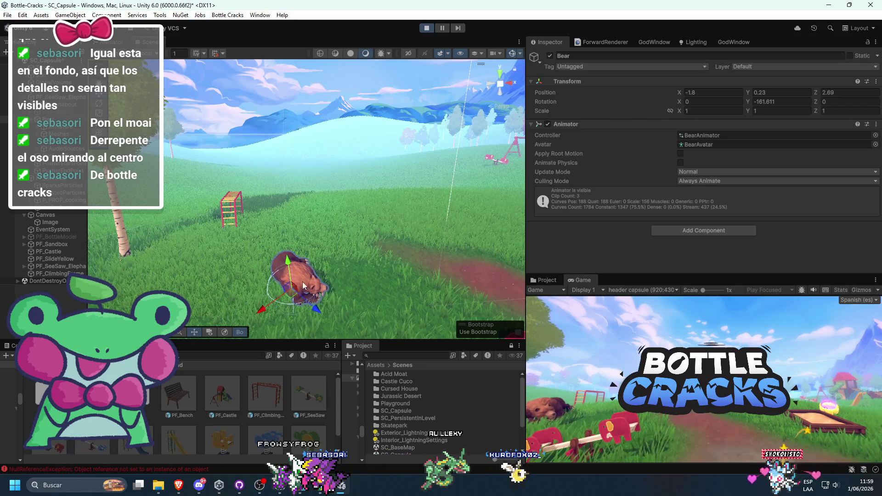
Move the seesaw's Baranda piece lower and stop Play mode
scroll(299, 283, down, 5)
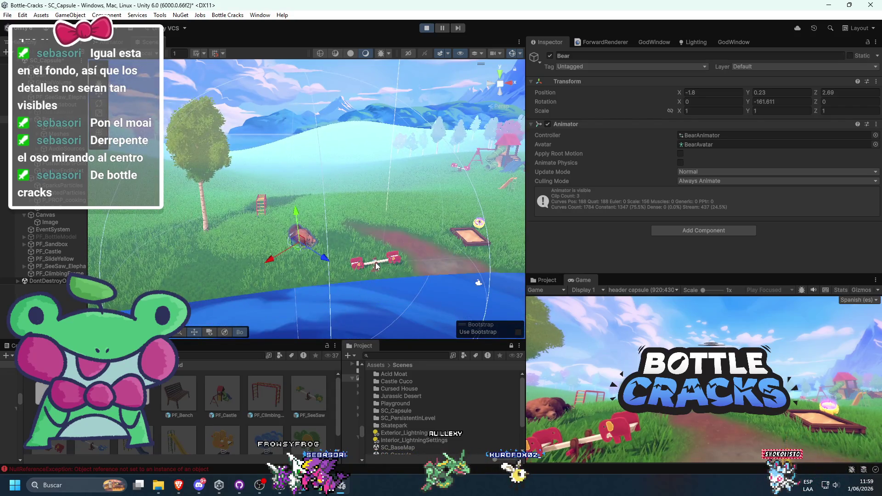
click(376, 265)
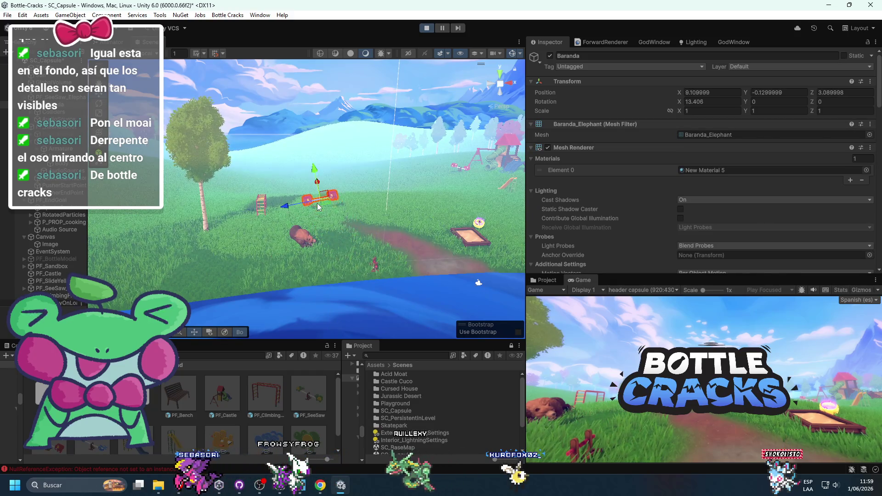
drag(317, 203, 344, 244)
key(ctrl+p)
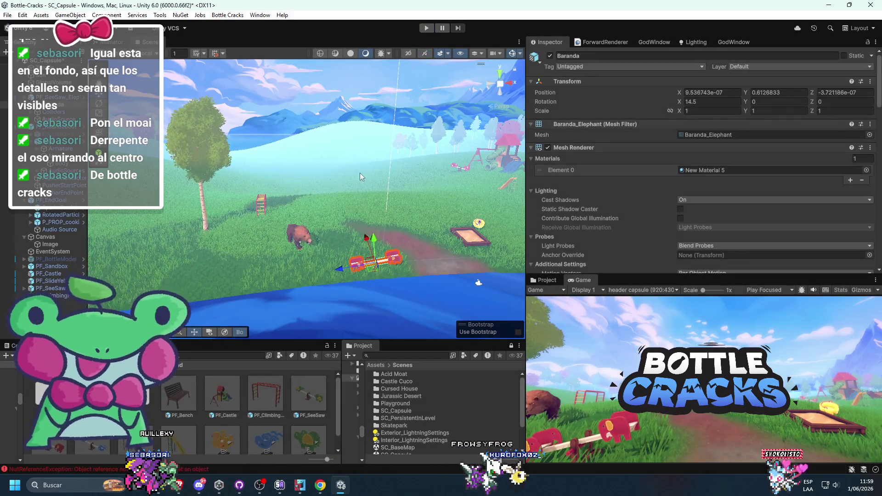
Shift the elephant seesaw slightly to the right
click(339, 239)
scroll(396, 240, up, 4)
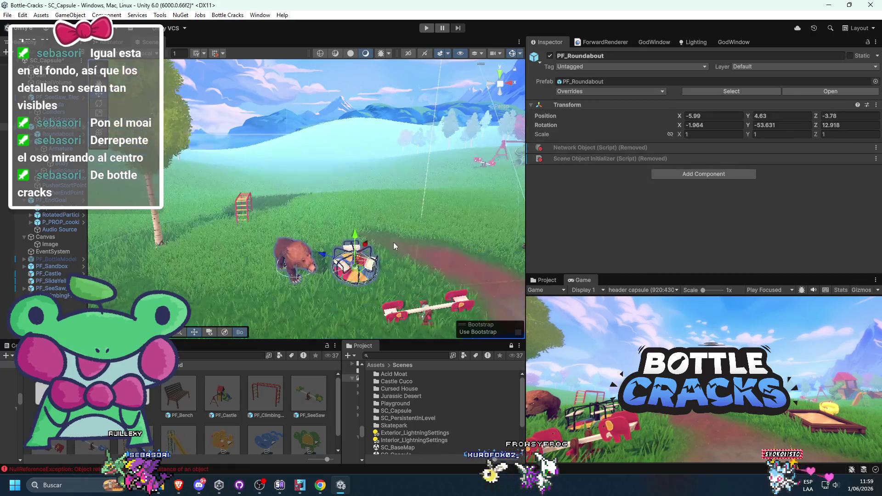
click(373, 263)
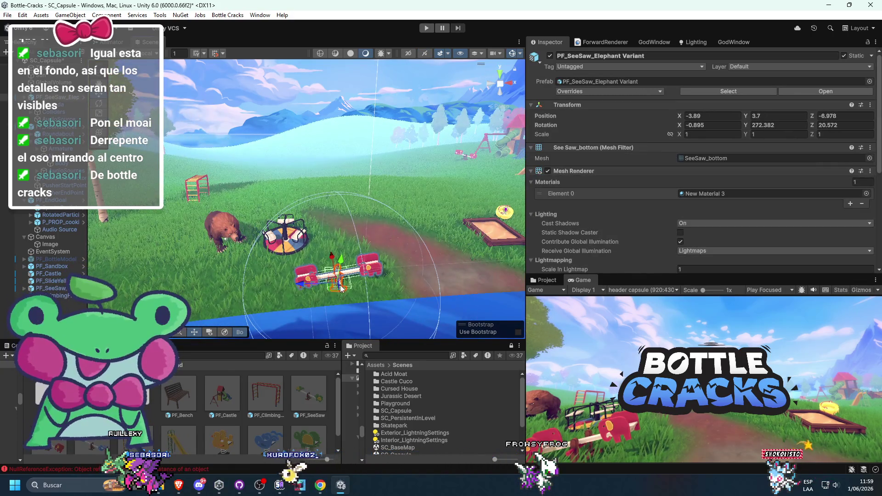
drag(324, 296, 332, 292)
Drag the roundabout's mesh object beside the climbing frame, then delete it
click(197, 189)
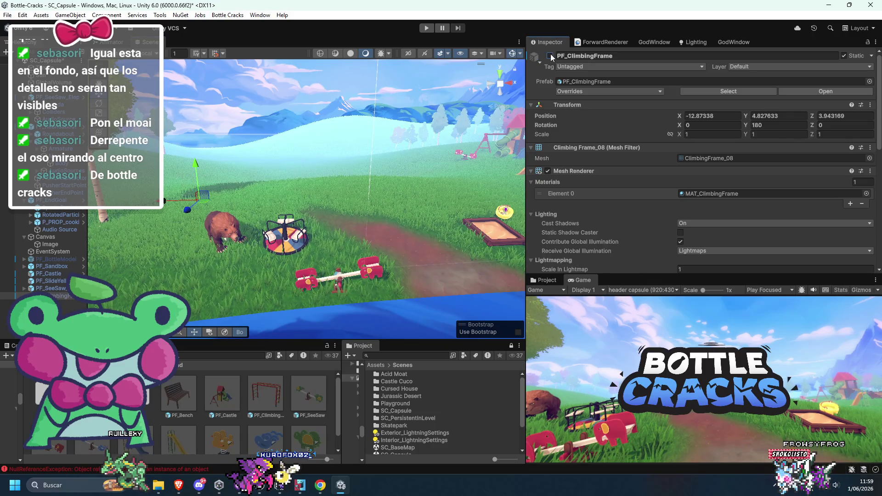
click(348, 265)
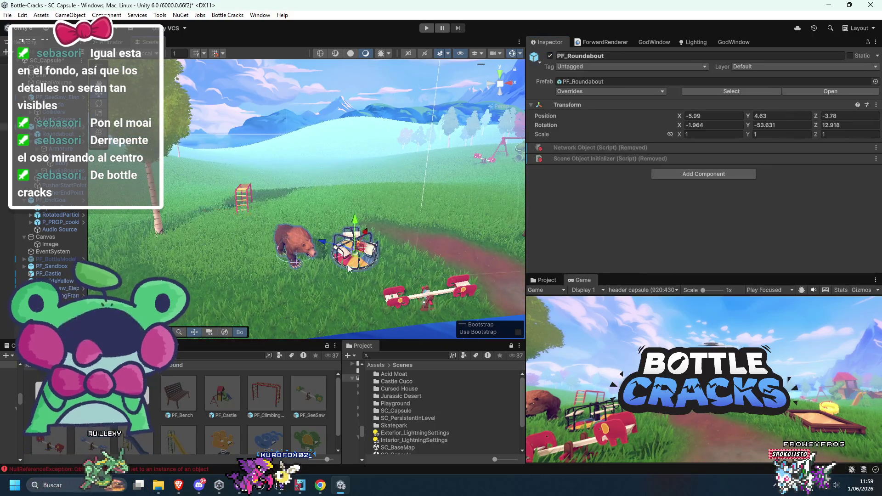
click(349, 262)
mouse_move(349, 262)
mouse_down()
mouse_move(285, 209)
mouse_move(255, 208)
mouse_move(218, 190)
mouse_up()
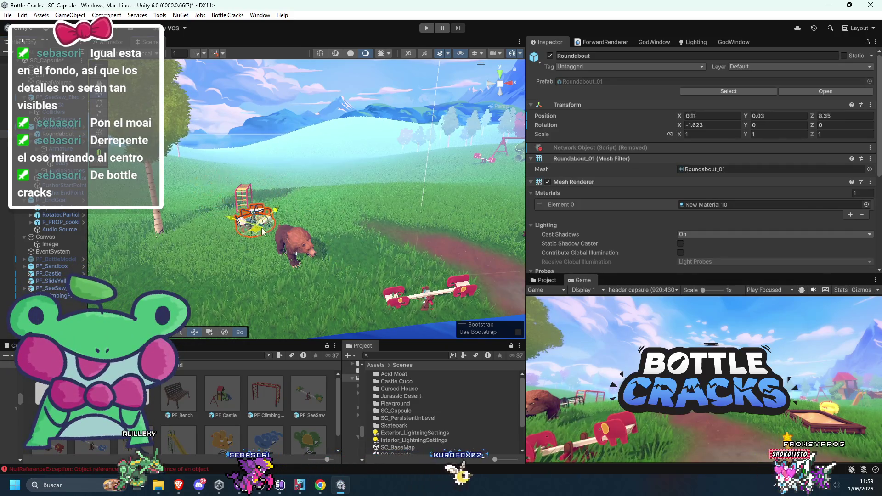
key(Delete)
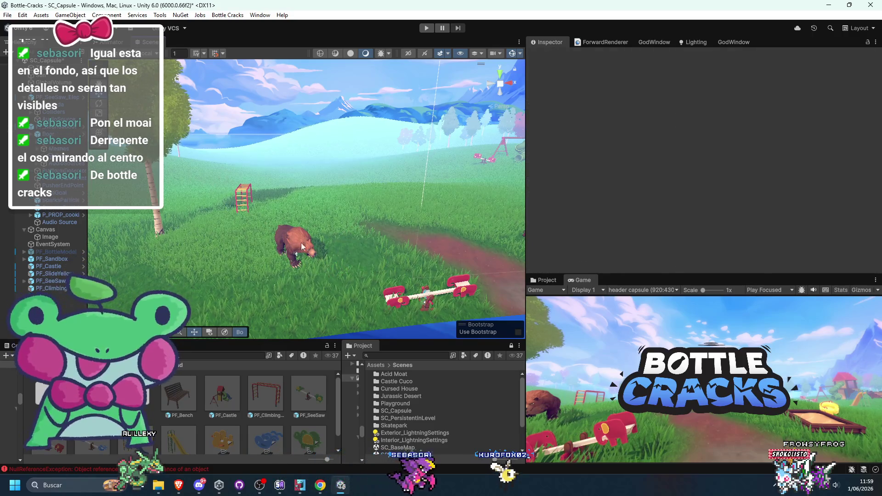
Lower the bear slightly into the grass
click(307, 233)
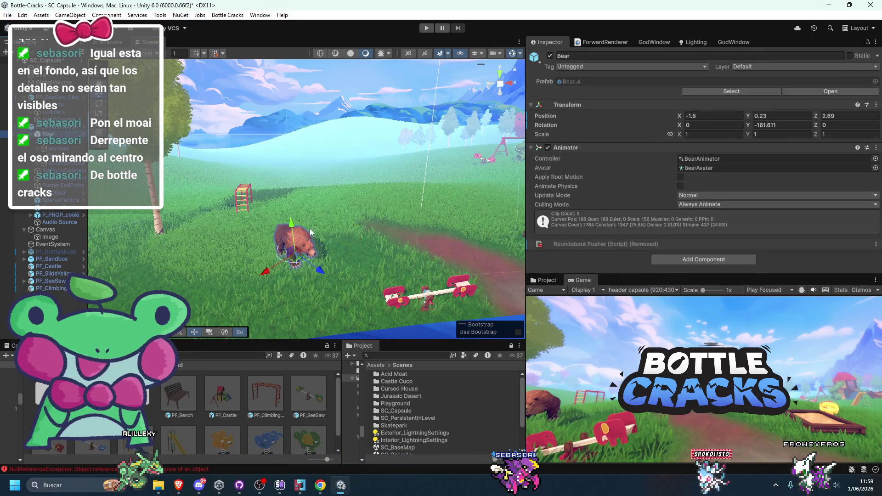
drag(310, 263, 300, 240)
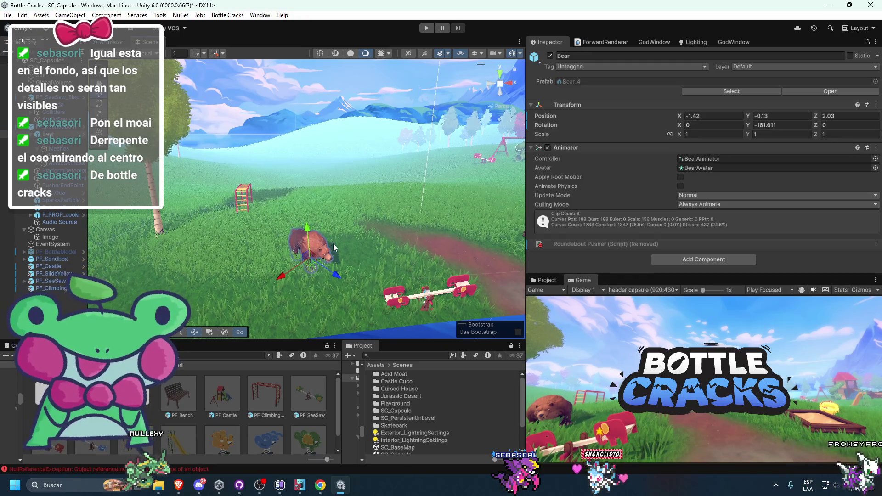
scroll(300, 240, up, 5)
scroll(280, 252, down, 2)
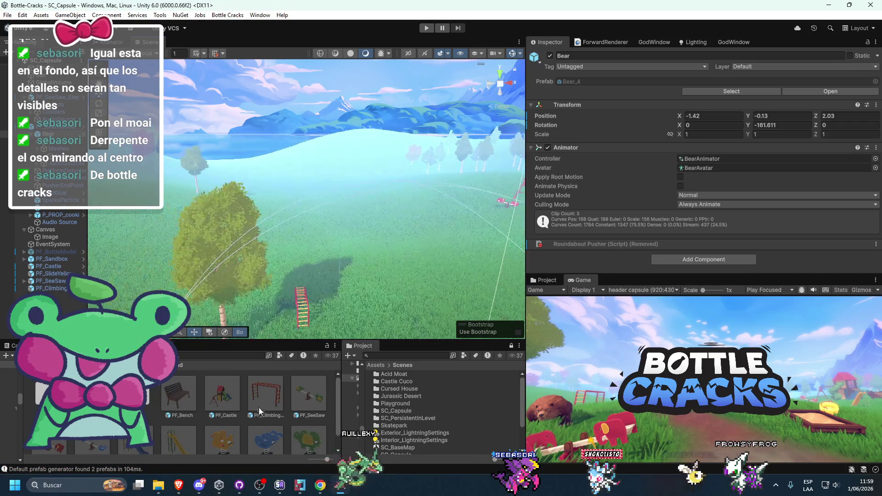
scroll(301, 305, up, 8)
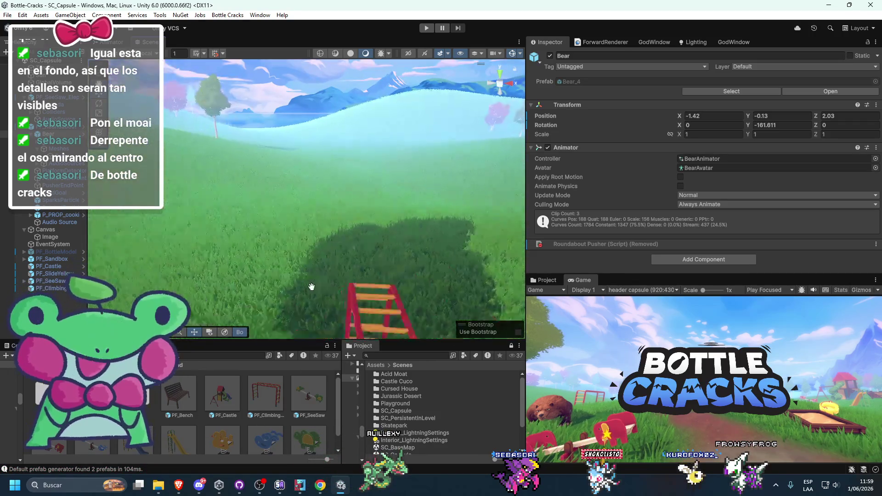
scroll(293, 424, down, 1)
Drag a blue swing prefab into the scene and place it near the ladder
mouse_move(266, 425)
mouse_down()
mouse_move(414, 313)
mouse_move(423, 276)
mouse_move(391, 235)
mouse_move(417, 239)
mouse_move(485, 211)
mouse_up()
drag(536, 294, 442, 271)
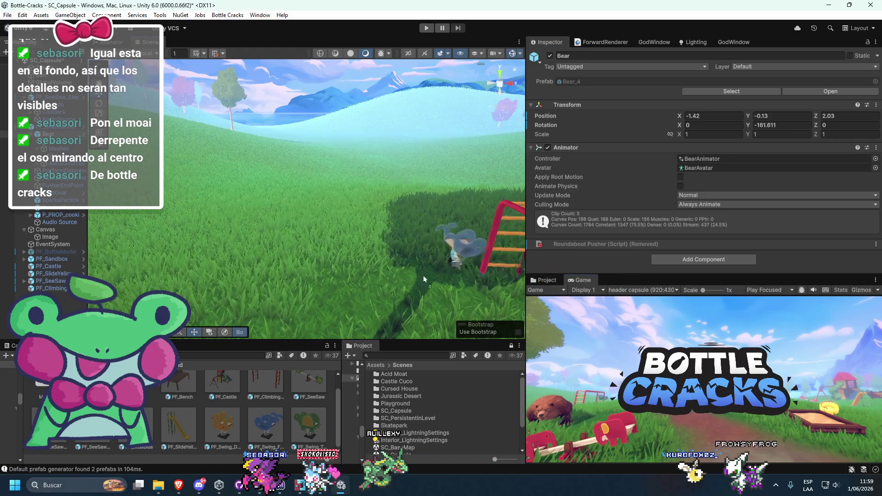
scroll(334, 393, up, 1)
mouse_move(266, 401)
mouse_down()
mouse_move(268, 234)
mouse_move(317, 264)
mouse_up()
scroll(279, 210, down, 5)
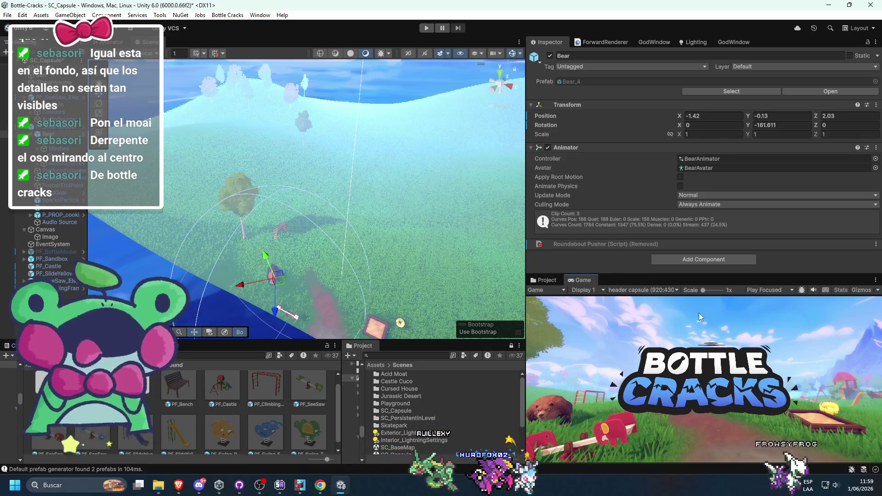
mouse_move(289, 266)
mouse_down()
mouse_move(360, 230)
mouse_move(299, 209)
mouse_move(390, 248)
mouse_move(329, 289)
mouse_up()
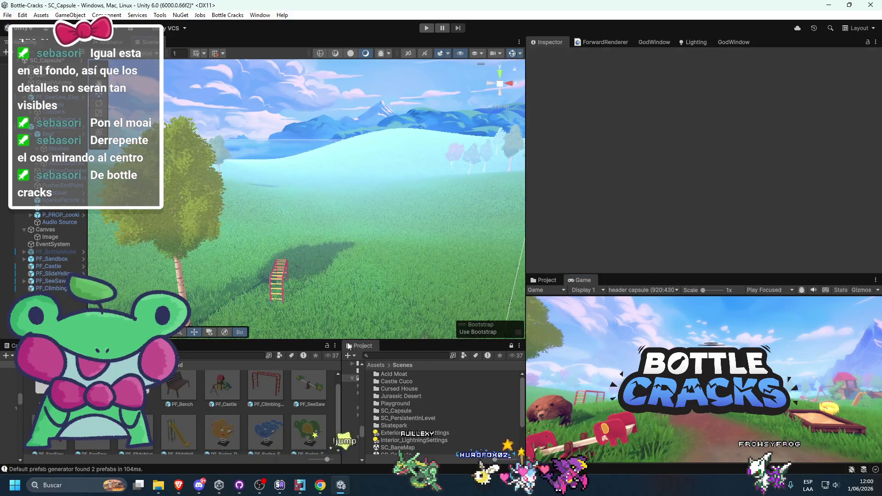
Paint two trees onto the terrain in front of the playground
click(501, 194)
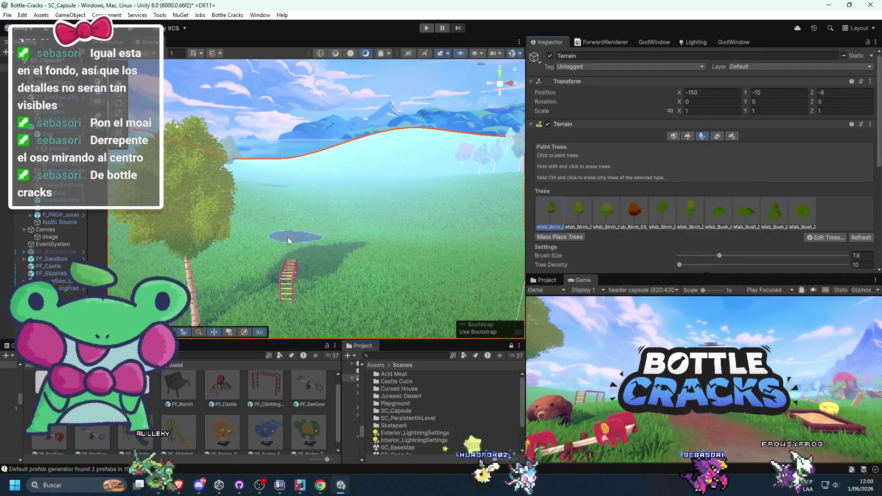
scroll(243, 260, up, 5)
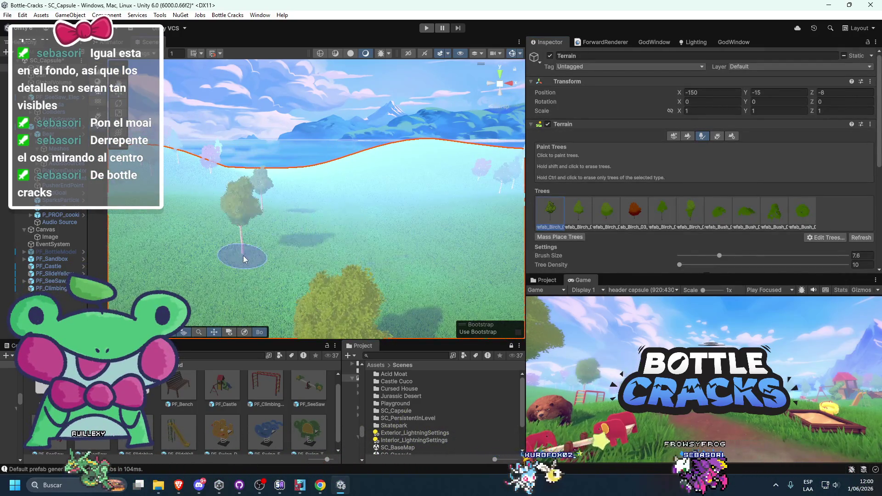
scroll(244, 260, up, 3)
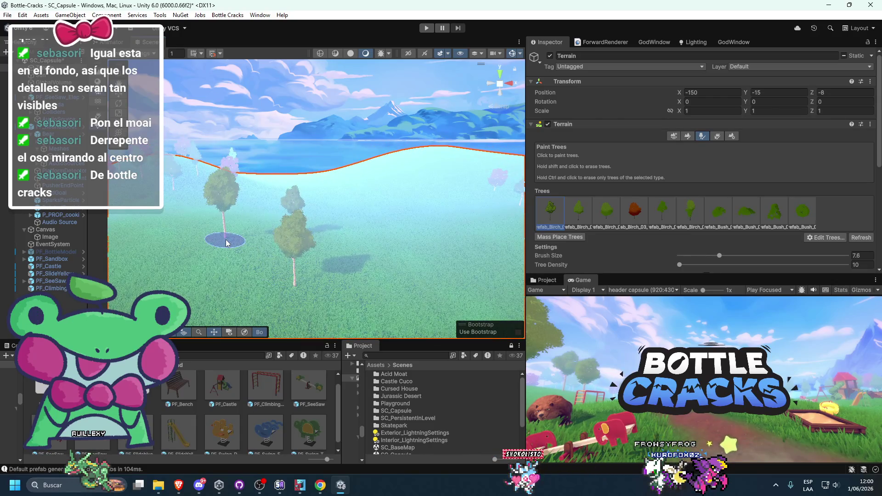
click(216, 265)
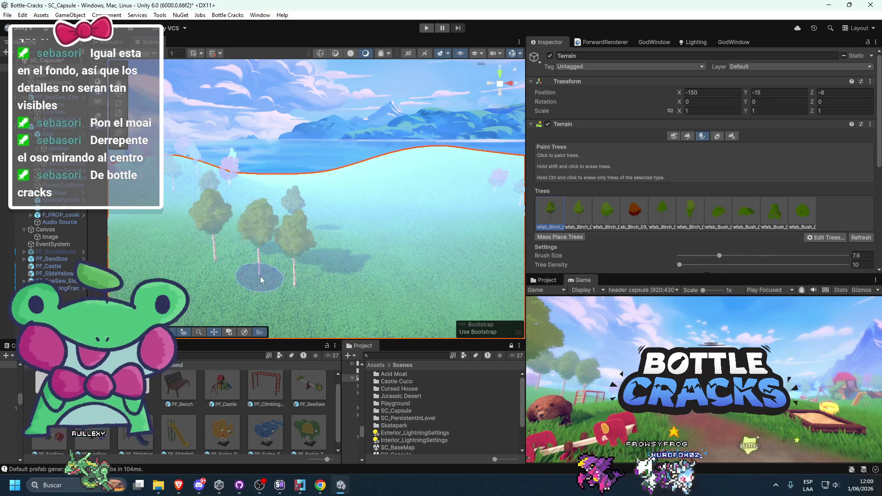
click(259, 235)
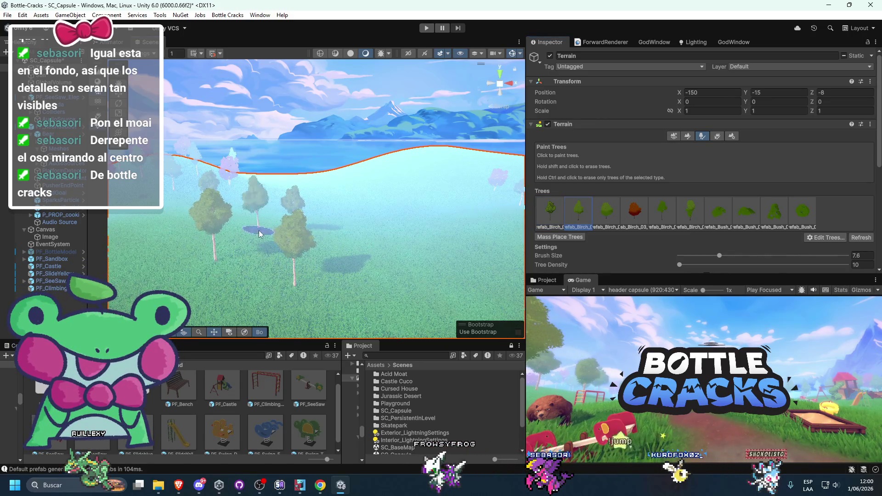
Choose the first birch prototype and paint two birches near the playground
scroll(276, 266, down, 5)
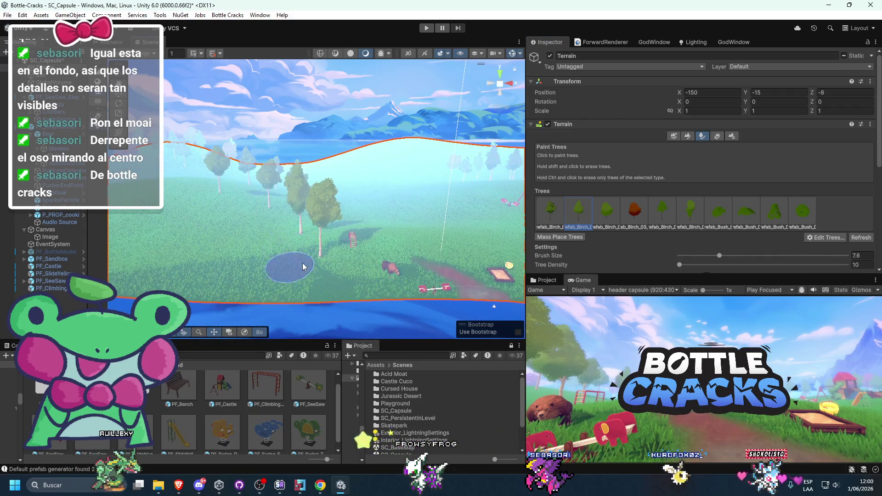
scroll(356, 270, up, 3)
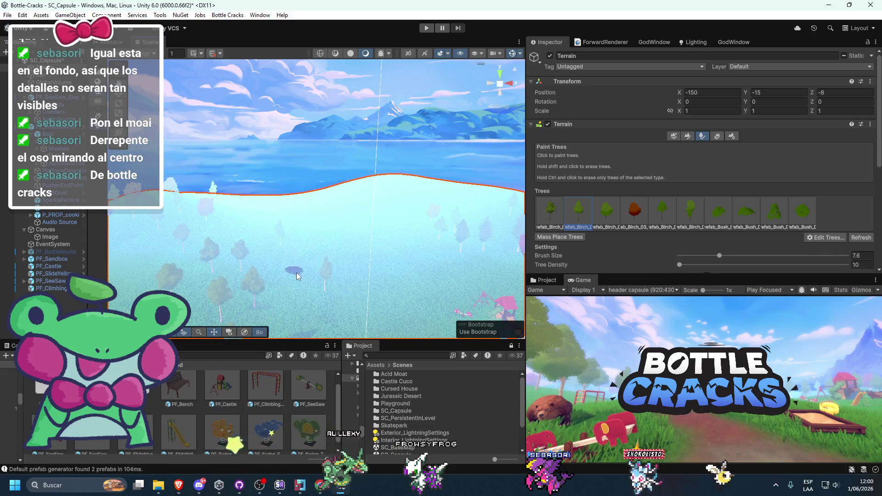
scroll(320, 226, down, 3)
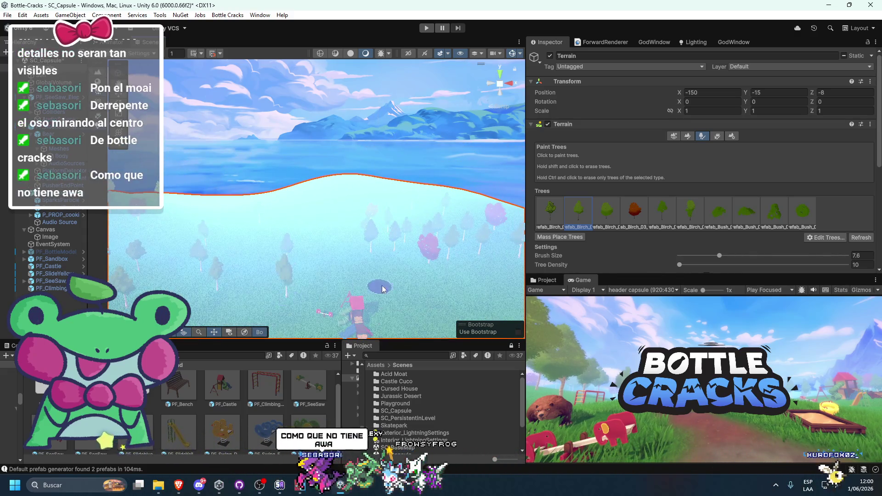
click(551, 211)
drag(381, 242, 381, 203)
click(323, 301)
drag(323, 302, 313, 223)
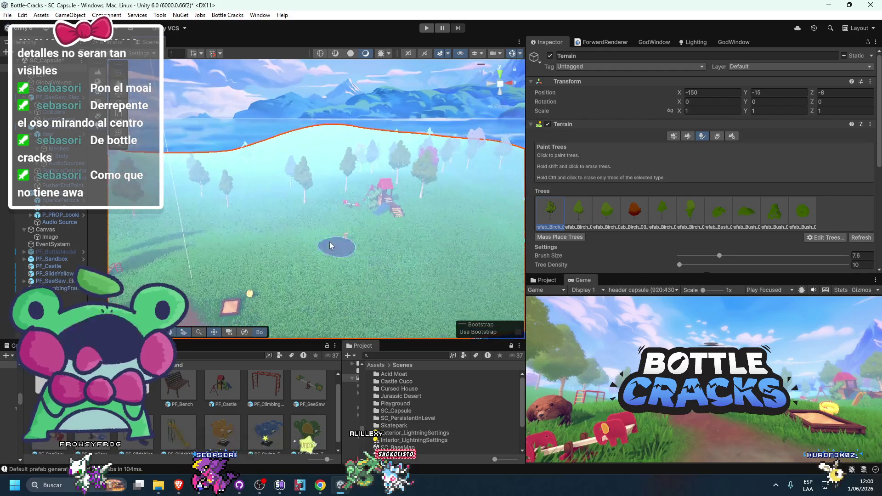
click(302, 285)
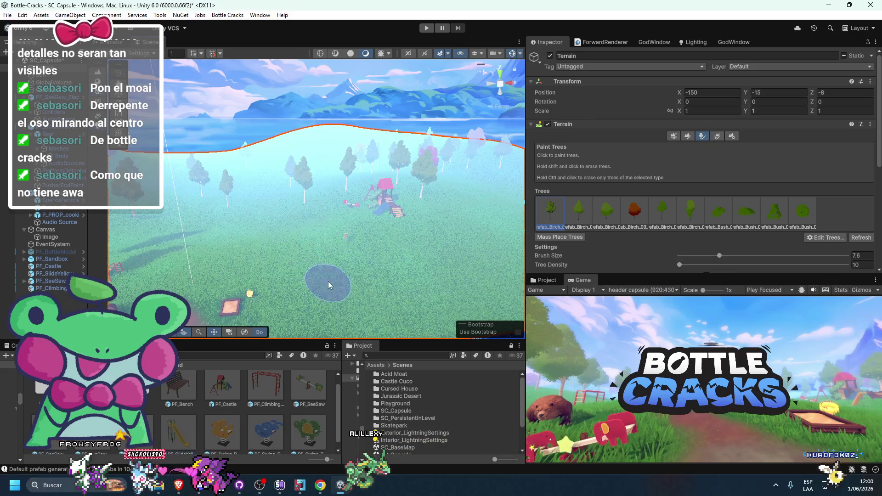
Add a few more birches, thin one pair to a single tree, and select Birch_03
click(330, 278)
click(304, 272)
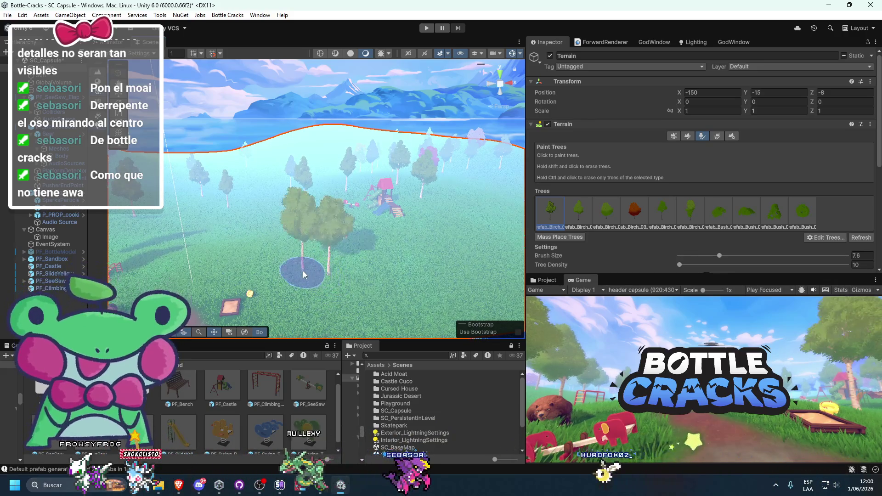
click(310, 280)
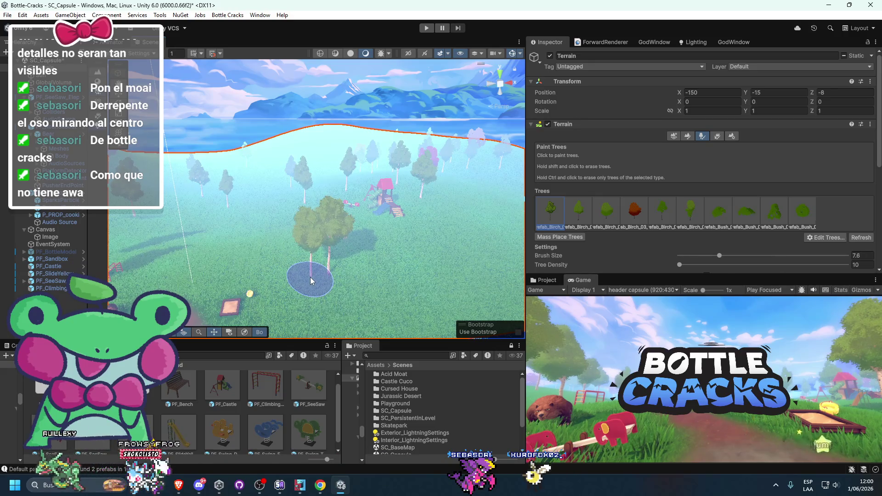
click(306, 281)
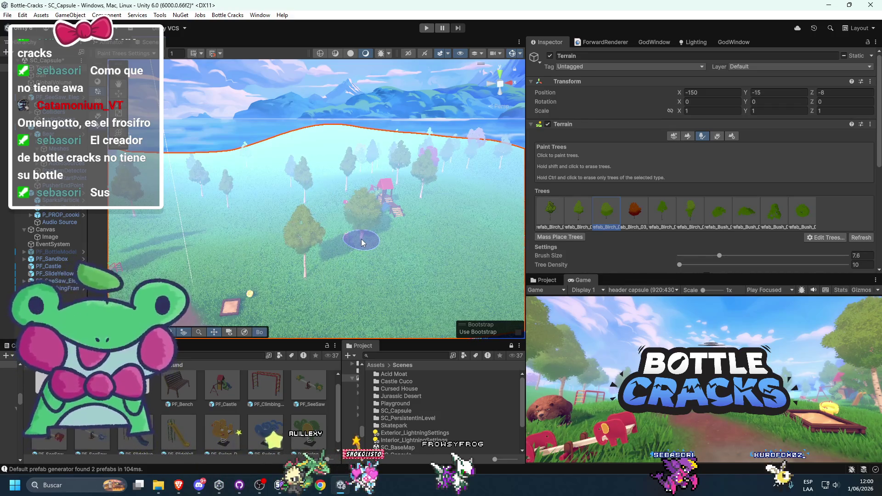
click(634, 211)
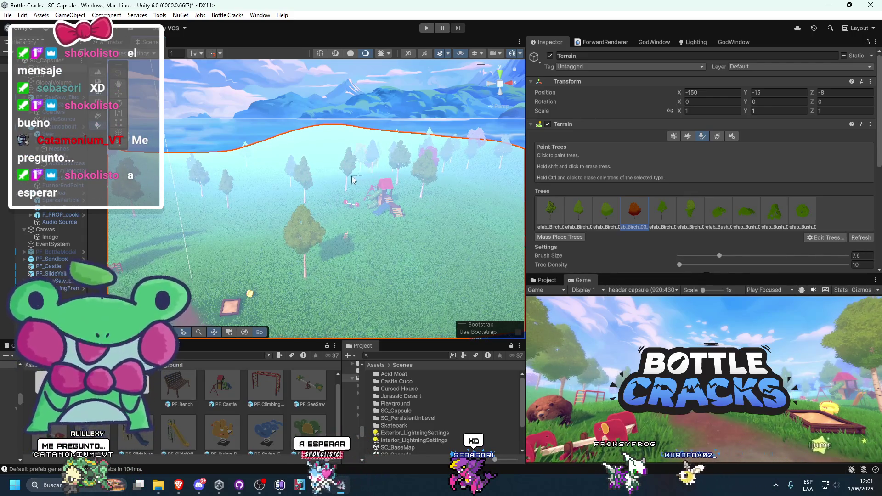
Paint red Birch_03 trees, then many birches and bushes across the field
scroll(179, 256, up, 5)
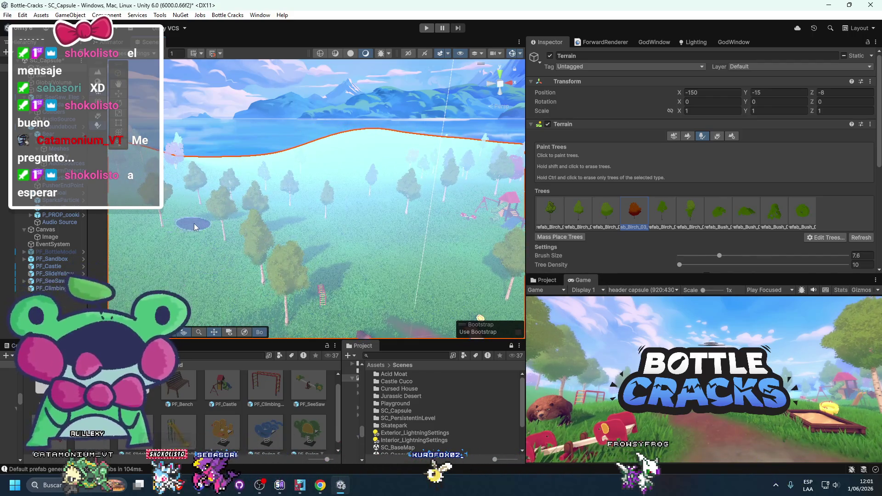
click(193, 226)
click(179, 220)
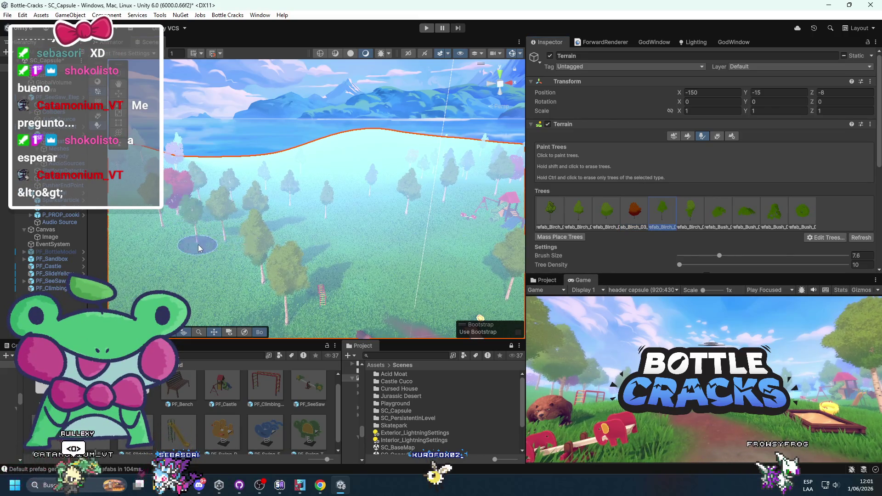
mouse_move(124, 248)
mouse_down()
mouse_move(211, 235)
mouse_move(224, 254)
mouse_move(380, 216)
mouse_move(328, 249)
mouse_up()
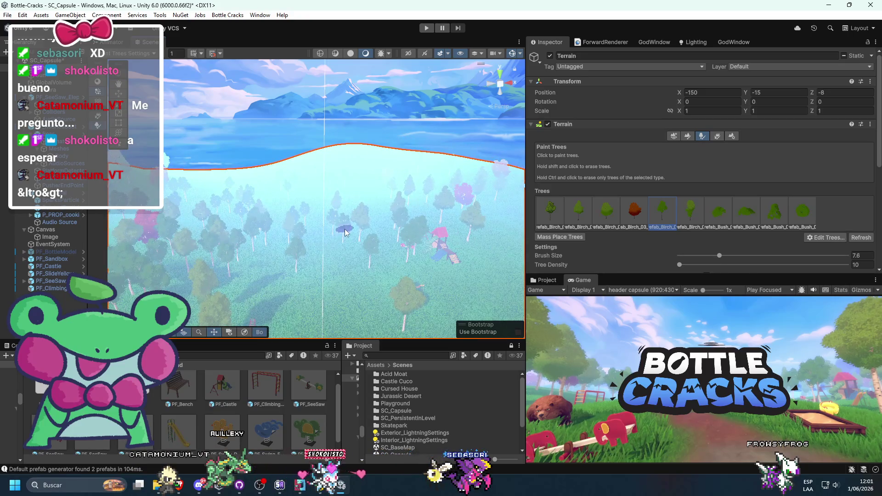
drag(313, 216, 561, 189)
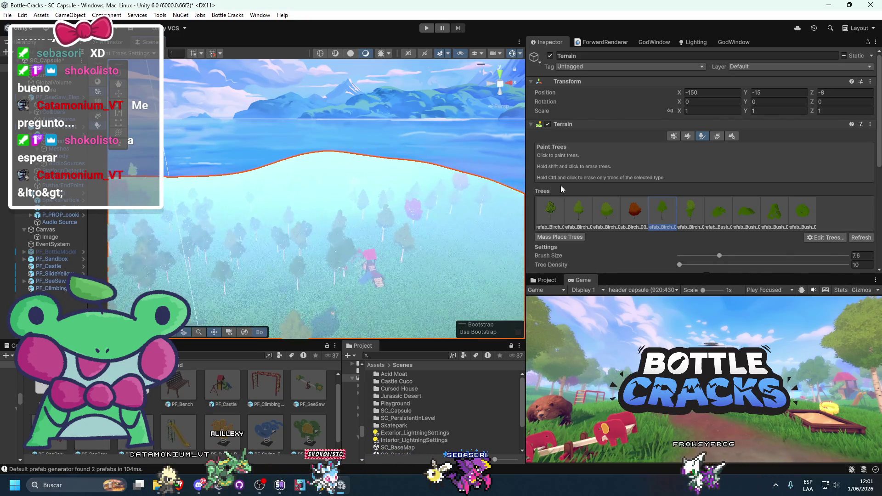
Select the bush prototype and try a bush by the climbing frame, then erase it
click(775, 216)
scroll(285, 207, up, 5)
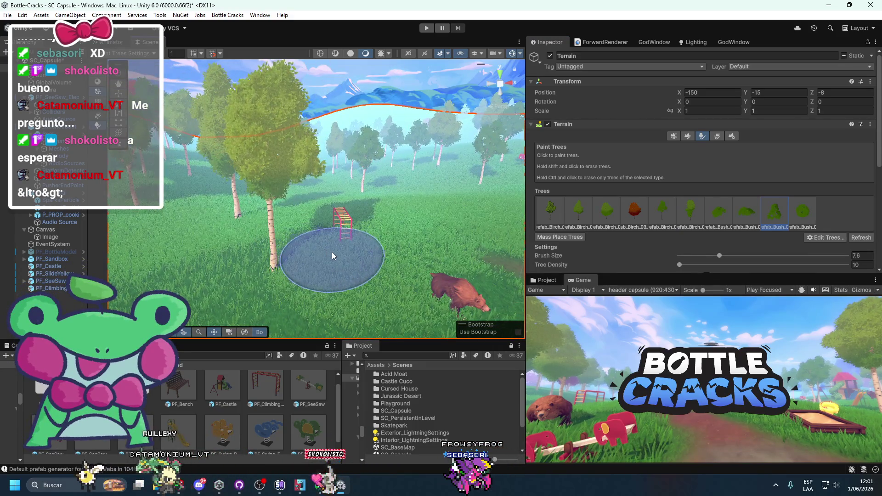
click(318, 248)
shift+click(319, 248)
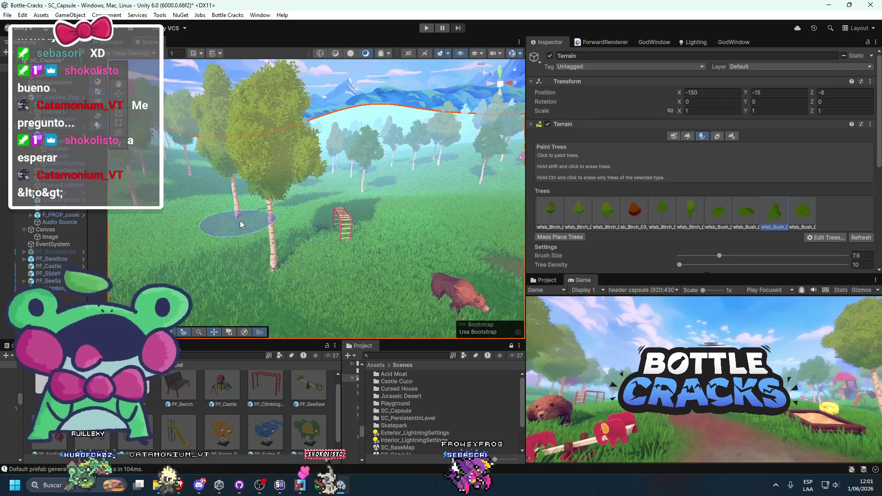
scroll(298, 221, down, 5)
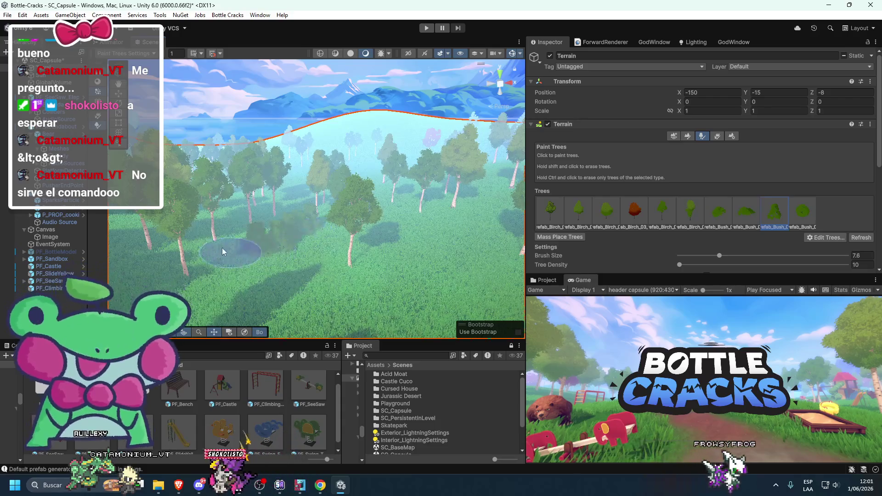
Fill out the bushes in front of the playground and dock the Game view in the main area
mouse_move(307, 232)
mouse_down()
mouse_move(274, 280)
mouse_move(246, 256)
mouse_up()
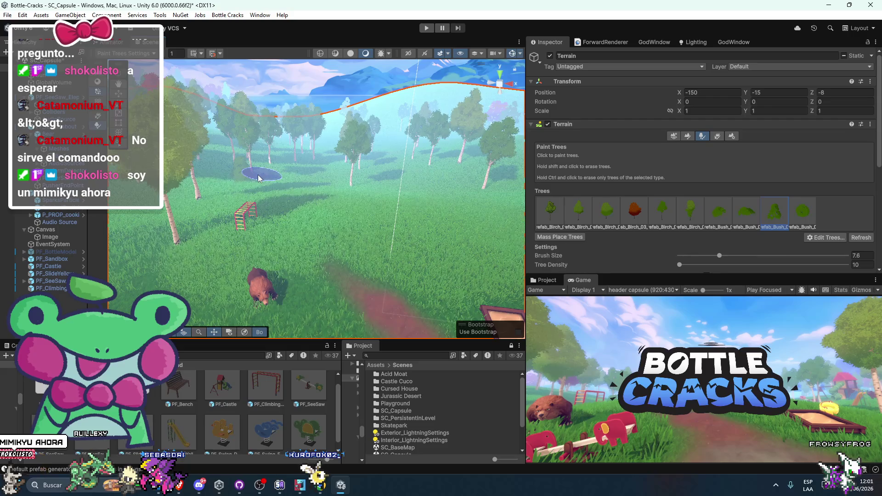
scroll(262, 177, up, 5)
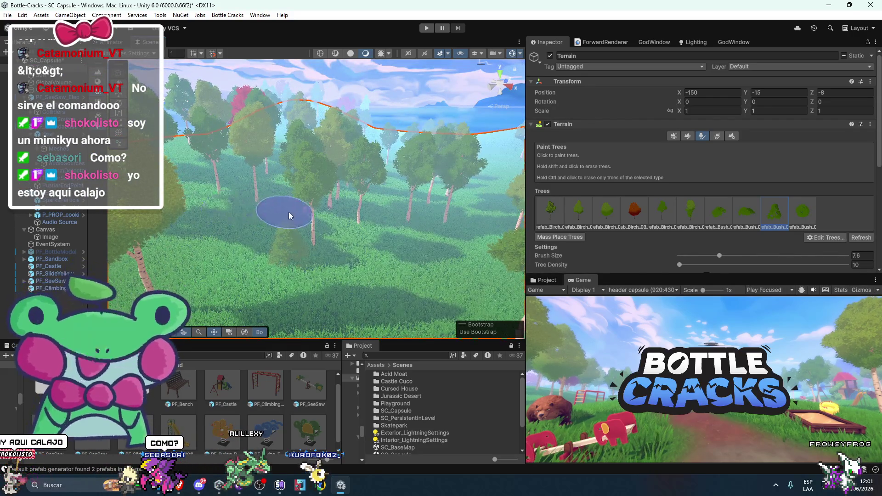
mouse_move(255, 234)
mouse_down()
mouse_move(299, 222)
mouse_move(267, 240)
mouse_up()
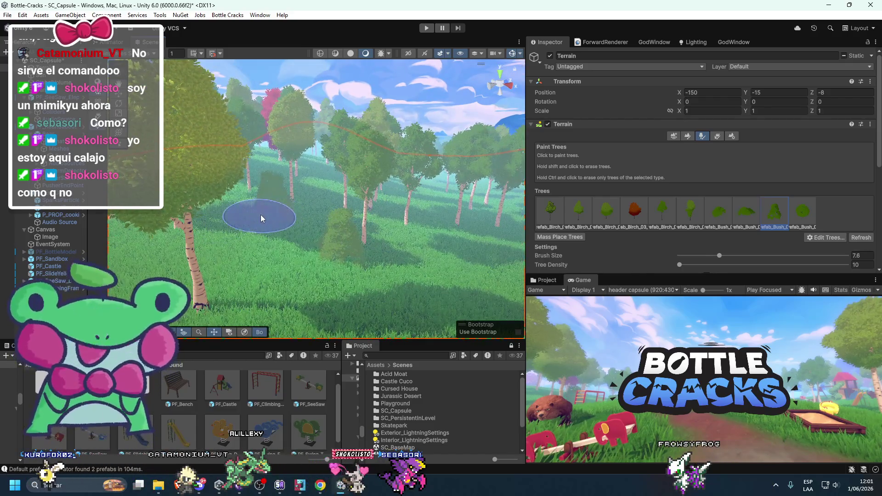
drag(253, 206, 277, 247)
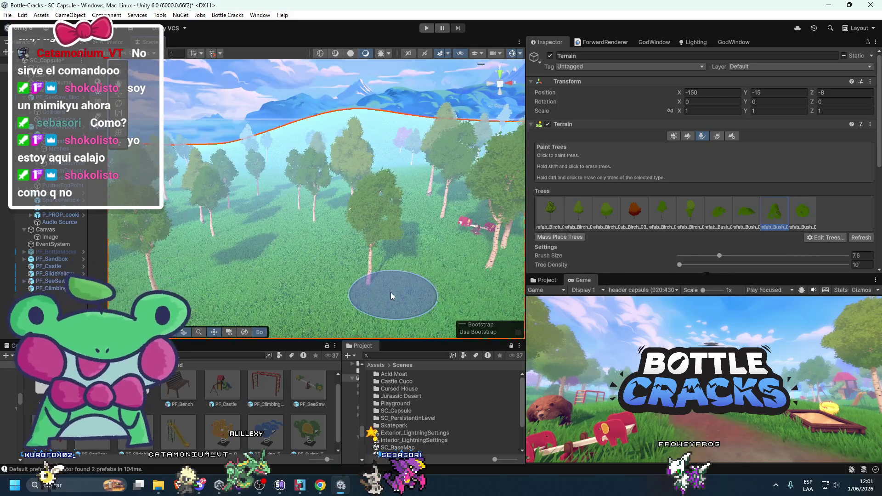
scroll(432, 241, up, 5)
mouse_move(368, 280)
mouse_down()
mouse_move(390, 282)
mouse_move(294, 298)
mouse_up()
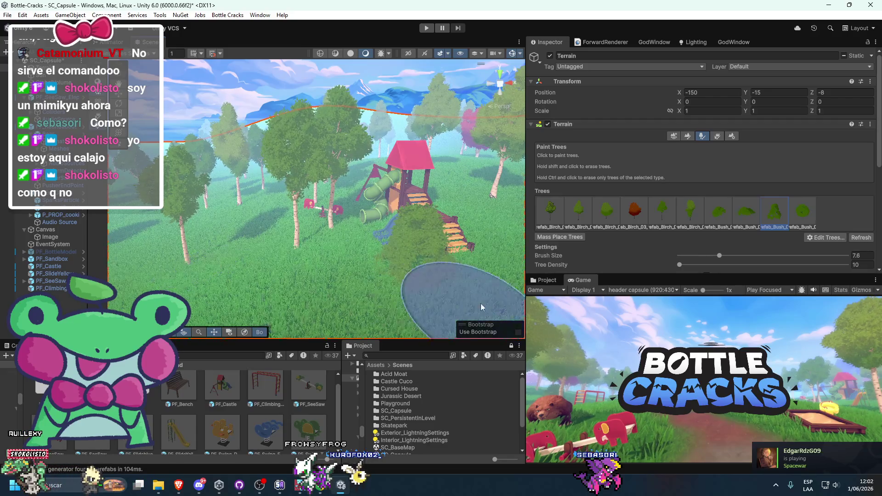
drag(570, 279, 334, 51)
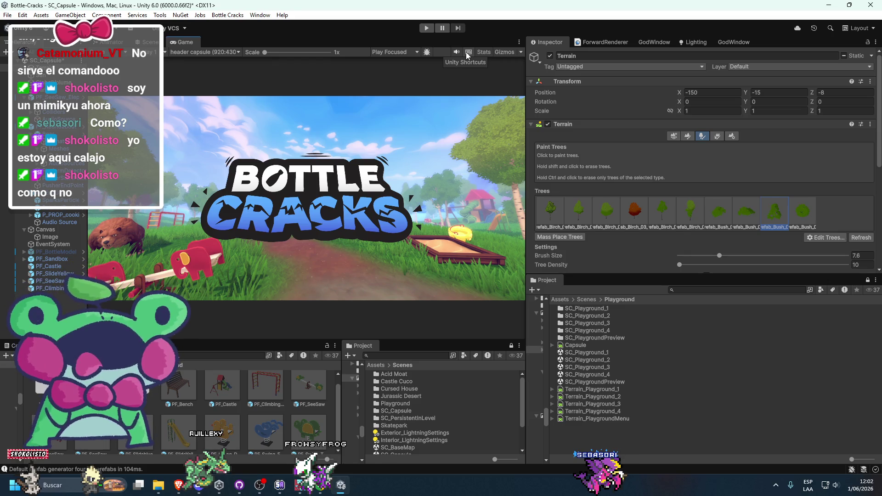
Maximize and restore the Game view, then dock it back beside the Project tab
double_click(191, 45)
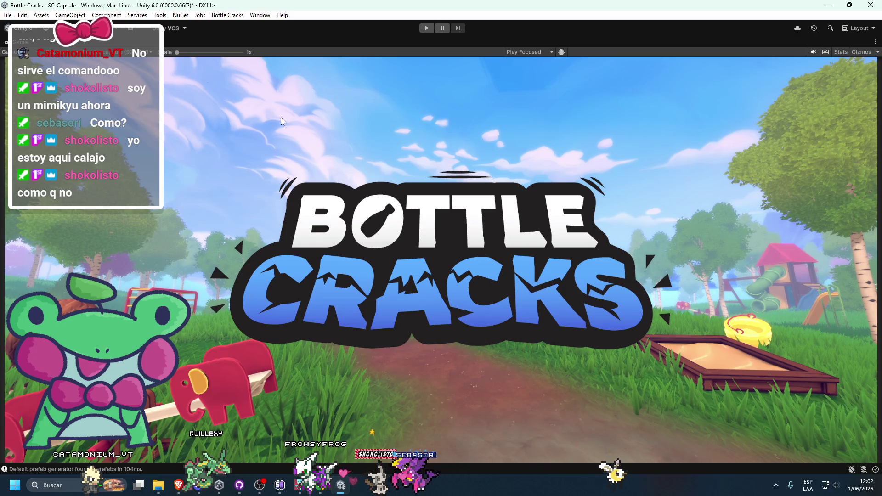
double_click(27, 43)
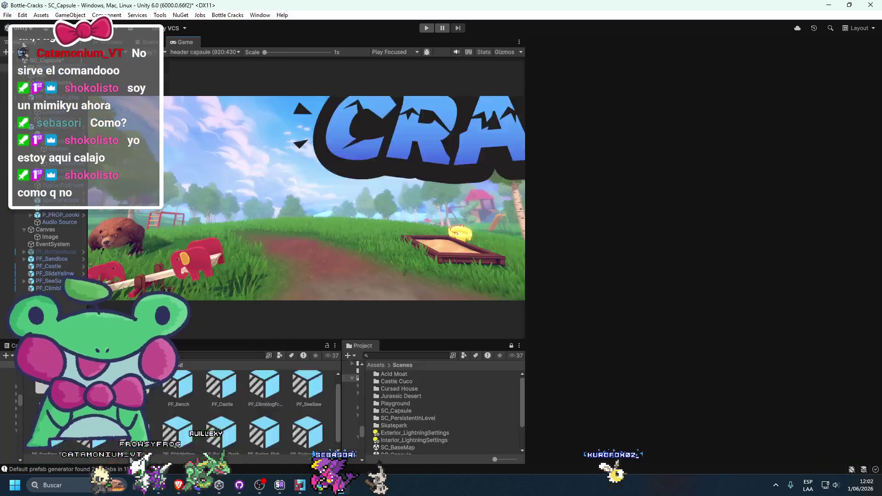
mouse_move(173, 42)
mouse_down()
mouse_move(459, 193)
mouse_move(580, 281)
mouse_up()
scroll(394, 233, down, 2)
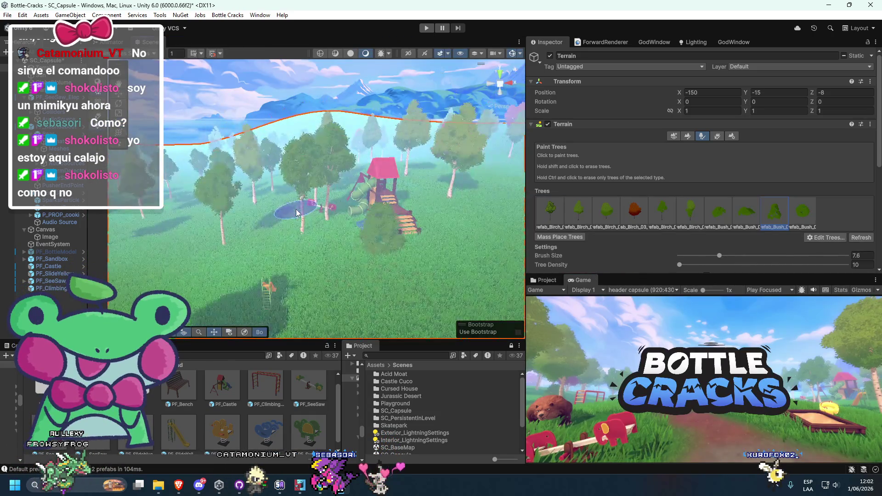
Move the view toward the sandbox and select the PF_SeeSaw_Elephant Variant seesaw in front of the bear
drag(307, 209, 357, 185)
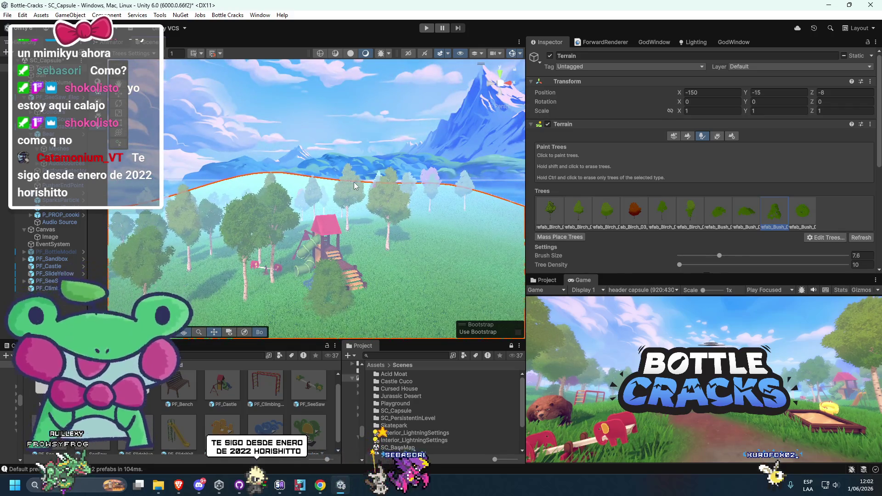
scroll(355, 185, up, 3)
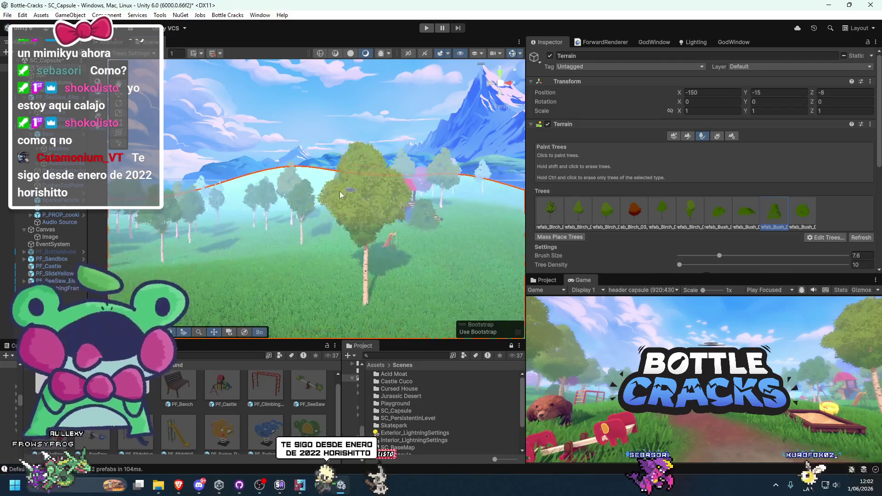
scroll(345, 194, down, 3)
click(45, 230)
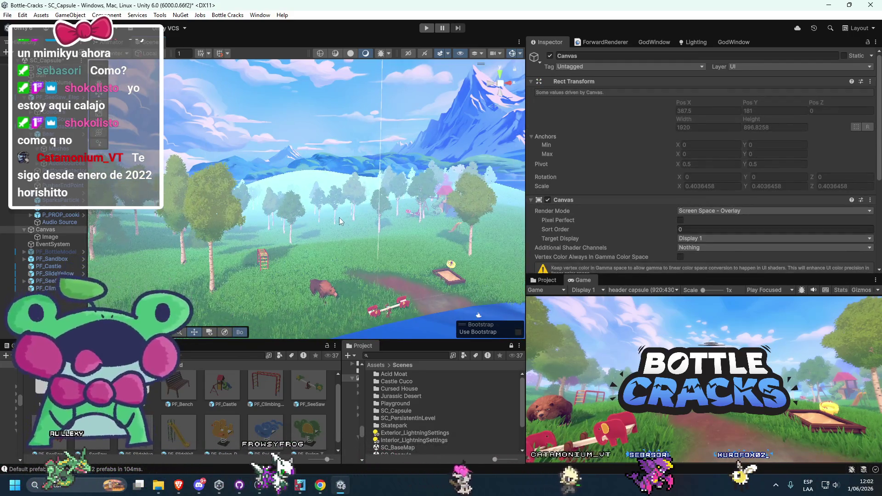
mouse_move(331, 298)
mouse_down()
mouse_move(271, 299)
mouse_move(290, 312)
mouse_move(290, 266)
mouse_up()
click(289, 267)
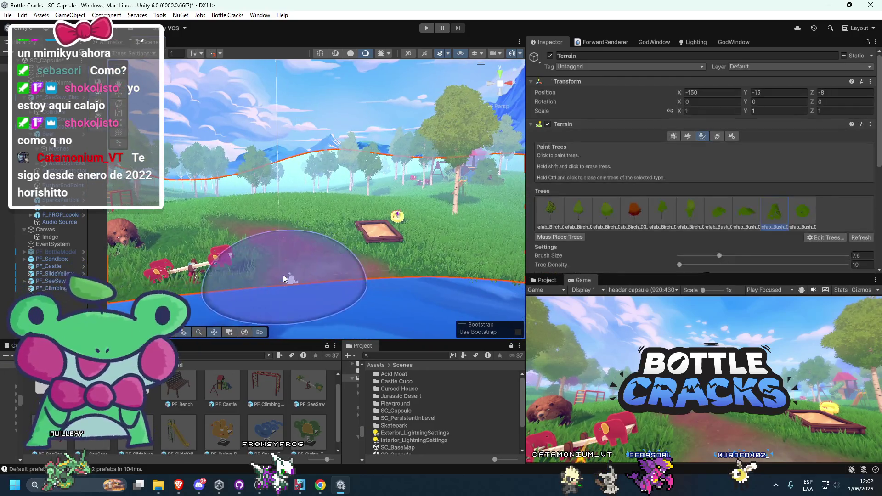
scroll(205, 256, up, 3)
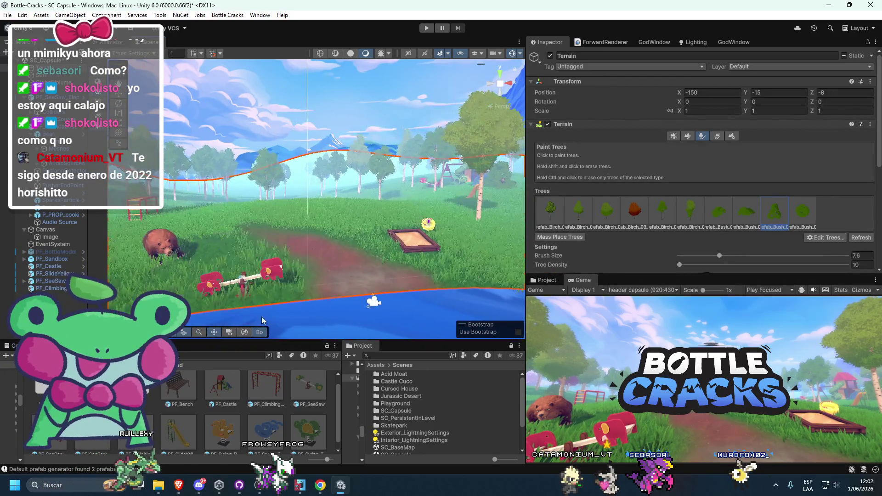
click(229, 275)
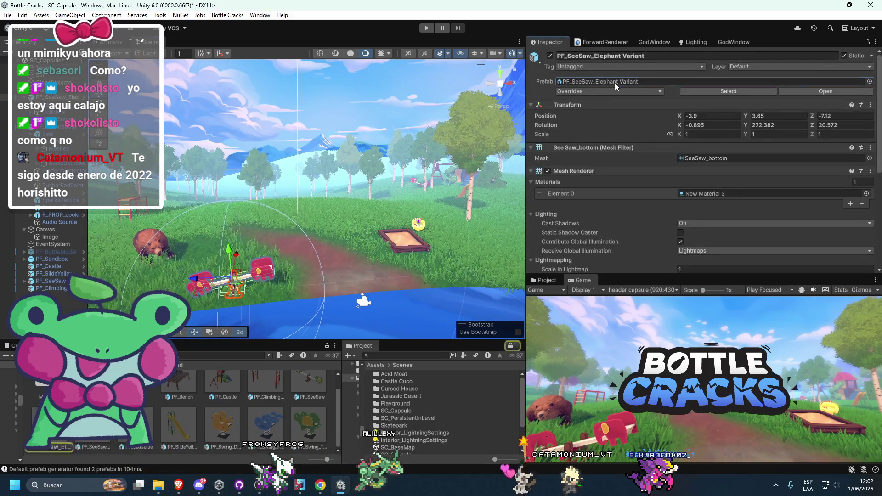
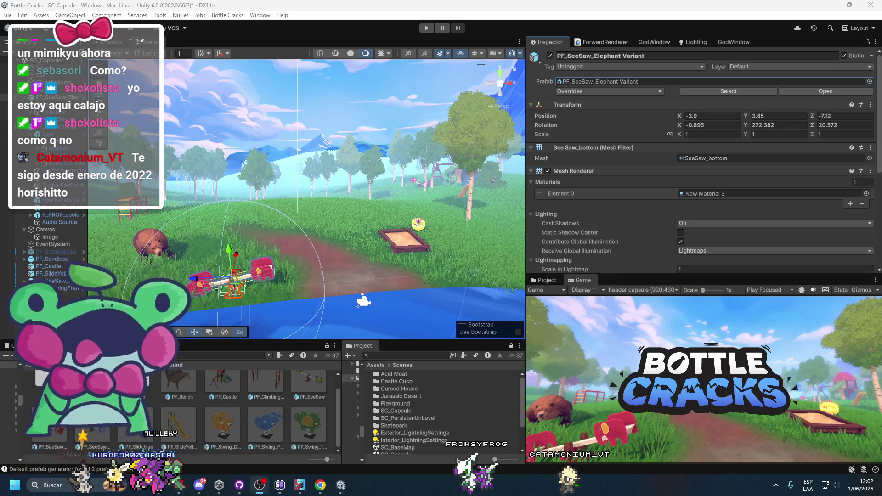
Nudge the duck spring rider to X -11.59, Z 2.73 beside the climbing frame
click(360, 125)
mouse_move(371, 123)
mouse_down()
mouse_move(383, 157)
mouse_move(336, 172)
mouse_move(306, 199)
mouse_move(338, 212)
mouse_up()
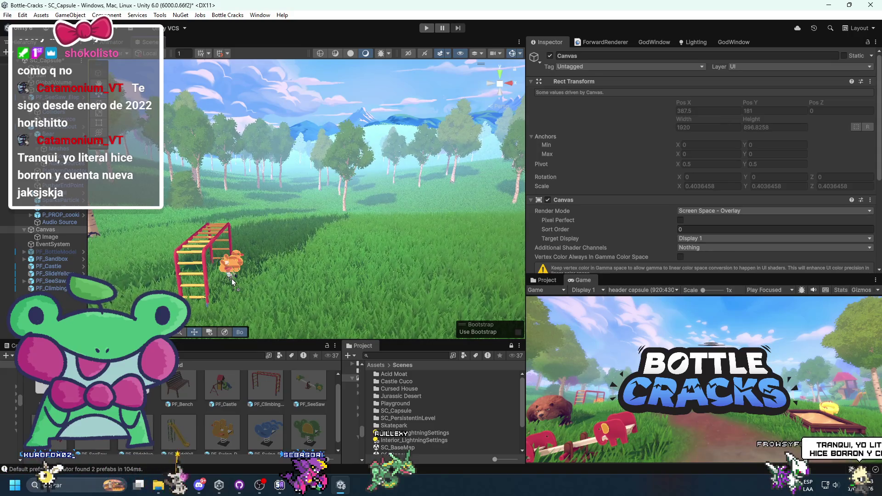
click(231, 278)
key(f)
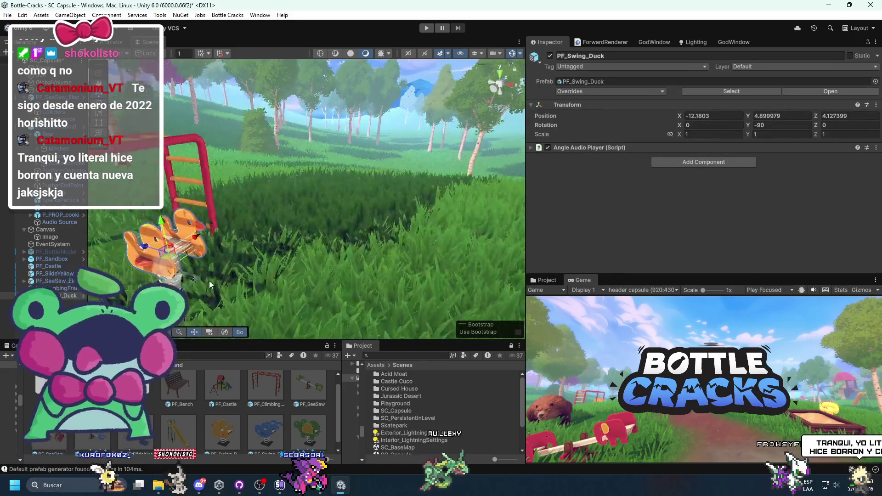
mouse_move(222, 224)
mouse_down()
mouse_move(242, 229)
mouse_move(191, 224)
mouse_move(207, 227)
mouse_move(231, 269)
mouse_move(274, 286)
mouse_move(327, 284)
mouse_move(246, 303)
mouse_up()
Rotate the duck to Y -74.884 and preview the Game view full screen
key(e)
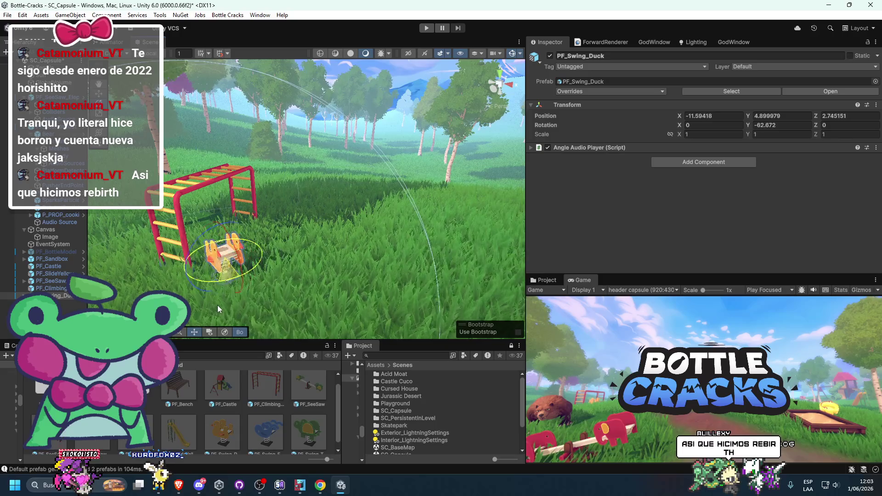
key(shift+space)
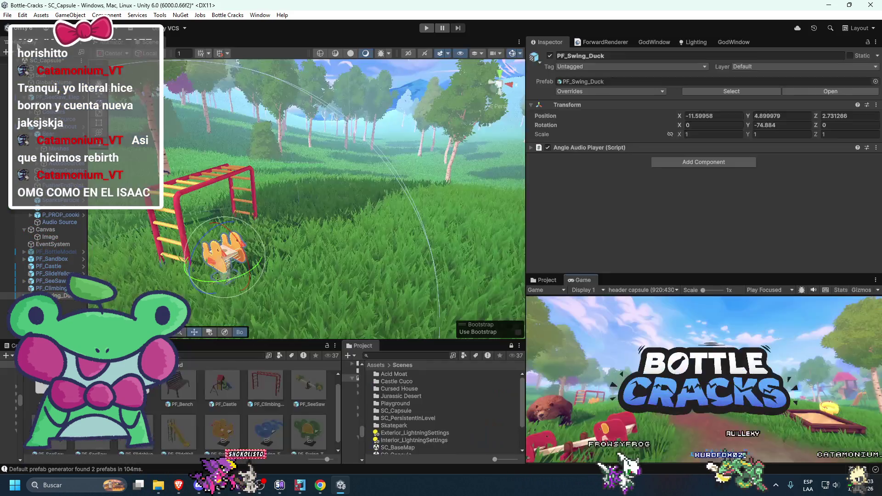
double_click(18, 42)
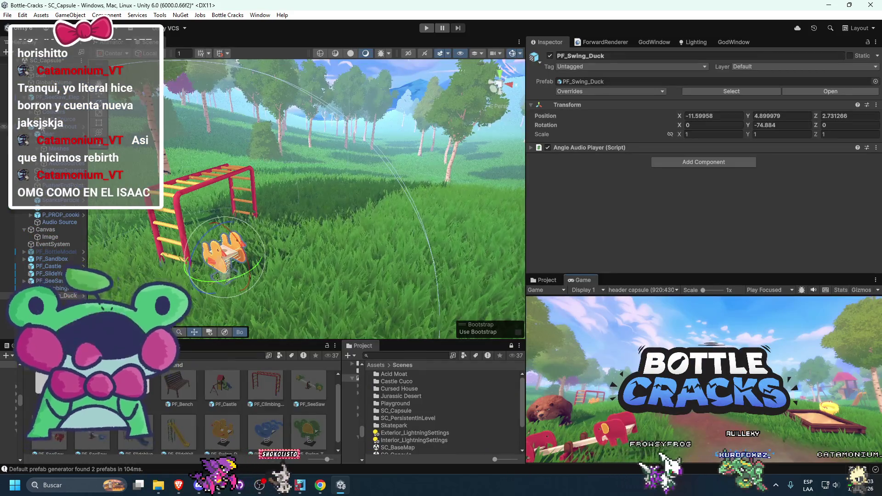
Toggle the GlobalVolume's Lens Distortion override off and back on
click(54, 82)
scroll(594, 180, down, 10)
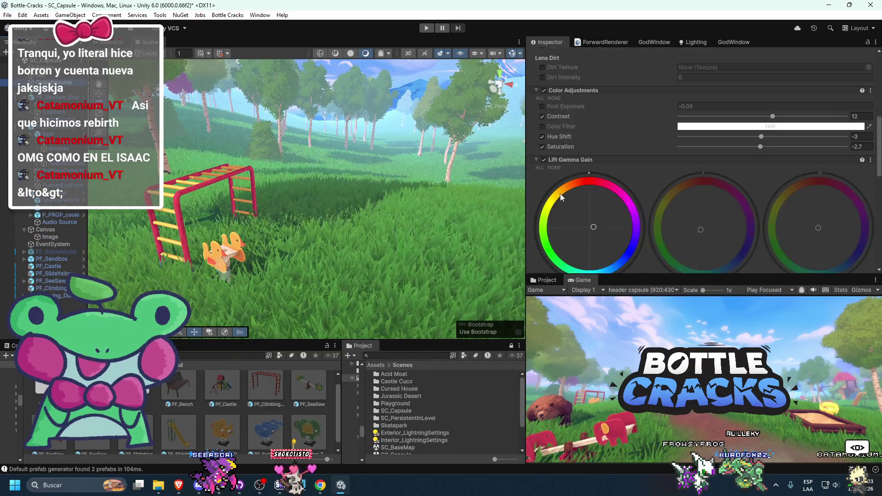
scroll(561, 194, down, 15)
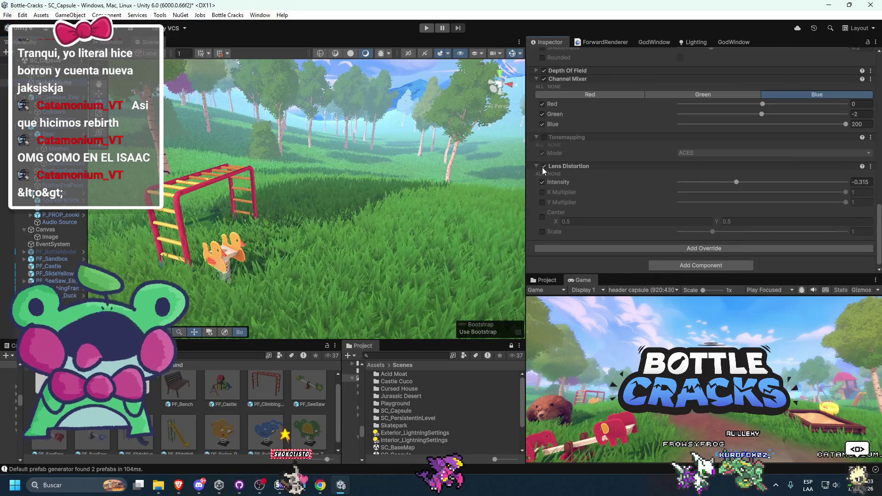
click(544, 167)
click(544, 166)
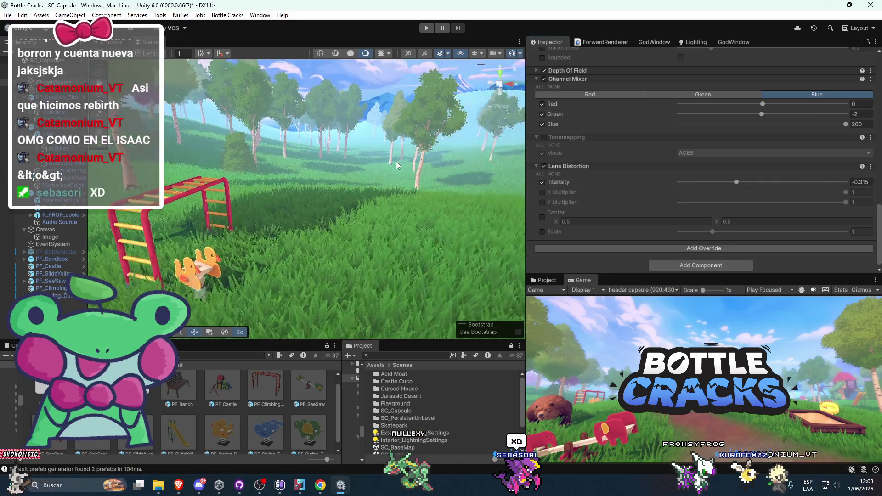
Frame the Canvas and dock the Game view over the Scene view, then return it
click(397, 165)
key(f)
drag(570, 280, 260, 49)
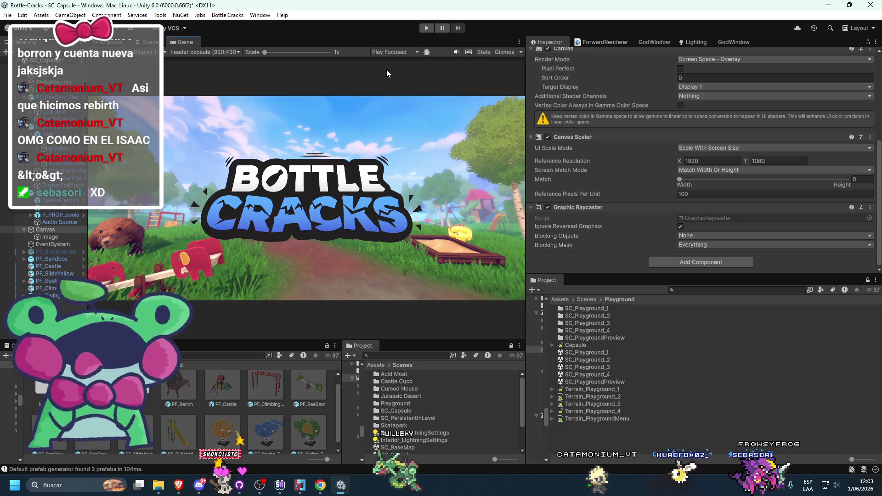
mouse_move(183, 46)
mouse_down()
mouse_move(331, 113)
mouse_move(551, 276)
mouse_move(580, 280)
mouse_up()
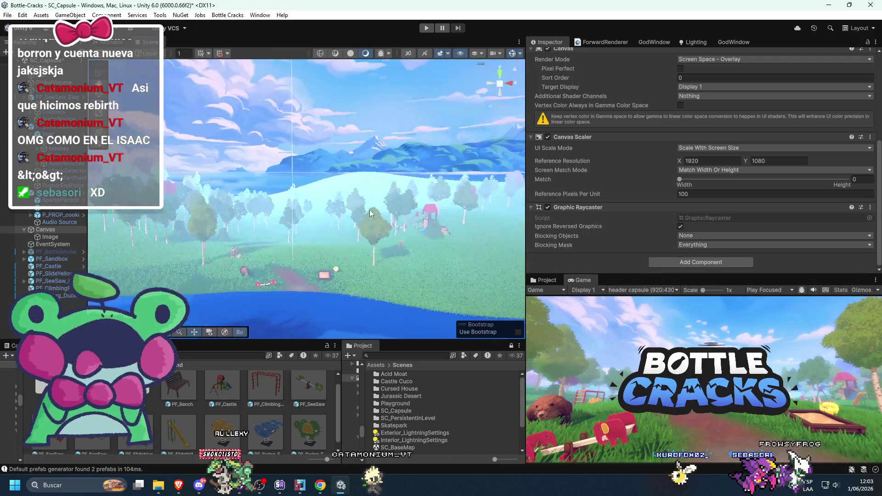
scroll(372, 216, up, 10)
scroll(346, 257, up, 3)
scroll(321, 260, up, 3)
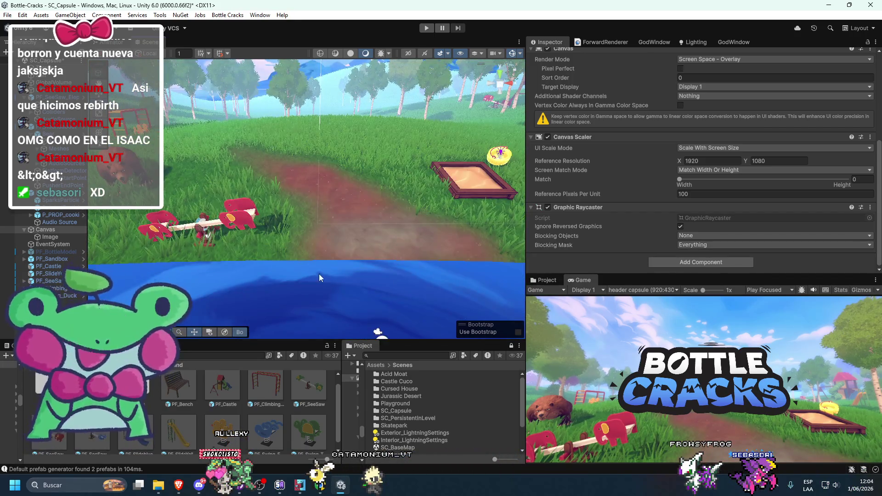
Frame the elephant seesaw, then select the Terrain to show its birch and bush trees
click(320, 274)
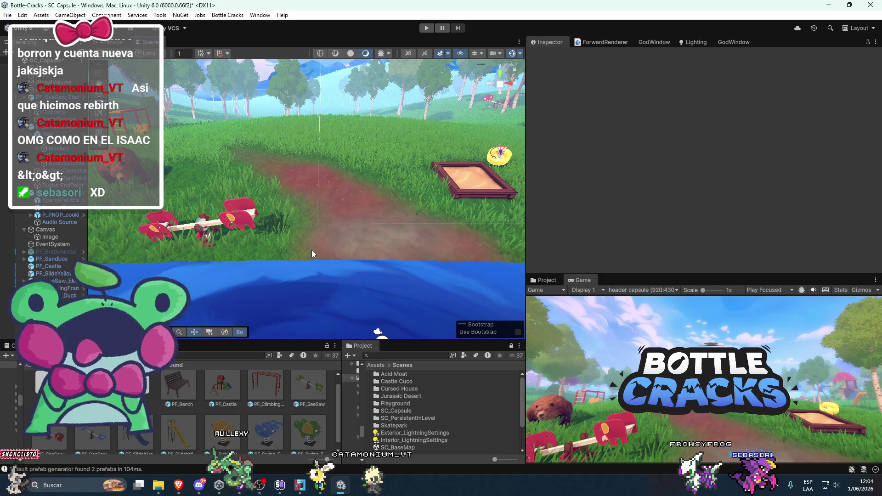
click(238, 226)
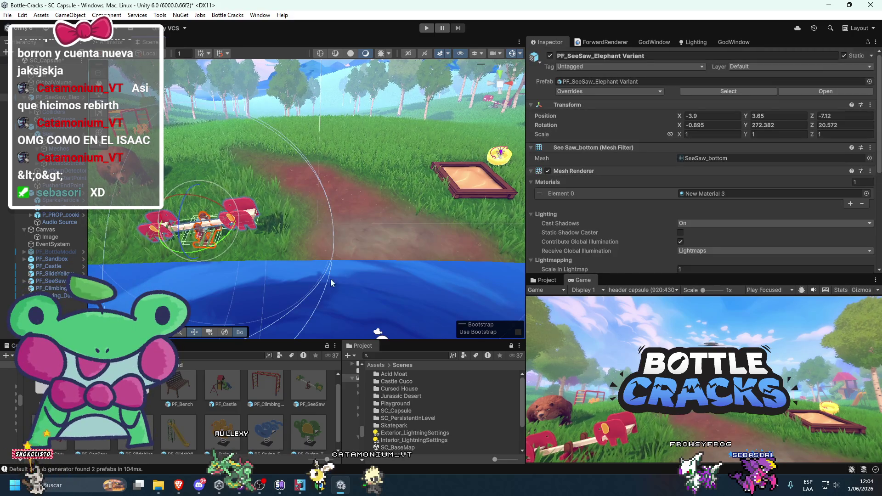
key(f)
drag(332, 278, 448, 234)
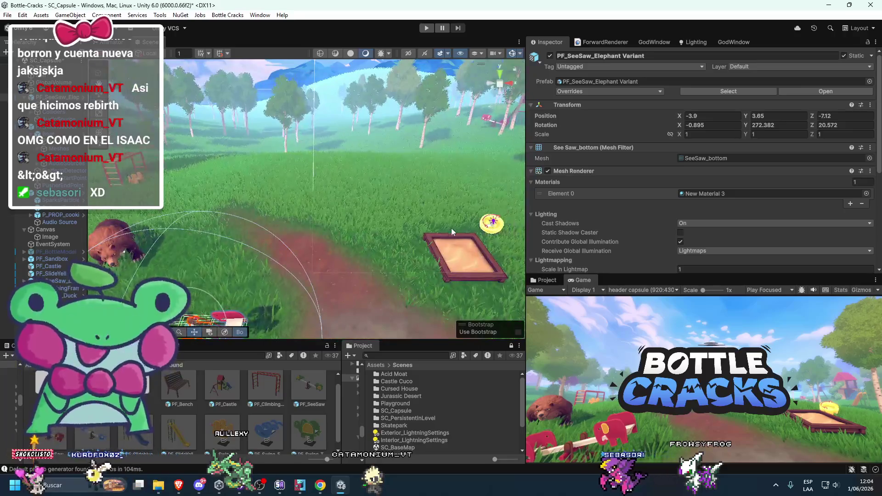
click(497, 194)
scroll(718, 156, down, 2)
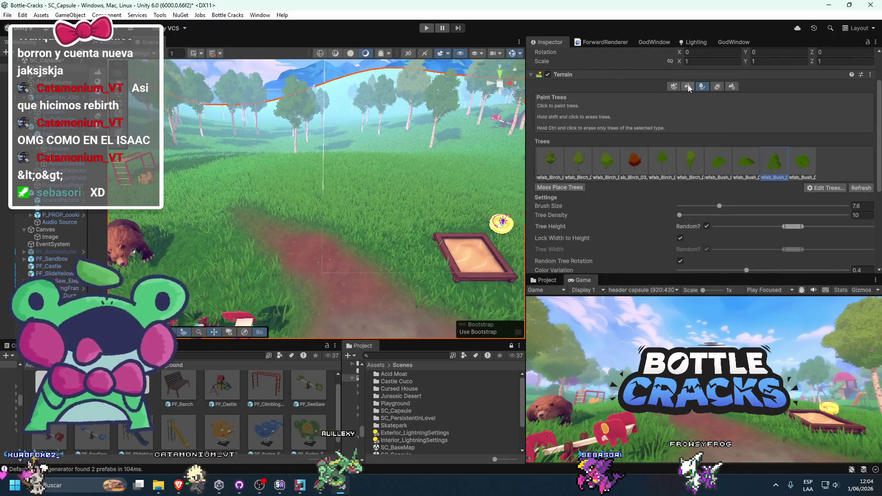
Switch the terrain to detail painting and pan over the sandbox, bear and slide
click(732, 87)
click(723, 86)
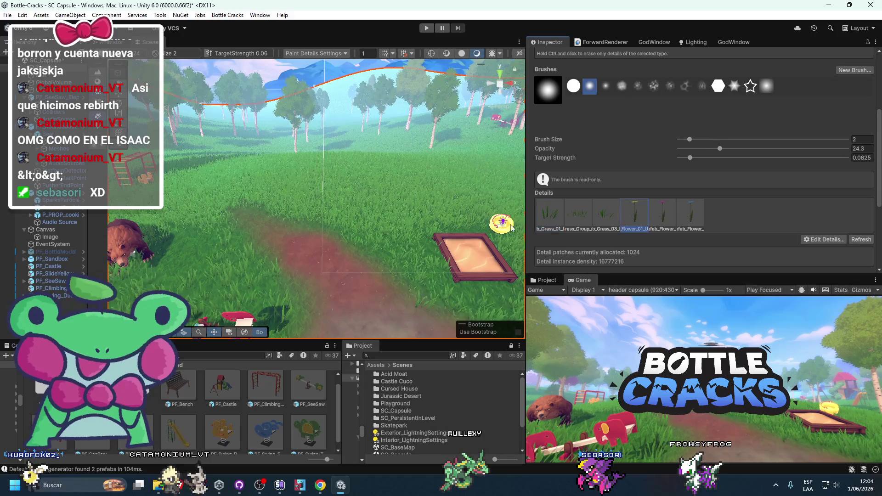
drag(409, 225, 384, 216)
mouse_move(295, 236)
mouse_down()
mouse_move(340, 238)
mouse_move(411, 216)
mouse_up()
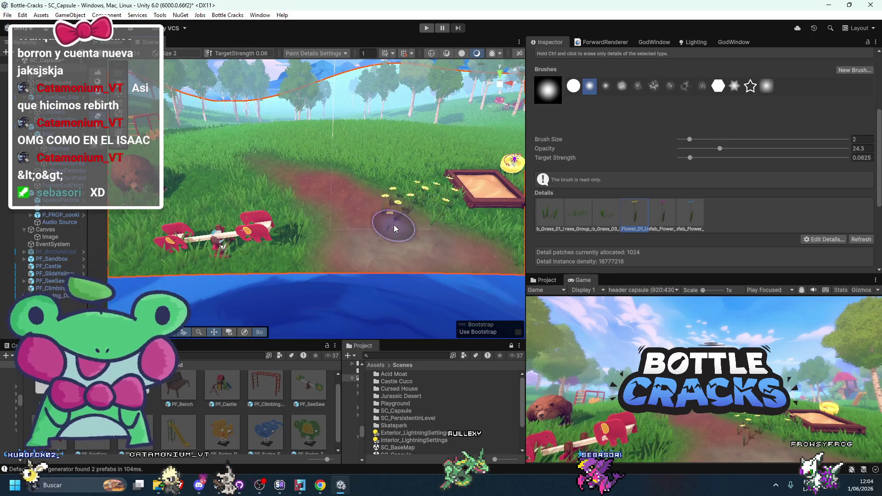
mouse_move(395, 225)
mouse_down()
mouse_move(255, 170)
mouse_move(367, 284)
mouse_move(360, 277)
mouse_move(476, 272)
mouse_up()
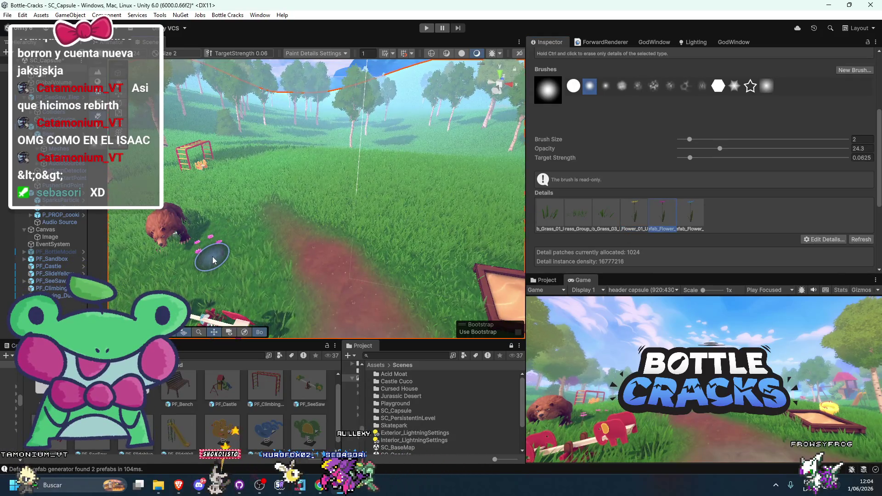
drag(240, 250, 342, 233)
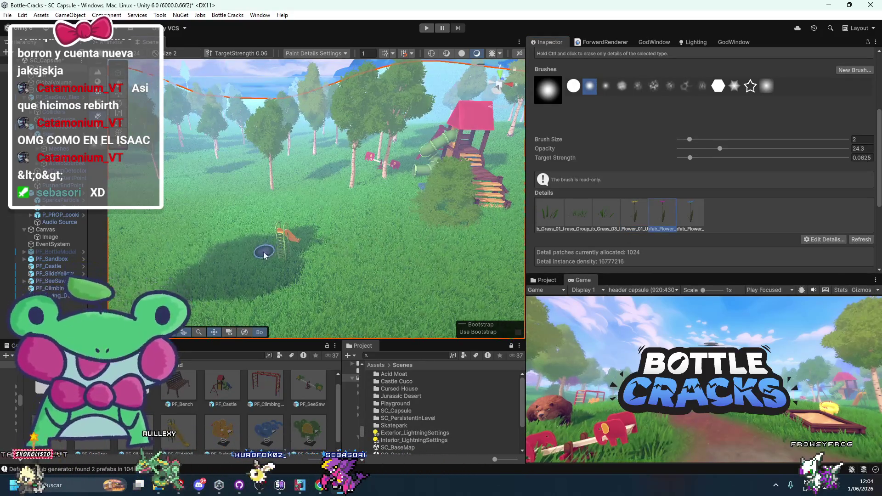
mouse_move(281, 276)
mouse_down()
mouse_move(413, 213)
mouse_move(397, 221)
mouse_up()
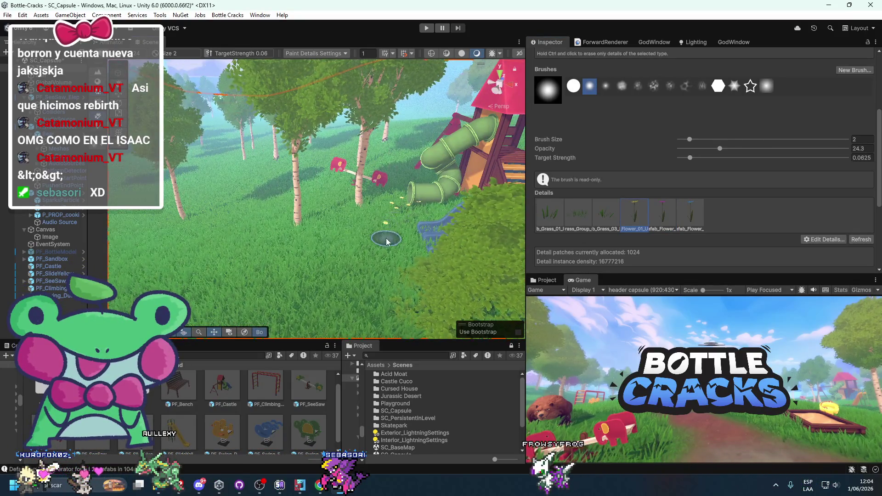
Preview the Game view full screen in the main area, then return it beside the Project panel
mouse_move(570, 276)
mouse_down()
mouse_move(413, 110)
mouse_move(345, 138)
mouse_move(274, 183)
mouse_up()
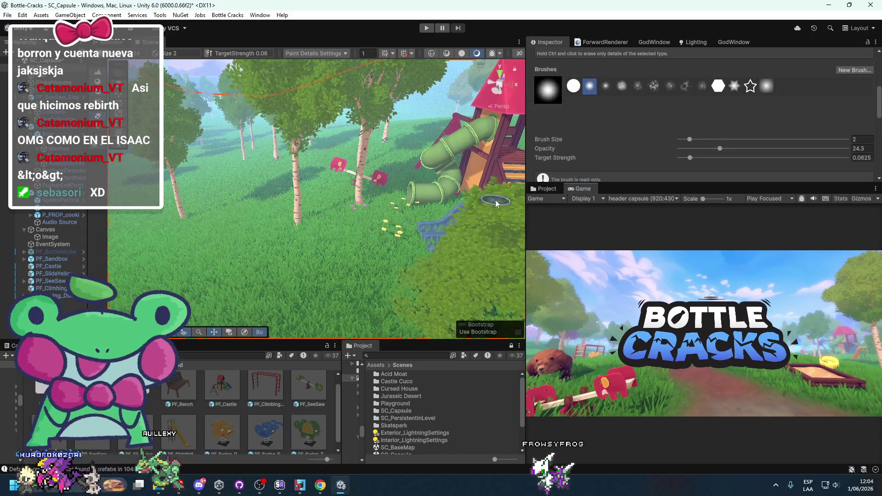
drag(544, 186, 228, 44)
double_click(186, 45)
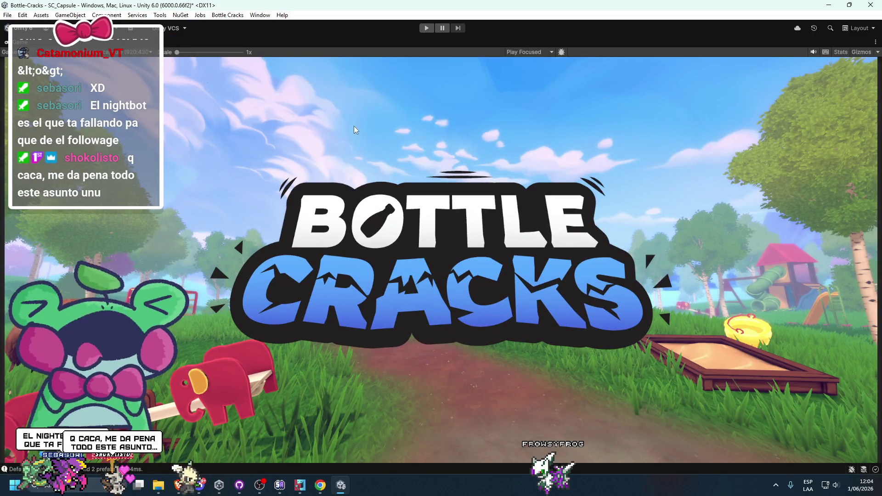
key(shift+space)
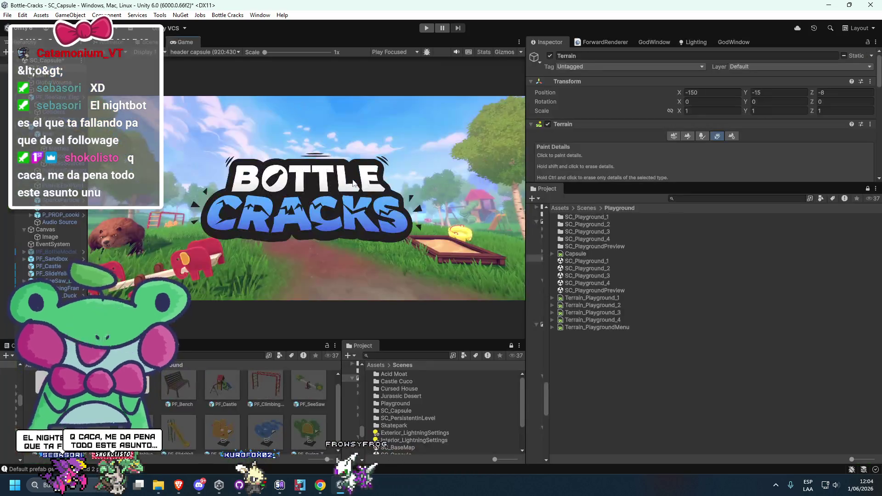
drag(585, 187, 588, 326)
scroll(624, 236, down, 3)
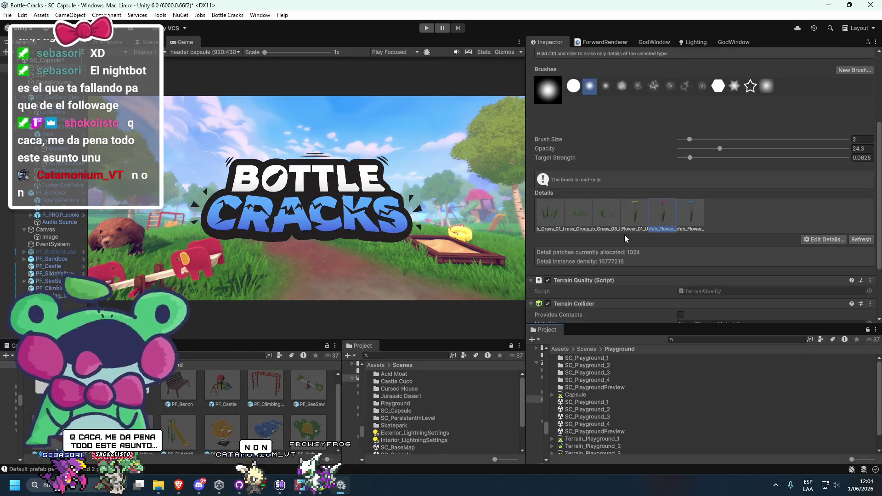
key(ctrl+1)
scroll(394, 181, up, 3)
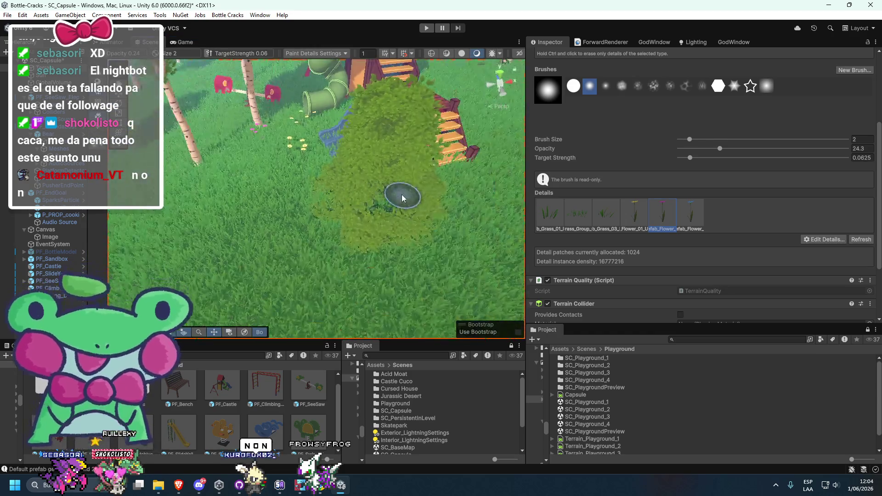
mouse_move(185, 42)
mouse_down()
mouse_move(368, 138)
mouse_move(598, 321)
mouse_move(581, 330)
mouse_move(566, 248)
mouse_move(567, 262)
mouse_up()
Turn the view toward the playground and preview the Game view full screen again
scroll(363, 209, down, 5)
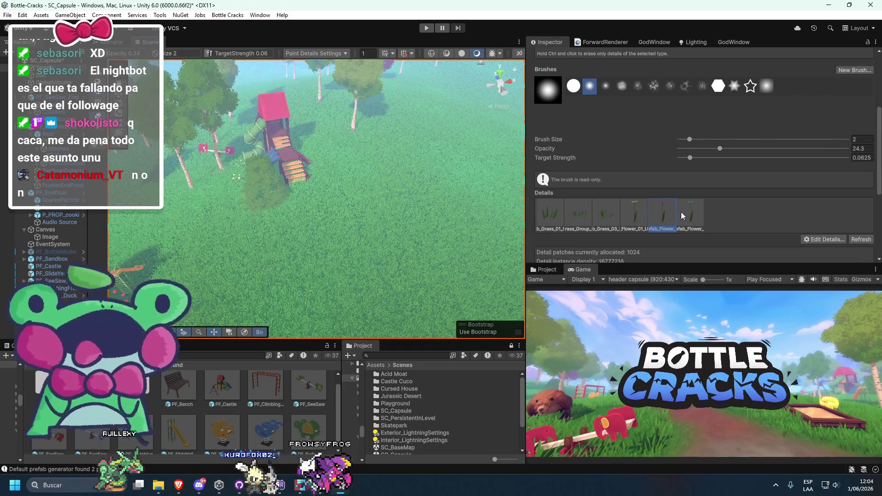
drag(448, 230, 333, 226)
scroll(332, 227, up, 5)
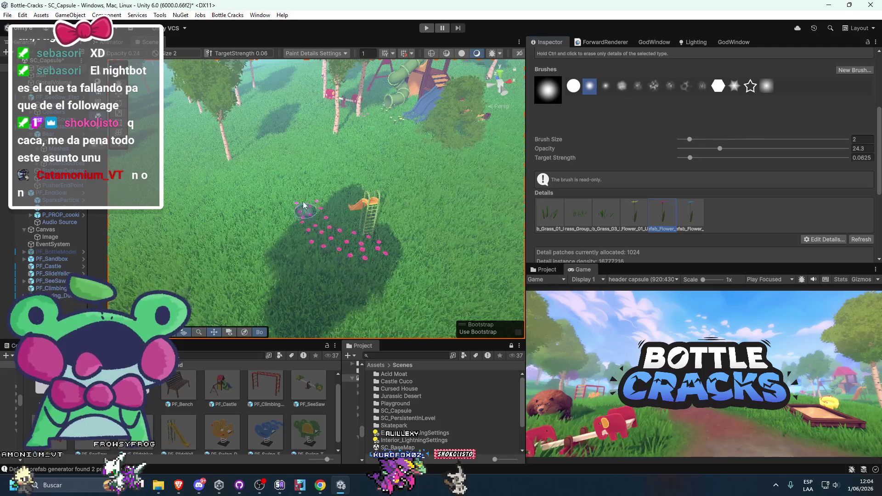
mouse_move(580, 272)
mouse_down()
mouse_move(269, 75)
mouse_move(207, 47)
mouse_up()
double_click(185, 43)
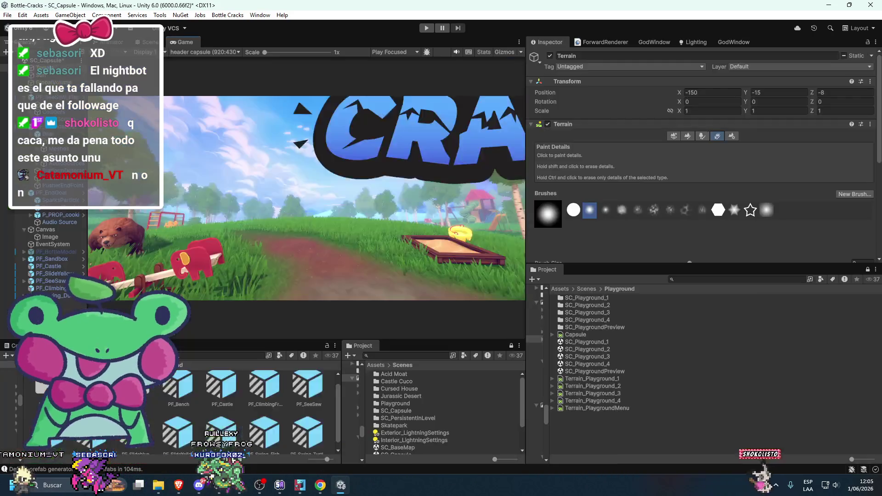
double_click(184, 43)
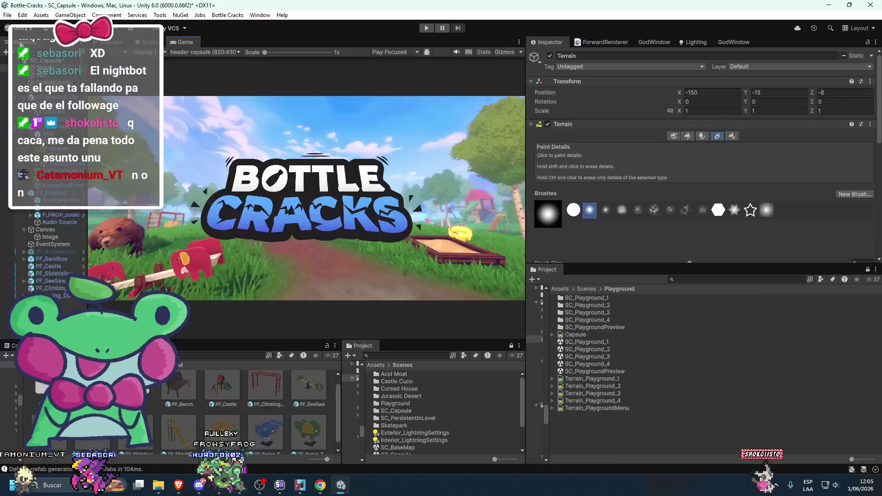
mouse_move(185, 45)
mouse_down()
mouse_move(390, 92)
mouse_move(634, 132)
mouse_move(594, 279)
mouse_up()
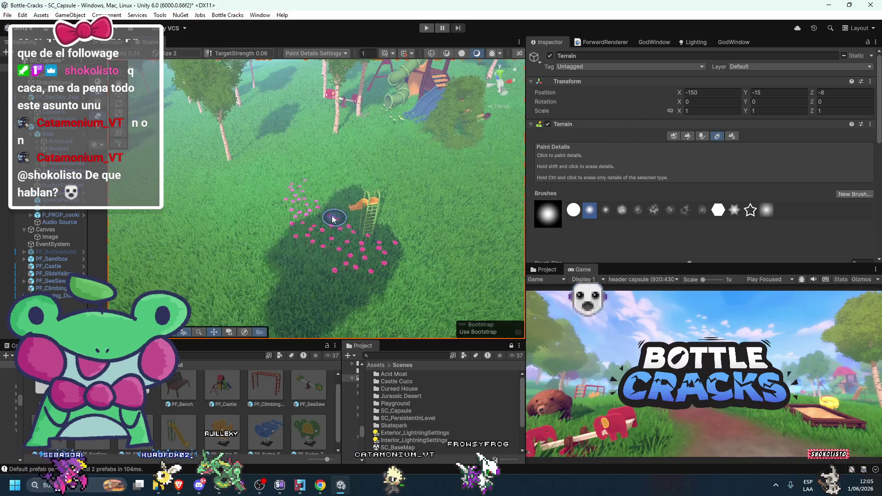
scroll(334, 220, down, 10)
Deactivate the Canvas so the BOTTLE CRACKS logo disappears from the Game view
click(265, 118)
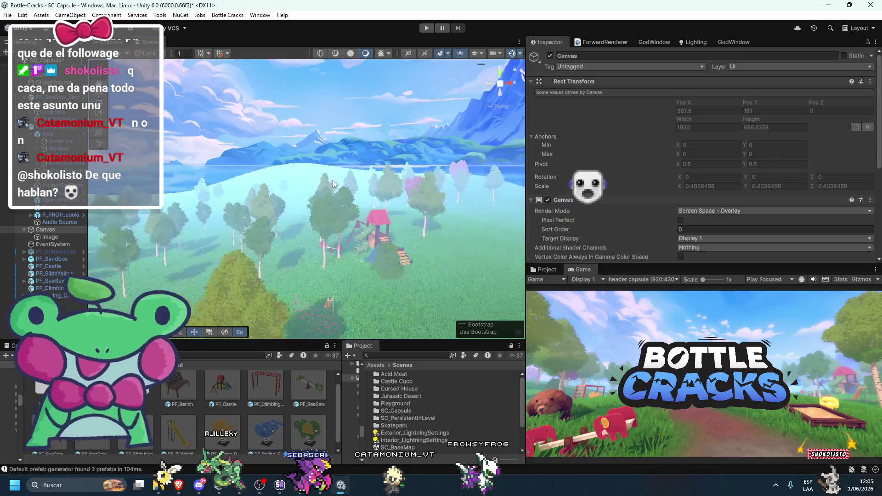
drag(334, 184, 352, 246)
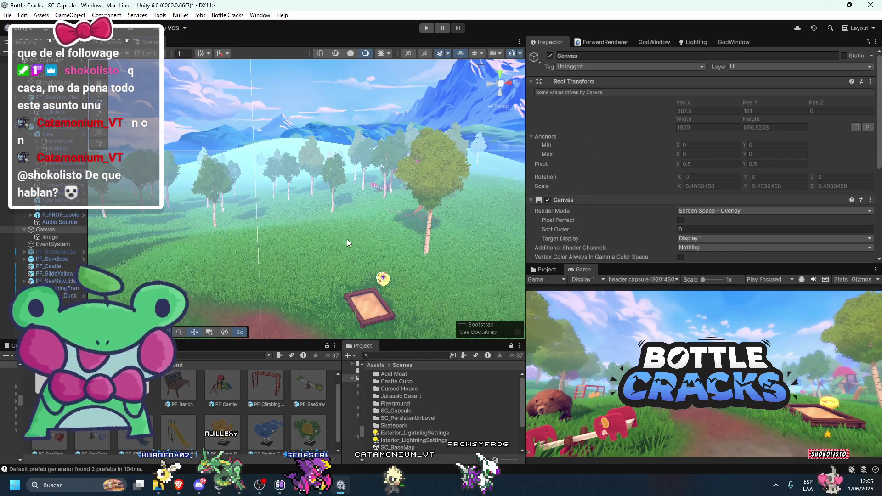
mouse_move(346, 239)
mouse_down()
mouse_move(206, 248)
mouse_move(233, 241)
mouse_move(321, 273)
mouse_move(379, 268)
mouse_up()
scroll(374, 269, down, 3)
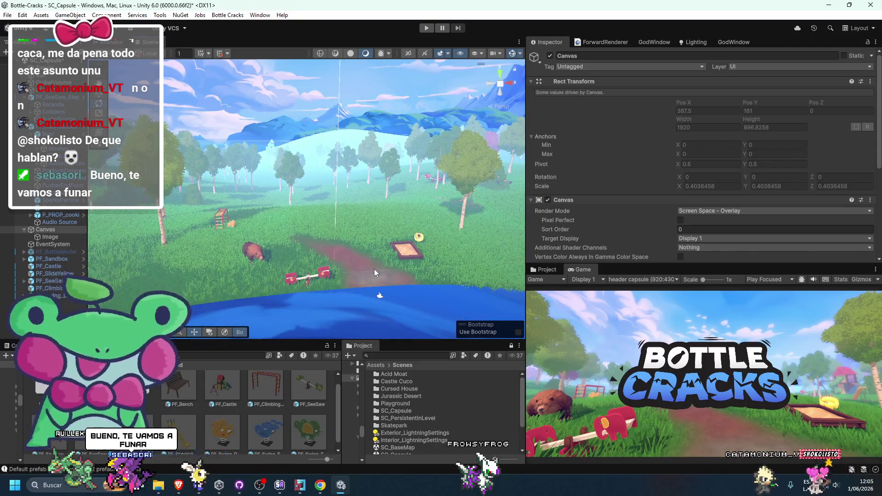
scroll(373, 271, up, 5)
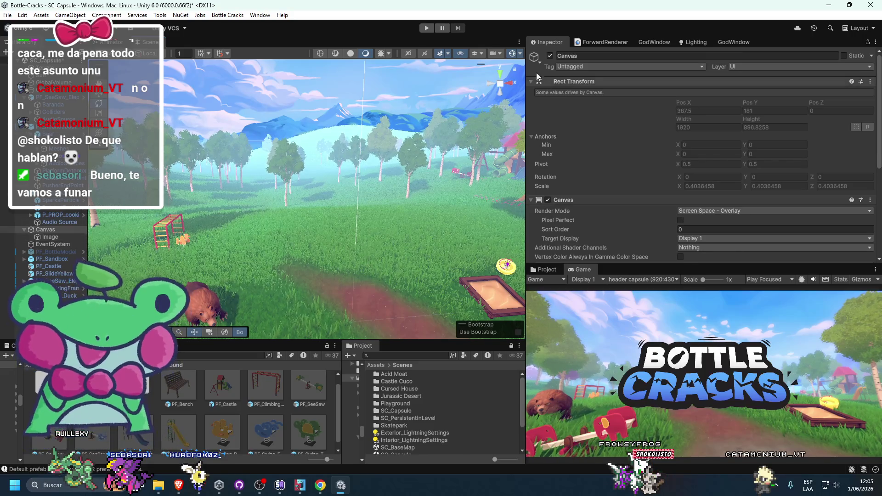
click(550, 56)
Select the Terrain and switch to Paint Texture with Layer_Grass, Layer_Dirt and Layer_Rock
scroll(366, 209, up, 3)
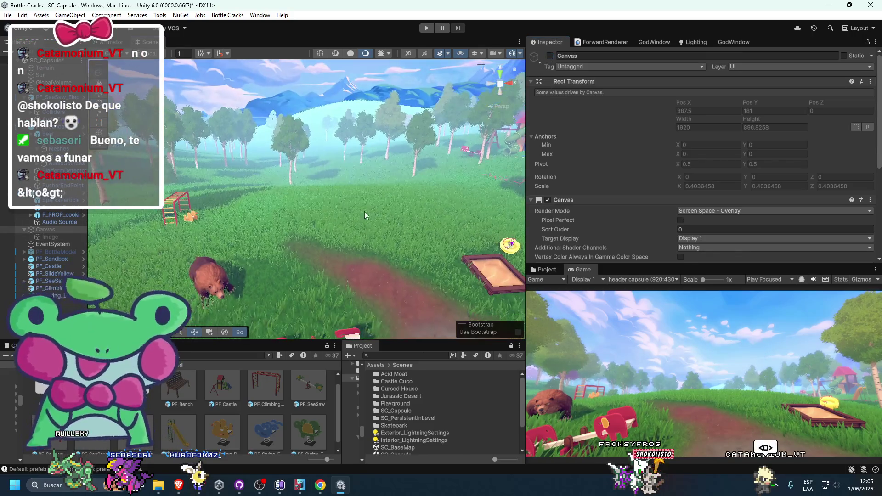
mouse_move(358, 217)
mouse_down()
mouse_move(345, 234)
mouse_move(321, 236)
mouse_up()
click(321, 236)
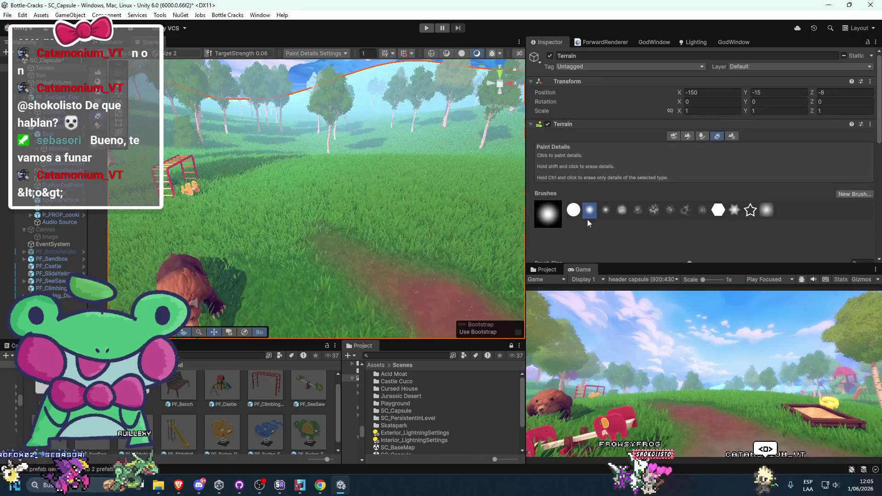
click(691, 135)
click(699, 135)
click(715, 136)
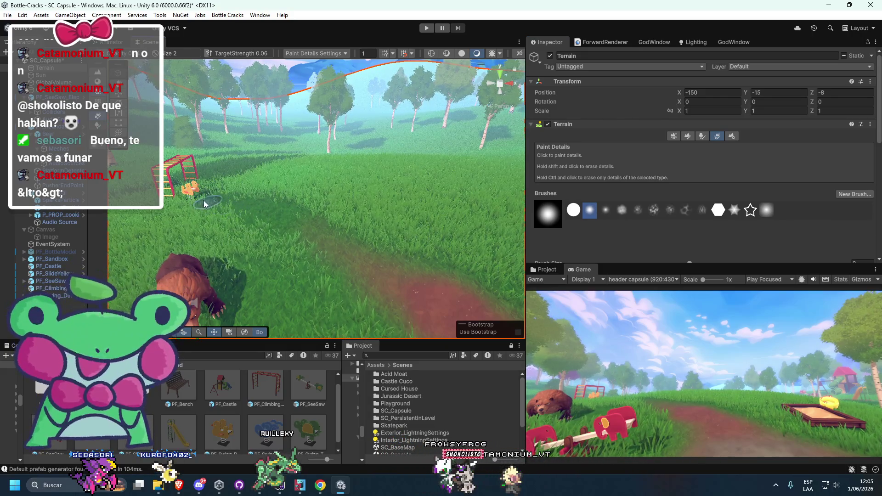
click(688, 136)
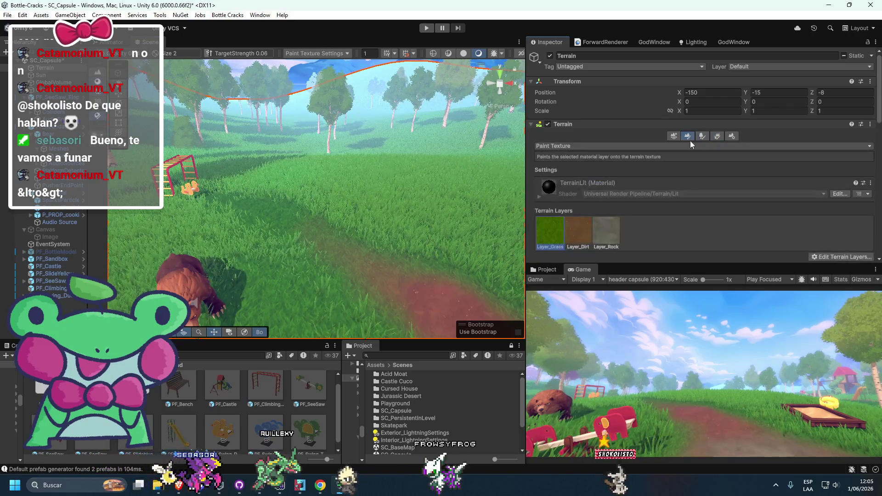
scroll(637, 208, down, 5)
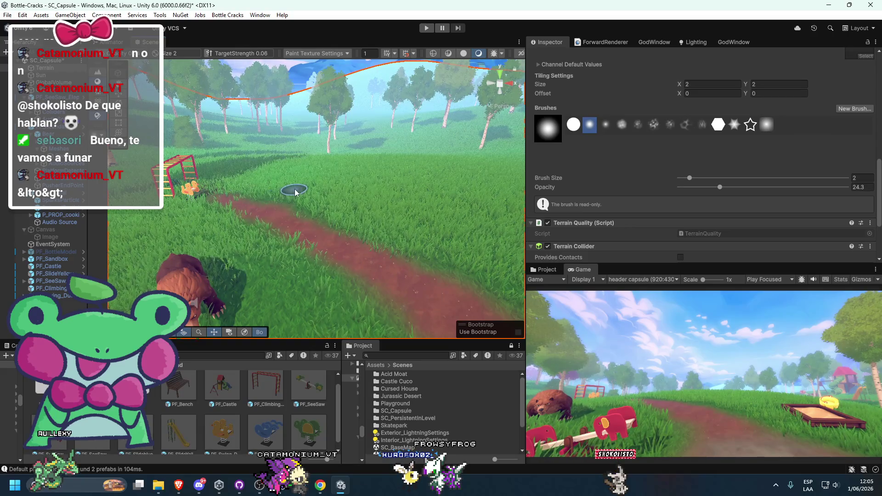
scroll(193, 202, down, 3)
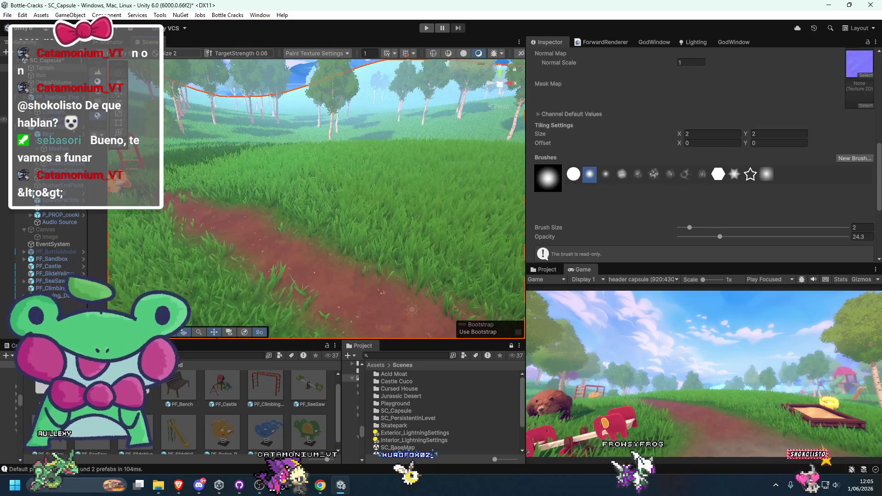
click(72, 231)
scroll(563, 82, up, 3)
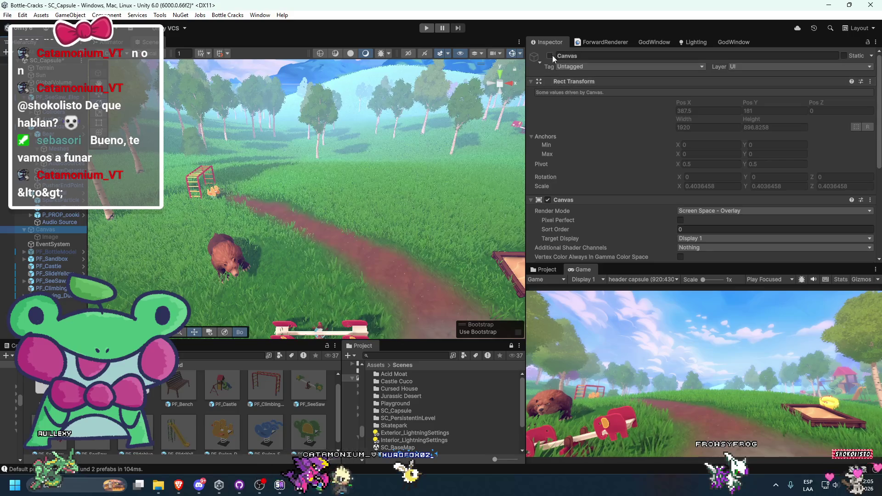
click(550, 55)
click(549, 56)
click(550, 56)
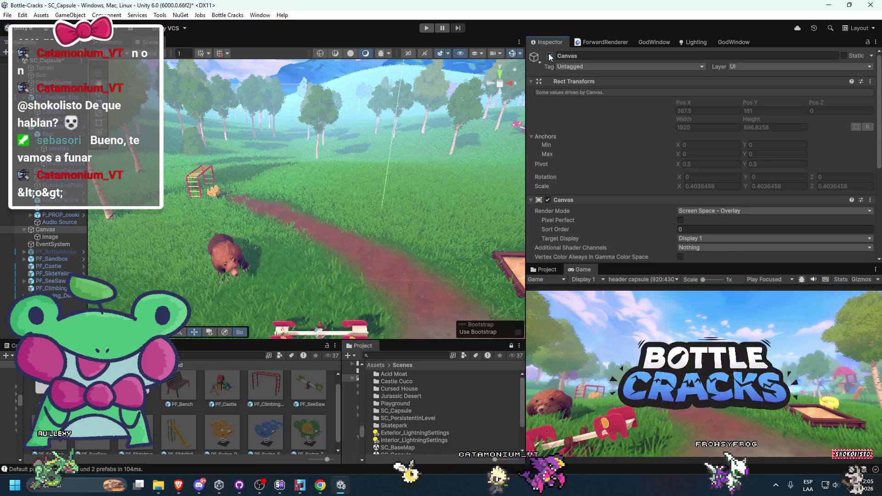
click(550, 55)
scroll(268, 147, down, 3)
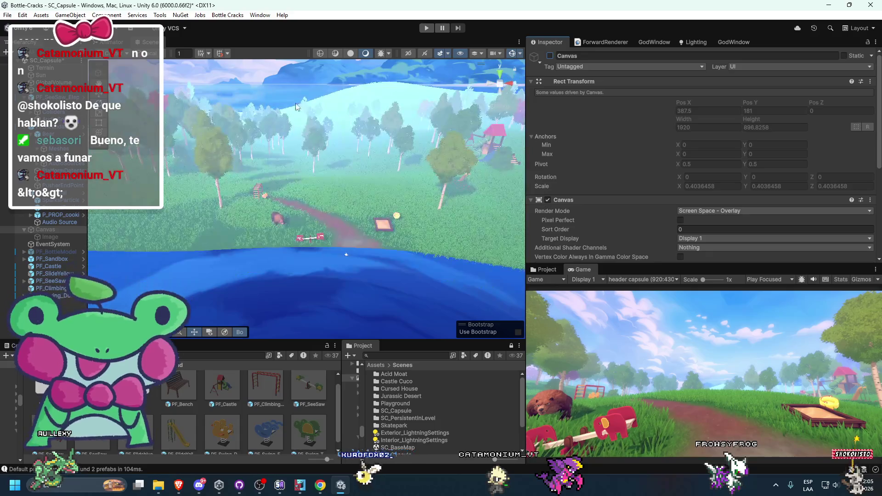
Clear the selection, zoom the Scene view, and bring Brave forward showing the header image
click(292, 69)
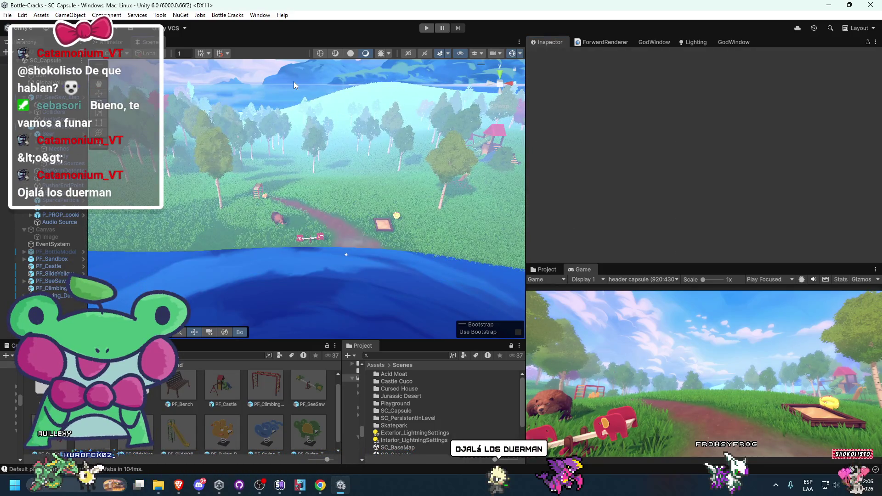
scroll(317, 133, up, 4)
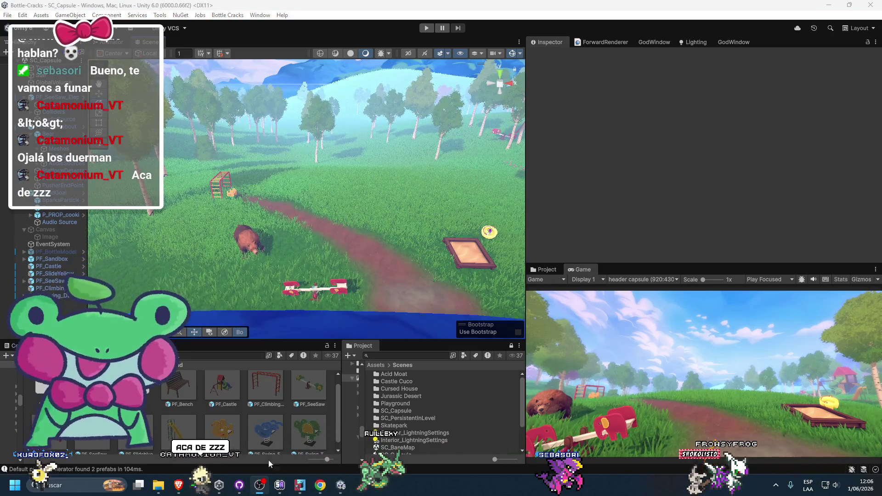
click(178, 485)
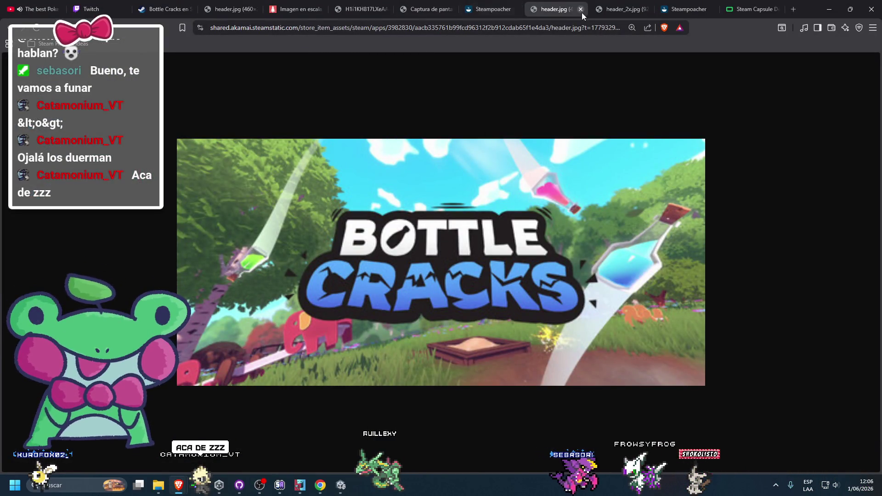
View the Golf With Your Friends 2 header_2x.jpg image, then minimize Brave to return to Unity
click(615, 10)
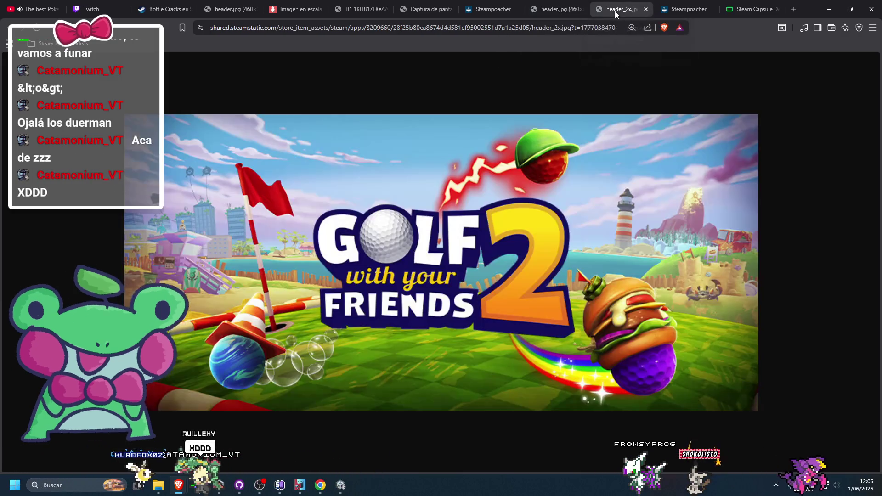
mouse_move(715, 227)
mouse_down()
mouse_move(628, 245)
mouse_move(634, 239)
mouse_up()
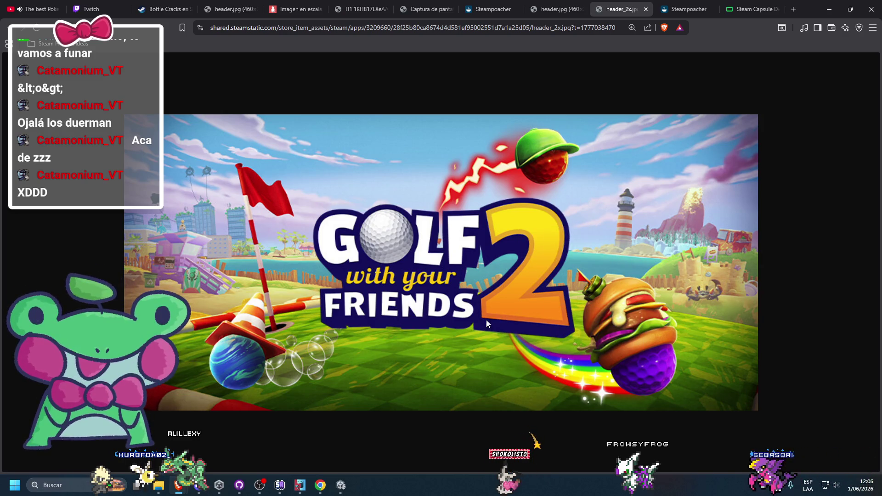
click(834, 12)
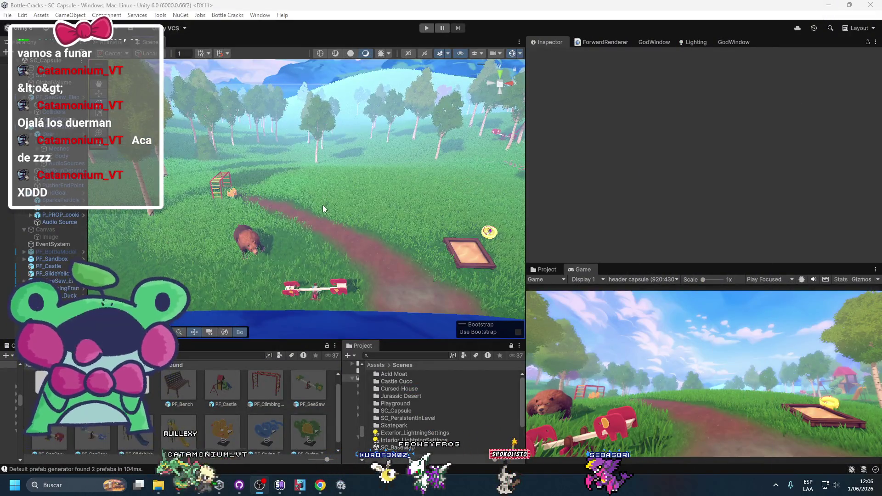
Browse up to the parent asset folder and try placing a ClimbingFrame ladder, then cancel it
mouse_move(289, 197)
mouse_down()
mouse_move(296, 180)
mouse_move(321, 220)
mouse_up()
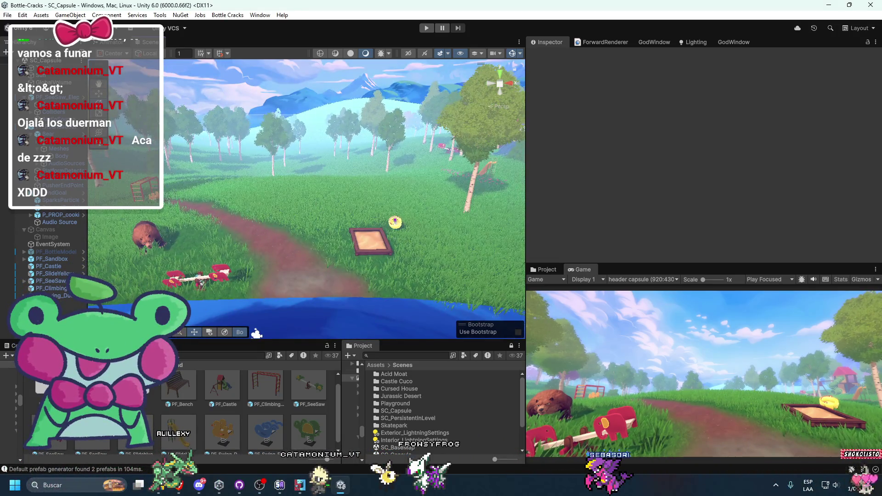
click(184, 365)
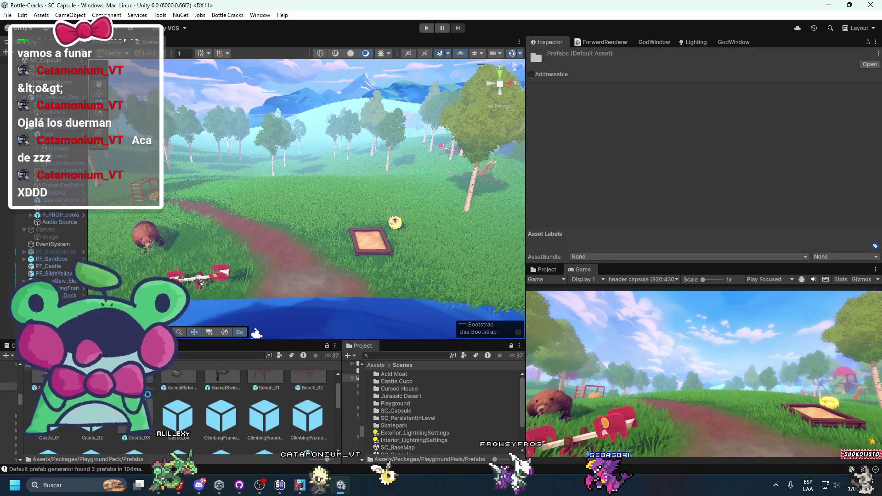
scroll(184, 385, down, 2)
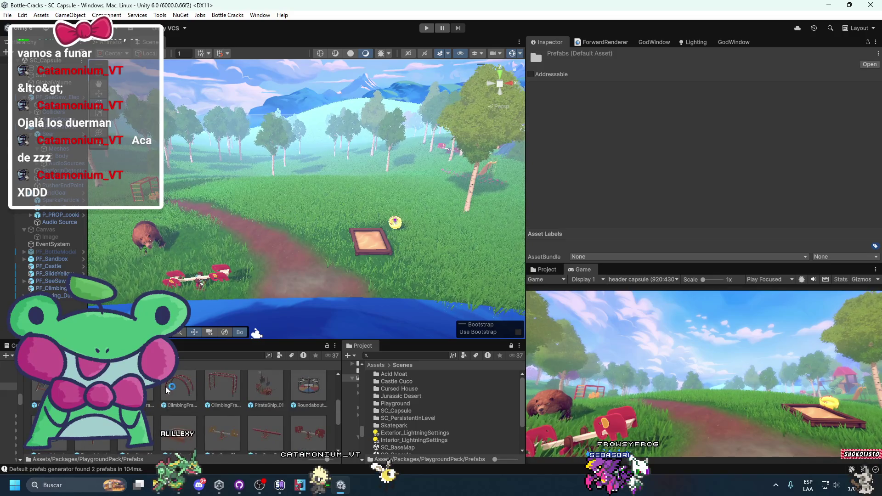
drag(167, 390, 297, 213)
drag(205, 212, 211, 438)
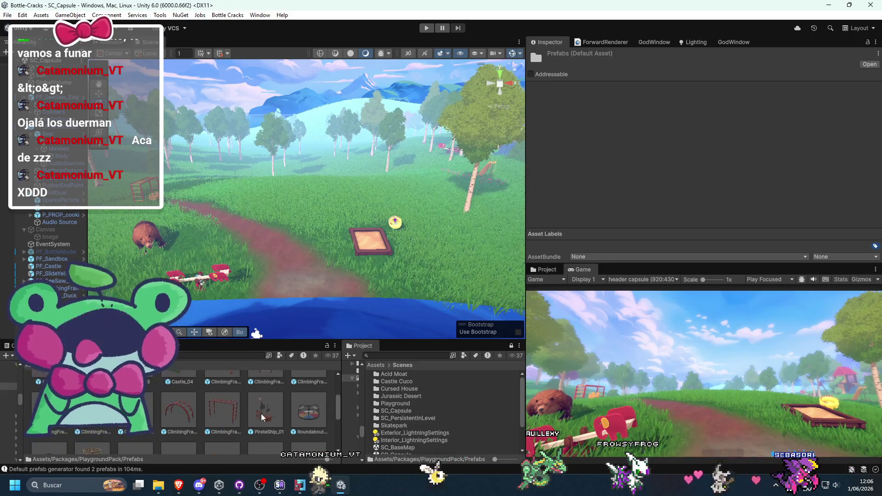
Place PirateShip_01 among the left-hill trees at X -42.639, Y 6.2922, Z 21.587
scroll(262, 418, up, 1)
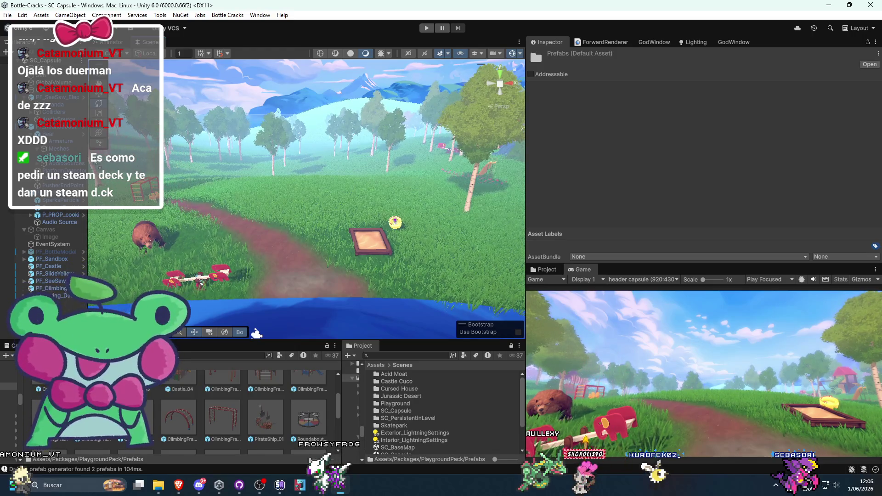
scroll(208, 380, up, 3)
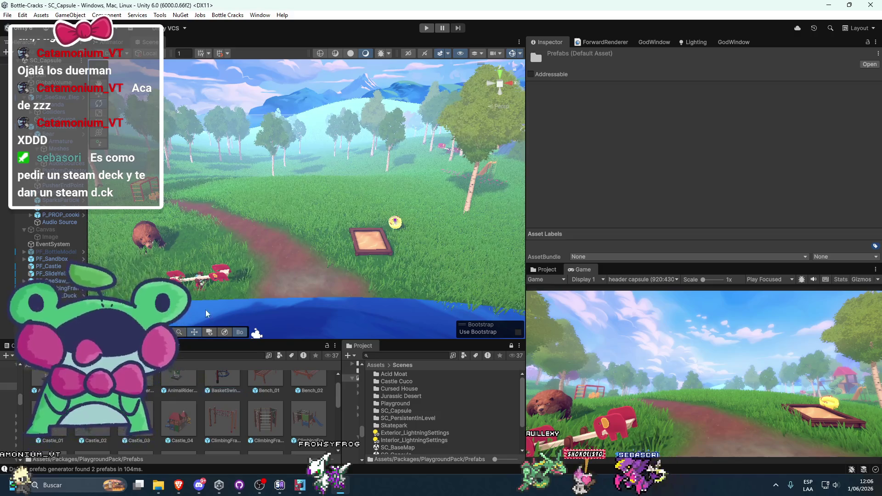
key(w)
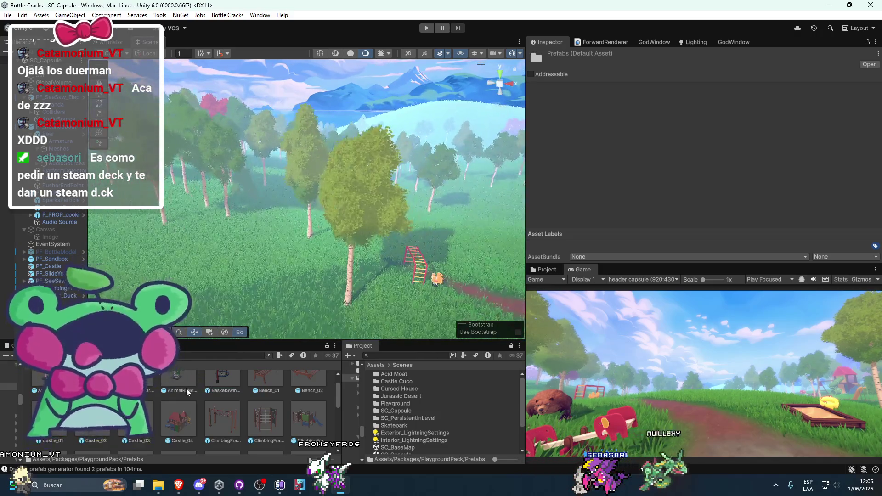
scroll(187, 391, down, 2)
mouse_move(179, 397)
mouse_down()
mouse_move(227, 212)
mouse_move(253, 209)
mouse_up()
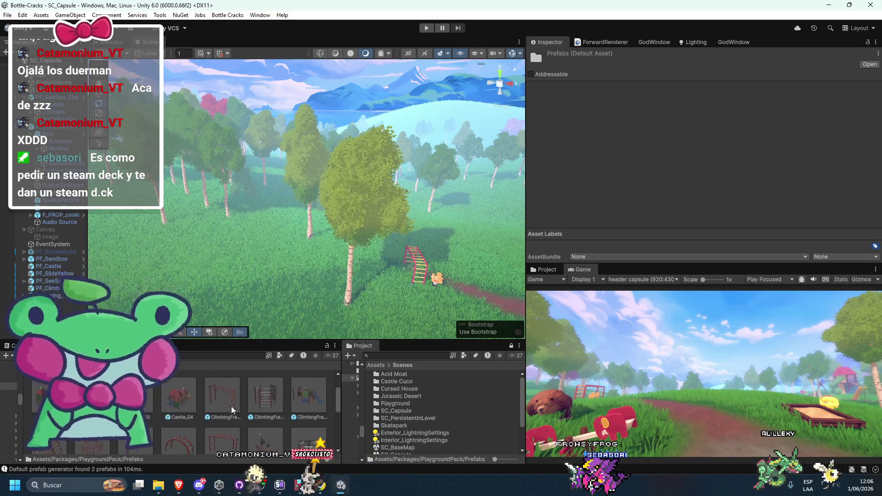
mouse_move(267, 440)
mouse_down()
mouse_move(247, 220)
mouse_move(260, 193)
mouse_up()
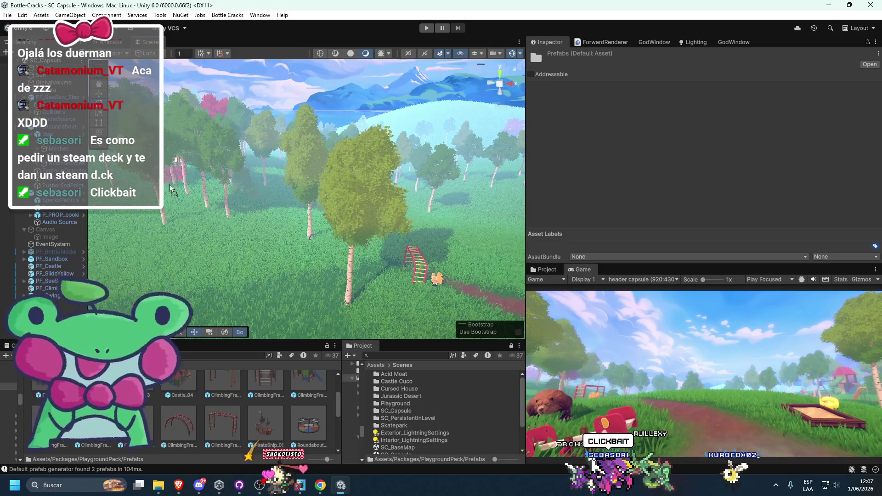
drag(202, 186, 201, 186)
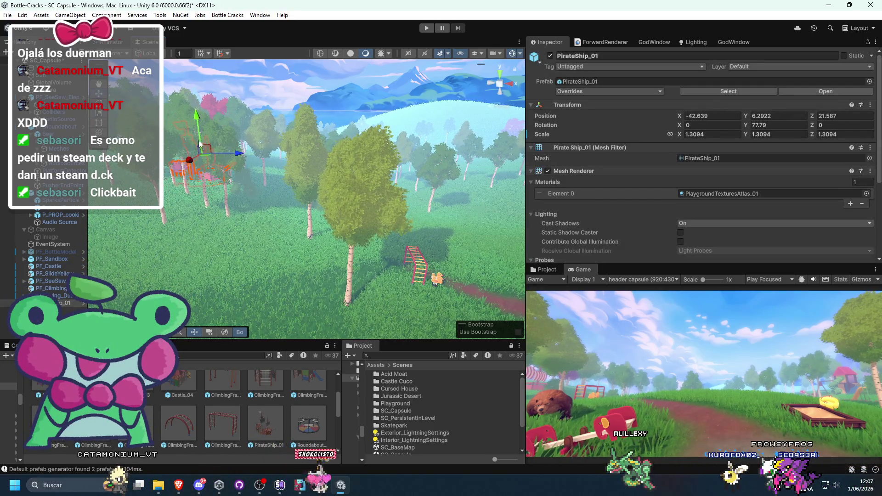
Tilt the pirate ship to rotation 7.585, 68.224, -19.425
key(e)
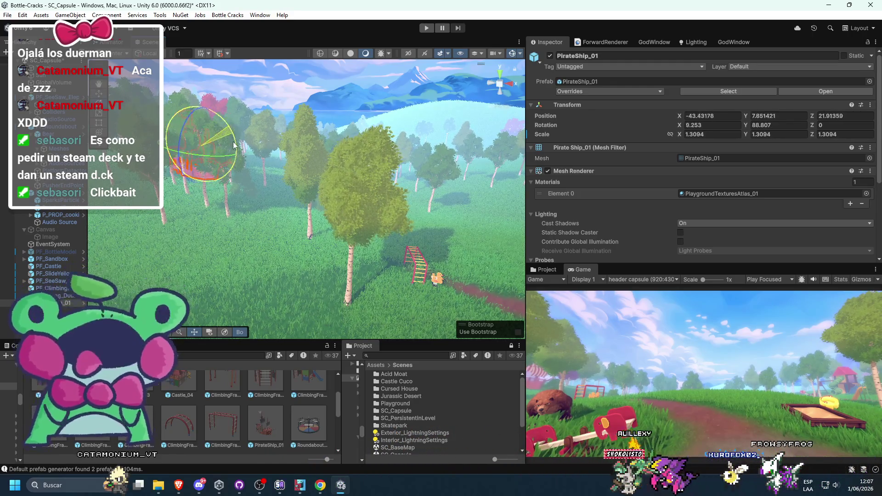
mouse_move(222, 133)
mouse_down()
mouse_move(206, 125)
mouse_move(219, 134)
mouse_up()
key(w)
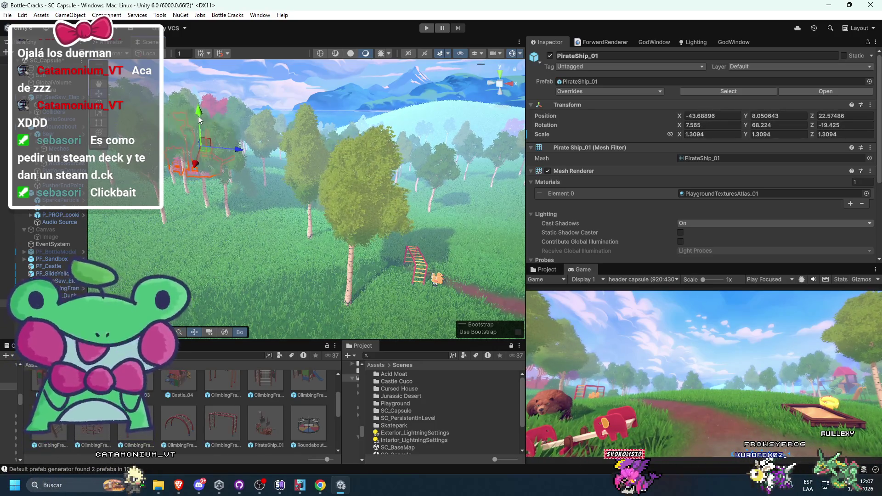
Preview the Game view maximized, then re-dock it bottom-right and orbit the scene
drag(580, 269, 209, 48)
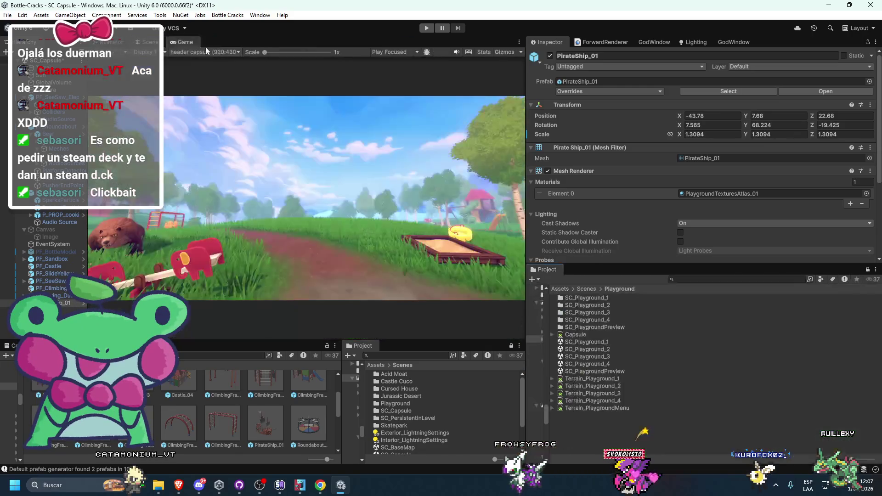
double_click(180, 41)
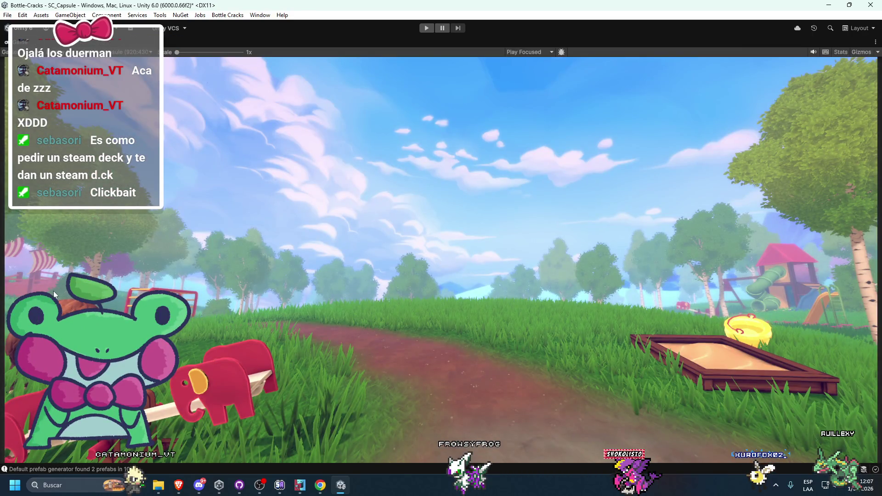
key(shift+space)
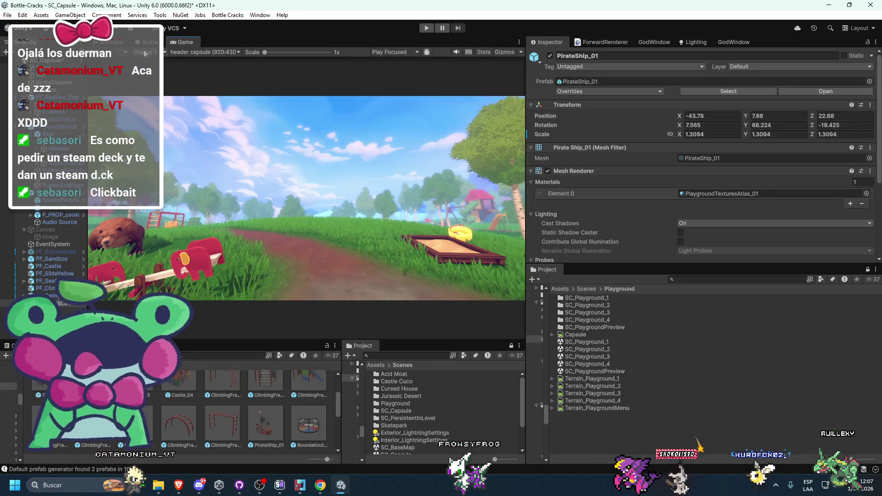
drag(177, 43, 574, 271)
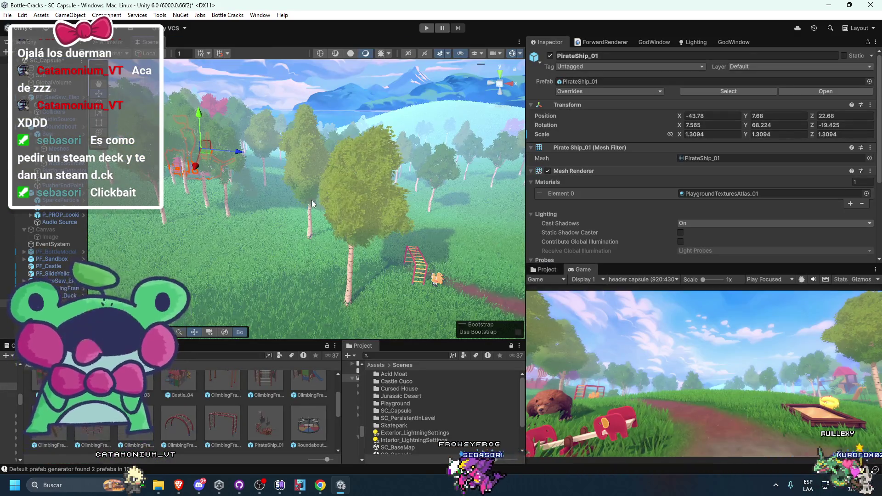
mouse_move(311, 212)
mouse_down()
mouse_move(300, 221)
mouse_move(313, 198)
mouse_move(327, 194)
mouse_move(297, 200)
mouse_move(314, 244)
mouse_move(292, 247)
mouse_move(241, 286)
mouse_up()
Browse the Prefabs folders, then select the Terrain and switch it to tree painting
click(14, 382)
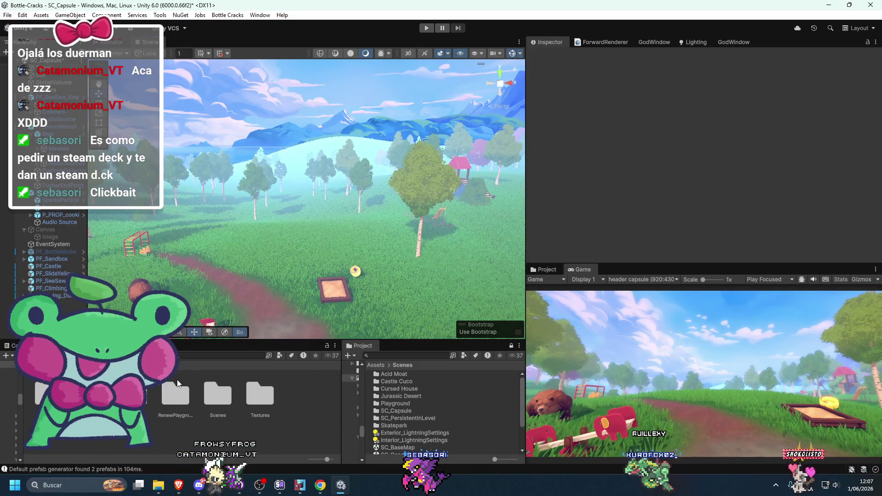
double_click(147, 391)
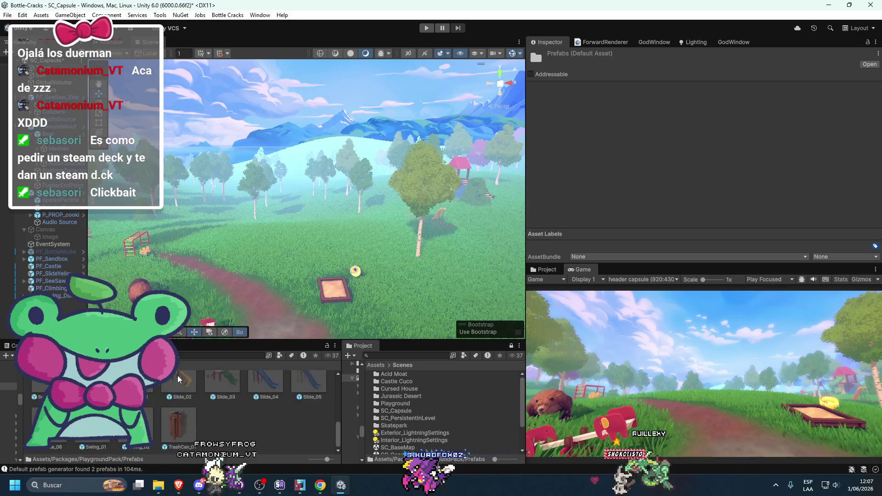
click(13, 373)
drag(197, 303, 246, 284)
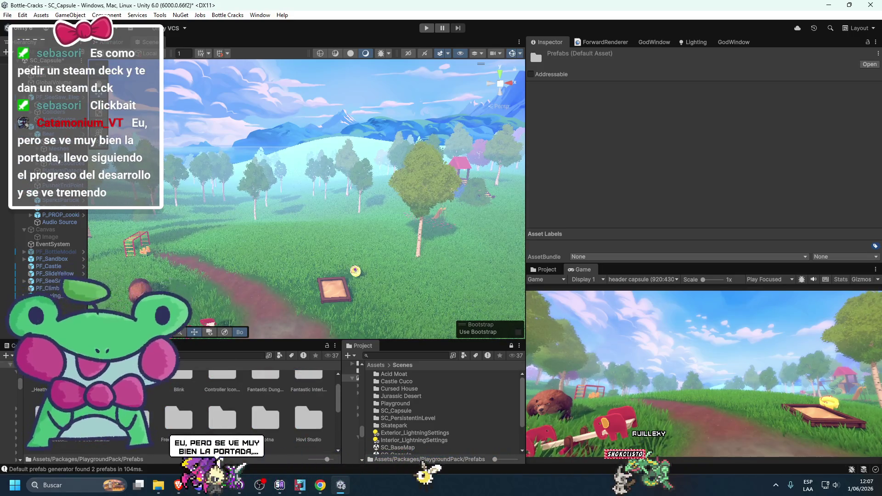
click(356, 266)
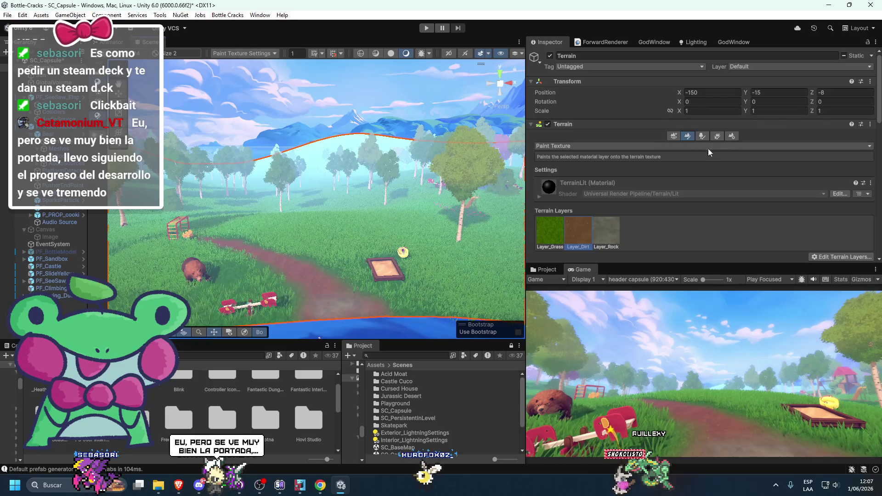
click(702, 136)
scroll(603, 217, down, 2)
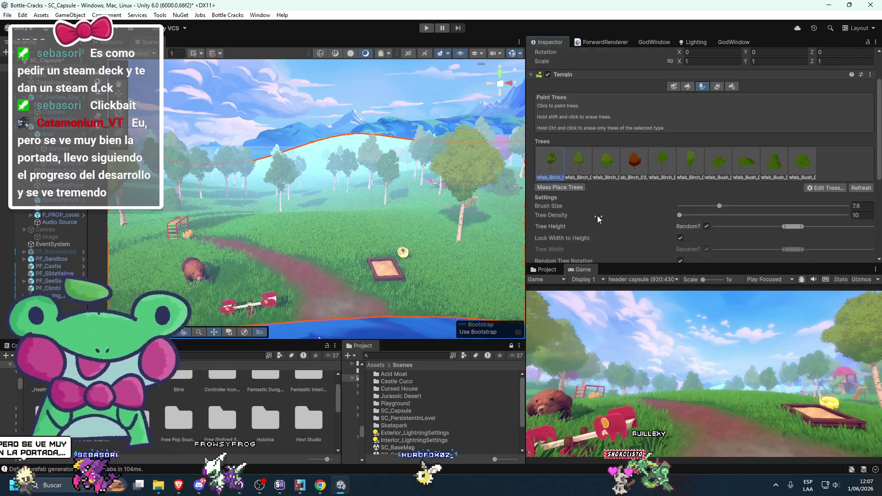
Frame the scene camera, then locate the birch tree prefab from the terrain's tree settings
click(71, 95)
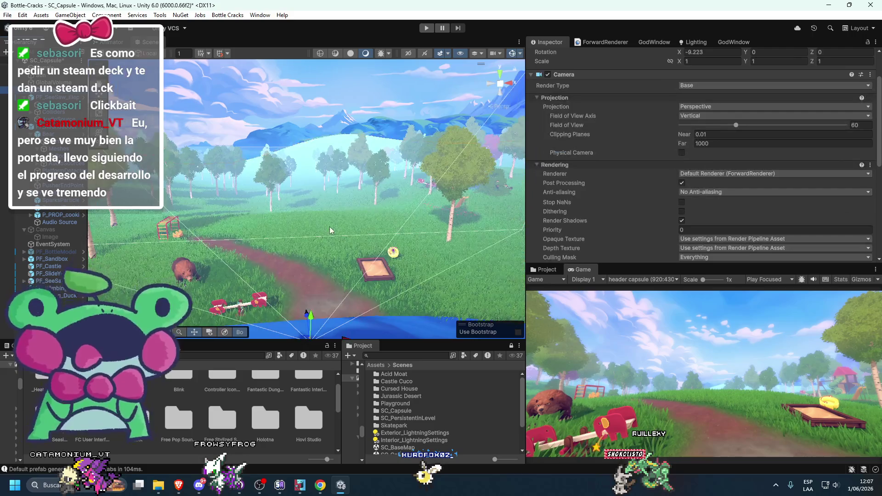
key(f)
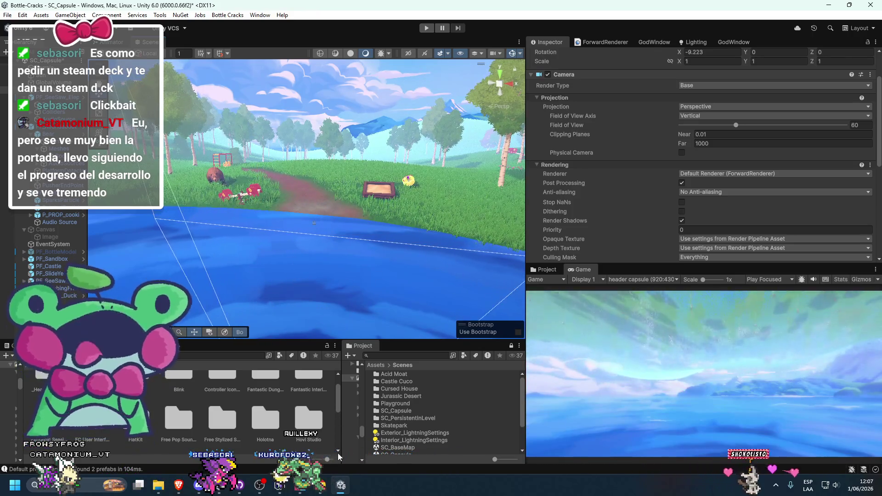
click(291, 253)
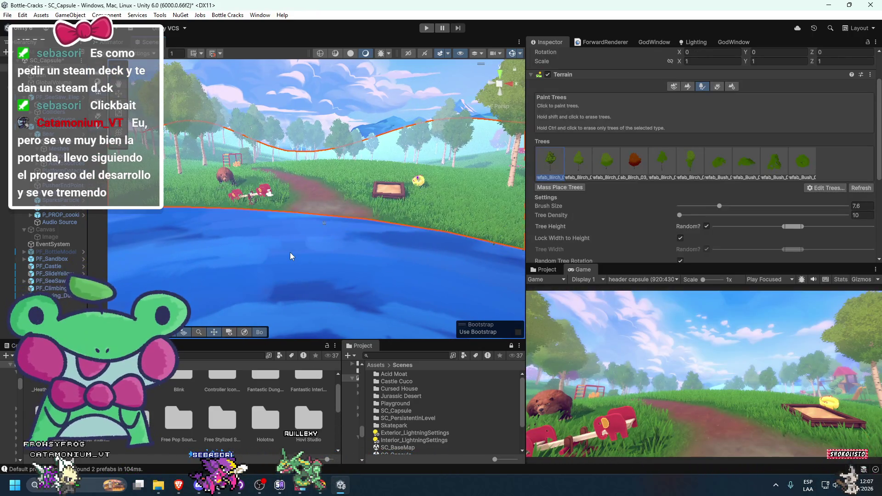
double_click(553, 167)
click(546, 184)
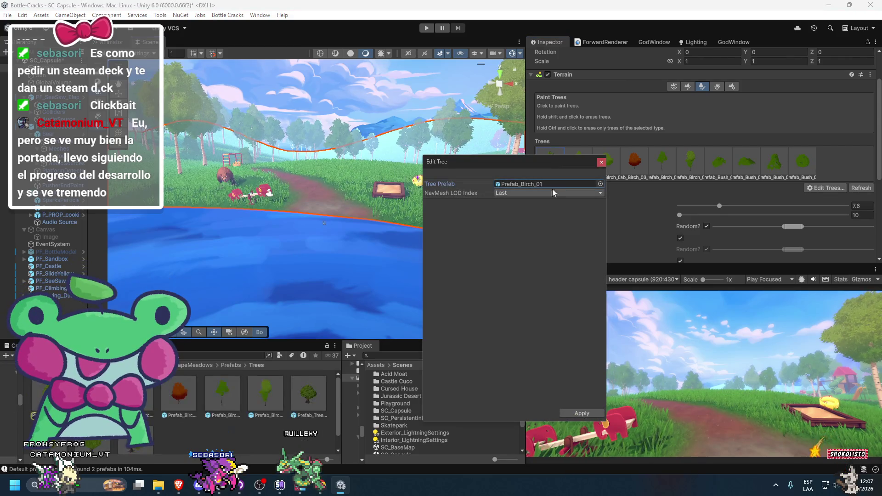
click(600, 161)
Drop a Prefab_StoneSmall_01 from Rocks beside the bear at X -7.28591, Y 5.33925, Z -1.960697
click(232, 365)
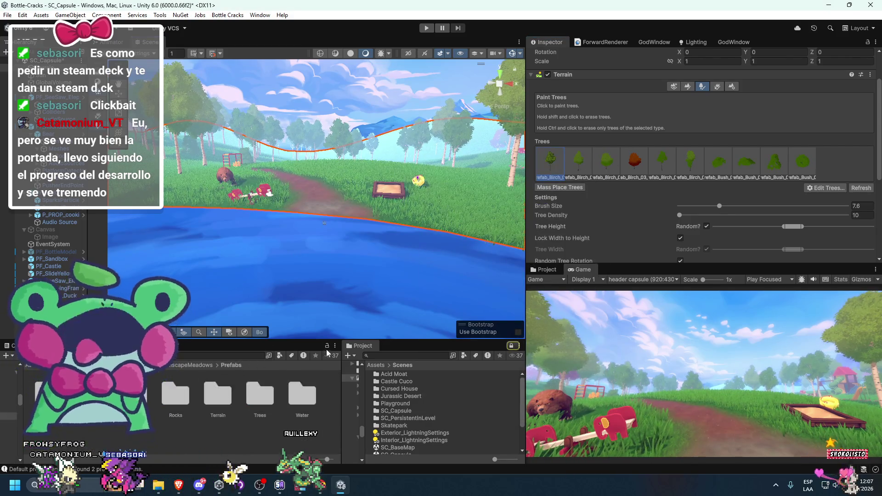
double_click(177, 396)
scroll(246, 272, up, 4)
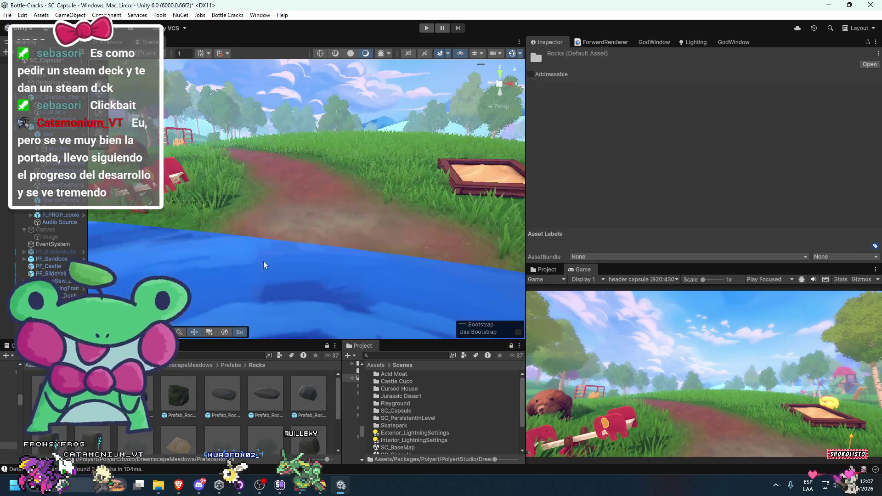
scroll(309, 418, down, 1)
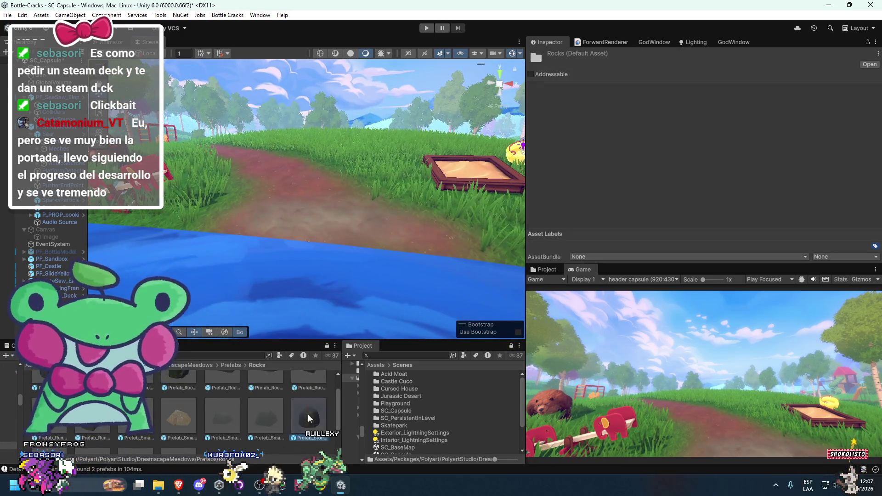
mouse_move(309, 419)
mouse_down()
mouse_move(370, 193)
mouse_move(325, 168)
mouse_move(169, 161)
mouse_up()
Shrink the stone beside the bear to about half size and tilt it
key(f)
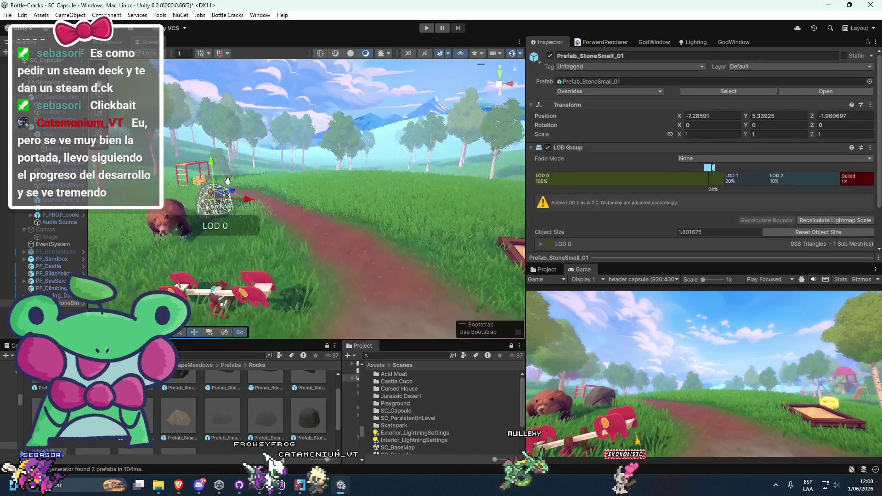
mouse_move(266, 214)
mouse_down()
mouse_move(252, 209)
mouse_move(254, 192)
mouse_move(273, 256)
mouse_move(256, 235)
mouse_move(257, 254)
mouse_up()
key(e)
key(w)
Place a second Prefab_StoneSmall_01 in the meadow at X -47.29529, Y 8.275766, Z 15.80392
scroll(256, 254, up, 10)
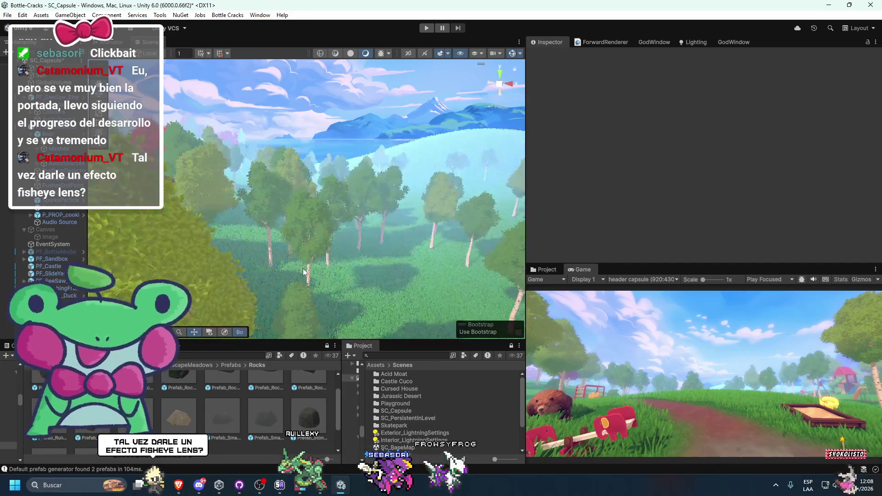
mouse_move(305, 382)
mouse_down()
mouse_move(353, 284)
mouse_move(339, 269)
mouse_move(293, 400)
mouse_move(315, 438)
mouse_move(232, 257)
mouse_move(254, 352)
mouse_move(206, 195)
mouse_move(173, 195)
mouse_up()
key(f)
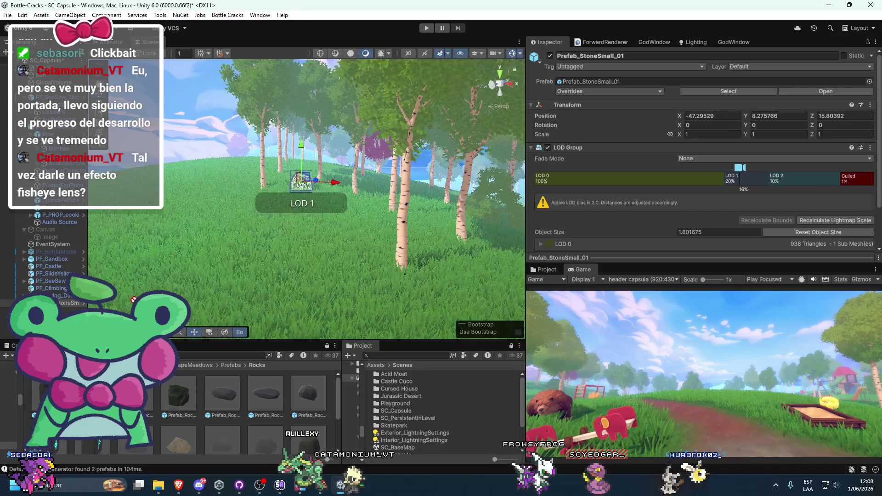
mouse_move(204, 158)
mouse_down()
mouse_move(166, 147)
mouse_move(223, 220)
mouse_move(374, 279)
mouse_move(289, 372)
mouse_up()
scroll(363, 278, down, 10)
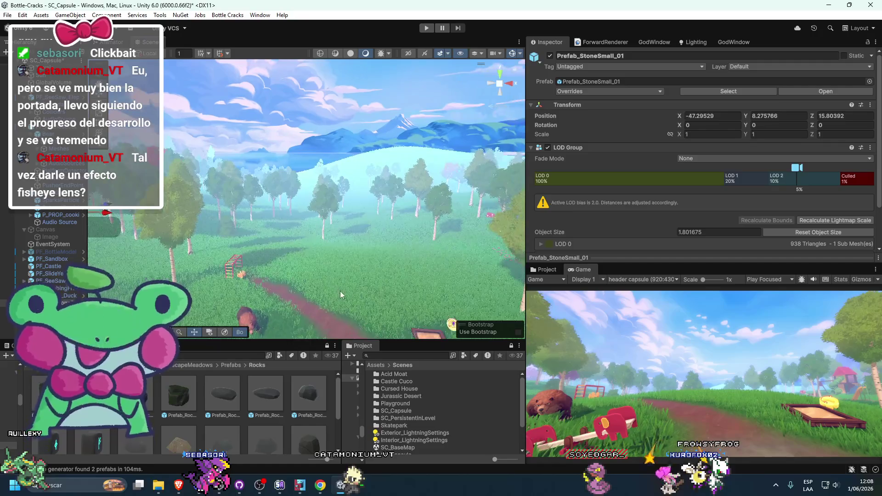
drag(204, 437, 291, 260)
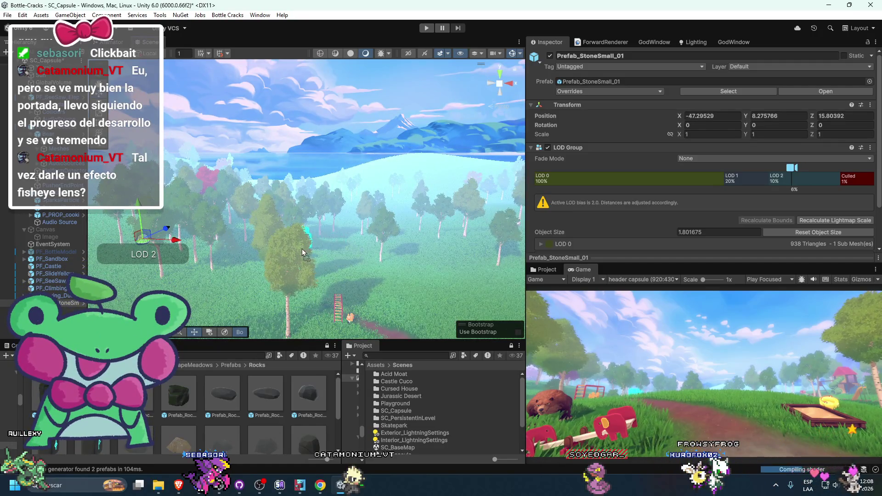
mouse_move(287, 251)
mouse_down()
mouse_move(219, 292)
mouse_move(195, 282)
mouse_move(236, 279)
mouse_move(227, 269)
mouse_up()
Cancel the extra stone and adjust the Lens Distortion intensity, toggling it to compare
key(Escape)
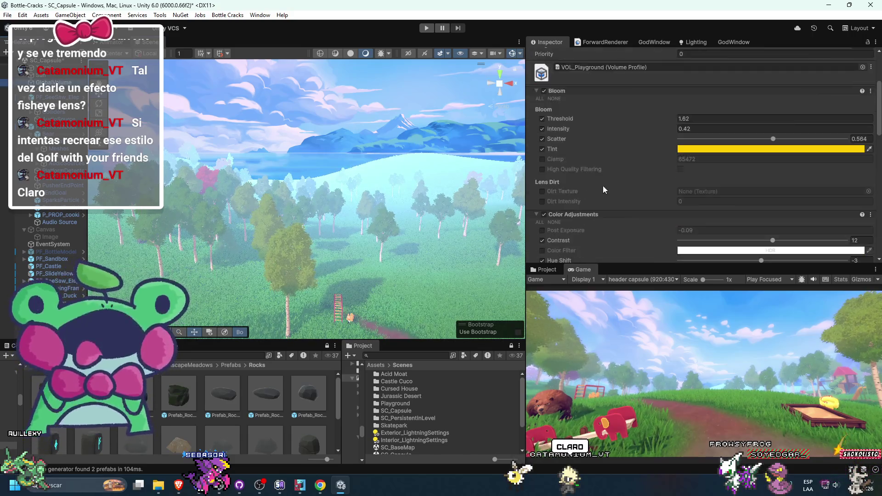
scroll(600, 186, down, 5)
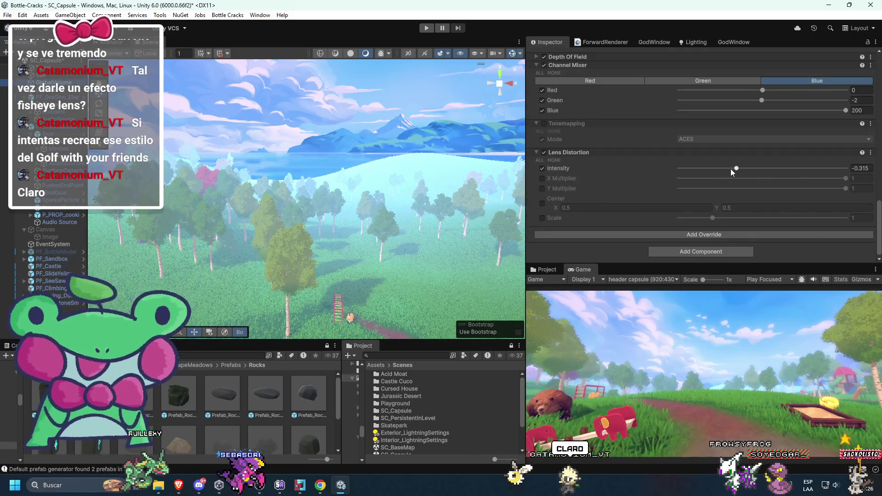
mouse_move(774, 178)
mouse_down()
mouse_move(707, 182)
mouse_move(782, 195)
mouse_move(744, 191)
mouse_up()
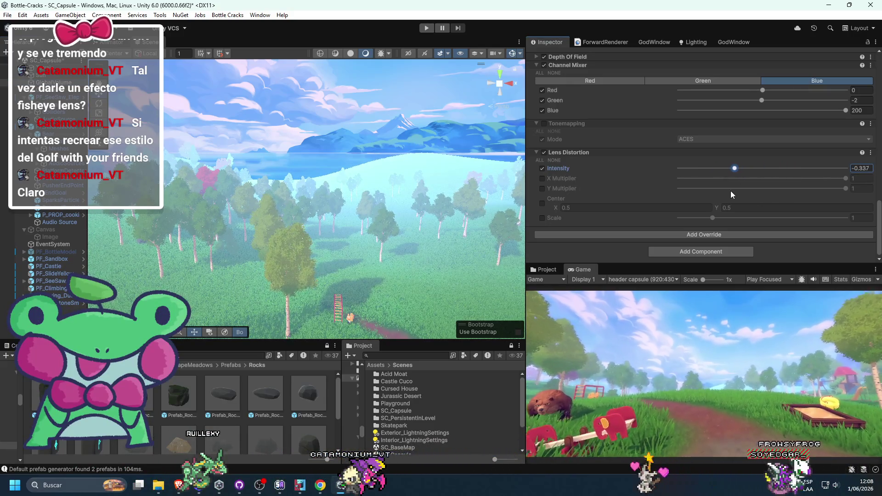
click(544, 153)
click(545, 153)
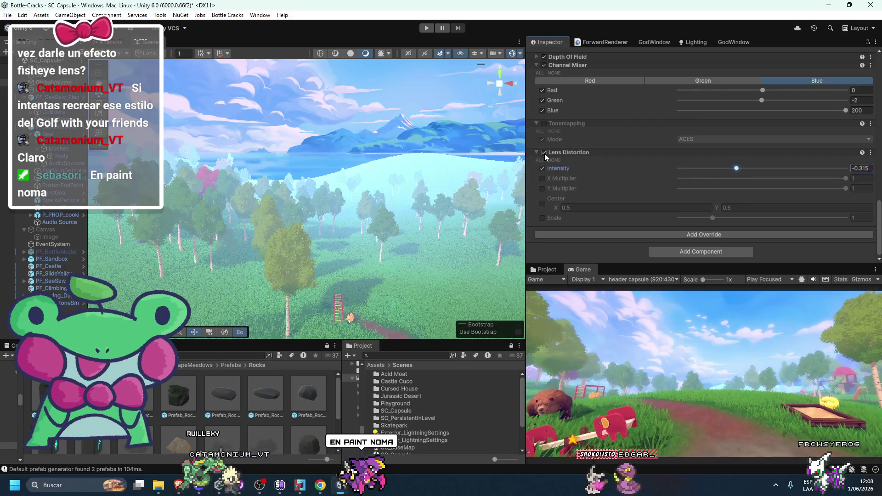
drag(737, 168, 730, 172)
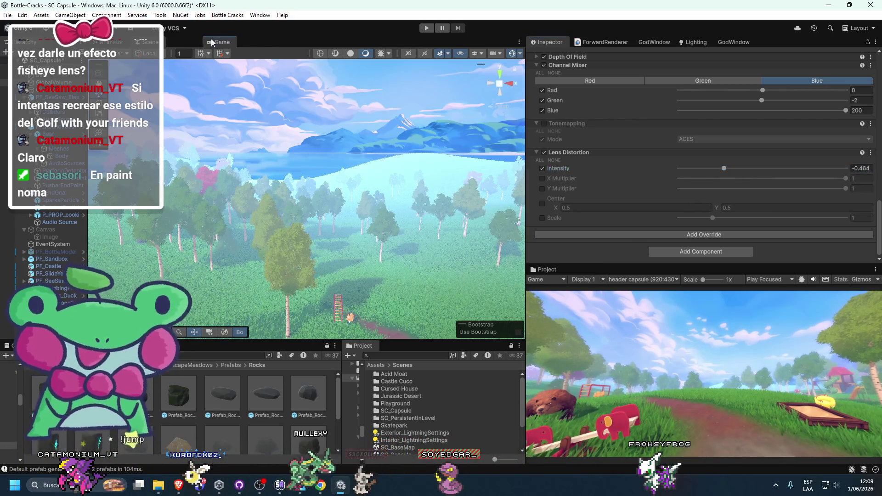
Preview the Game view full screen, then compare Lens Distortion off and on
drag(583, 271, 195, 44)
double_click(194, 43)
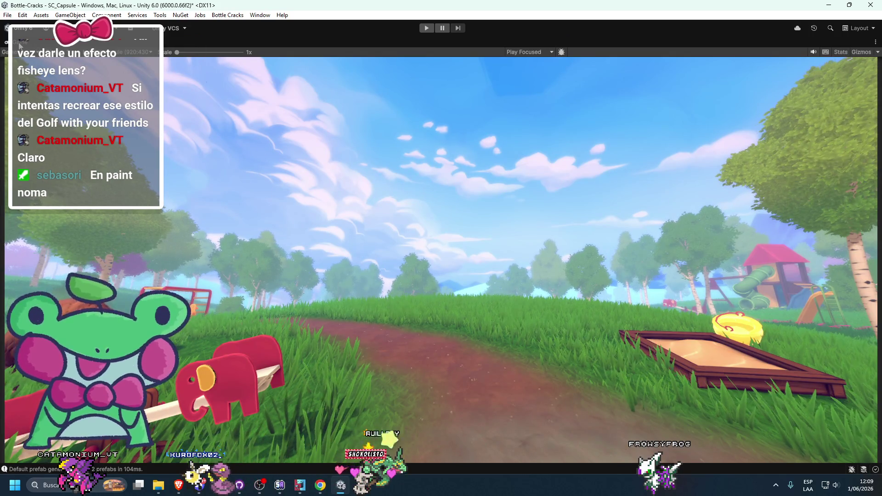
key(shift+space)
scroll(605, 217, down, 10)
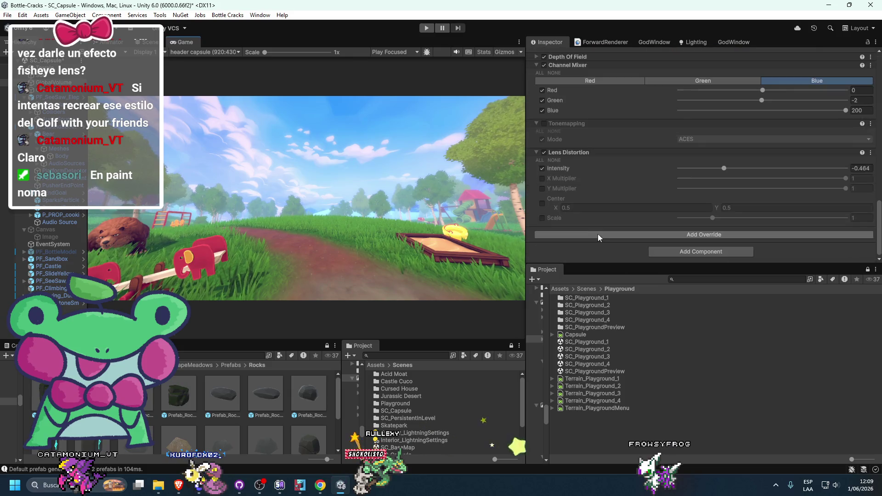
click(545, 152)
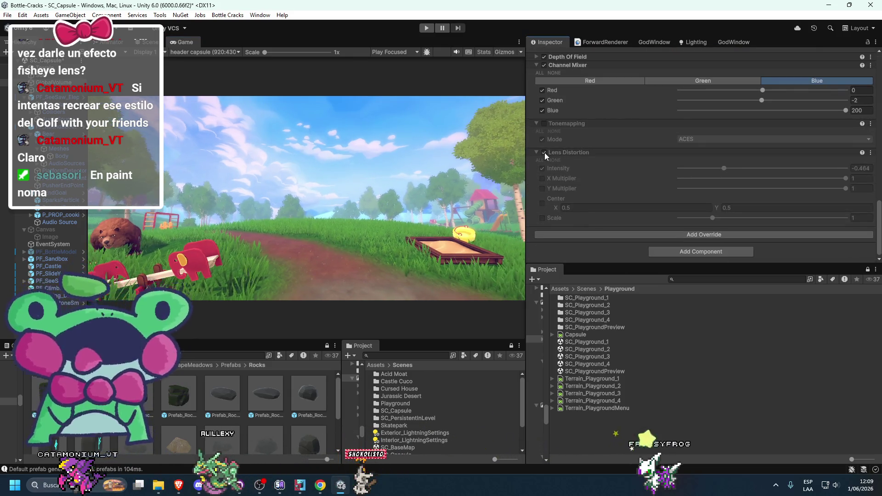
click(544, 152)
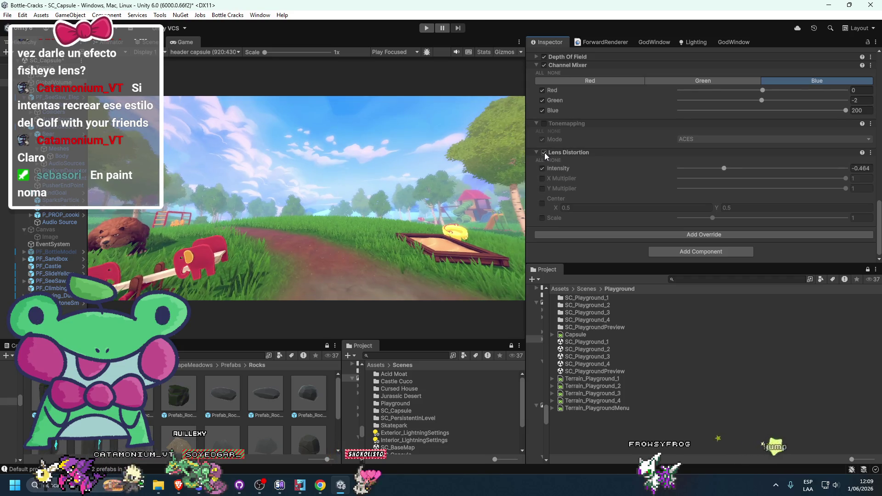
Set Lens Distortion Intensity to -0.38 and dock the Game view beside the Project tab
click(866, 168)
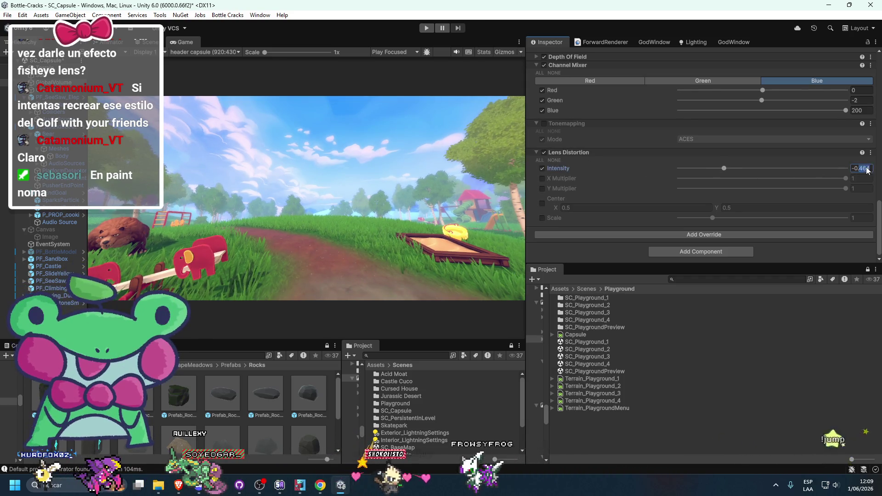
text(-0.8)
click(865, 168)
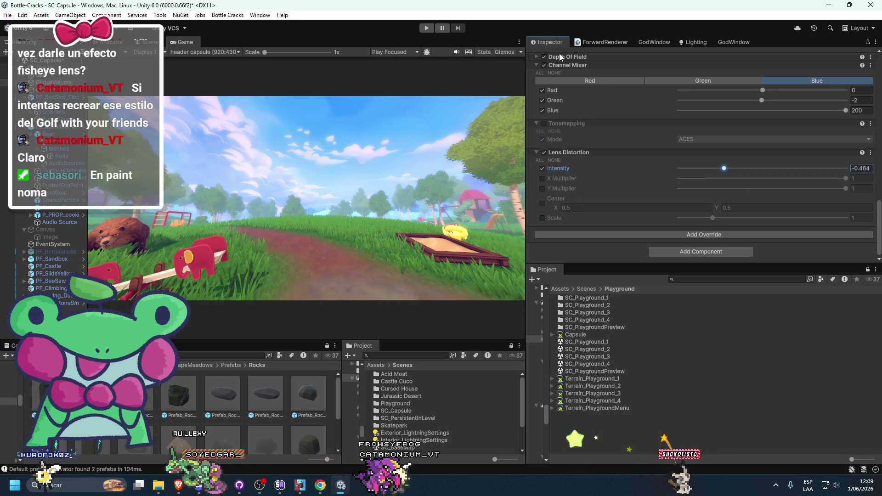
click(544, 153)
click(544, 153)
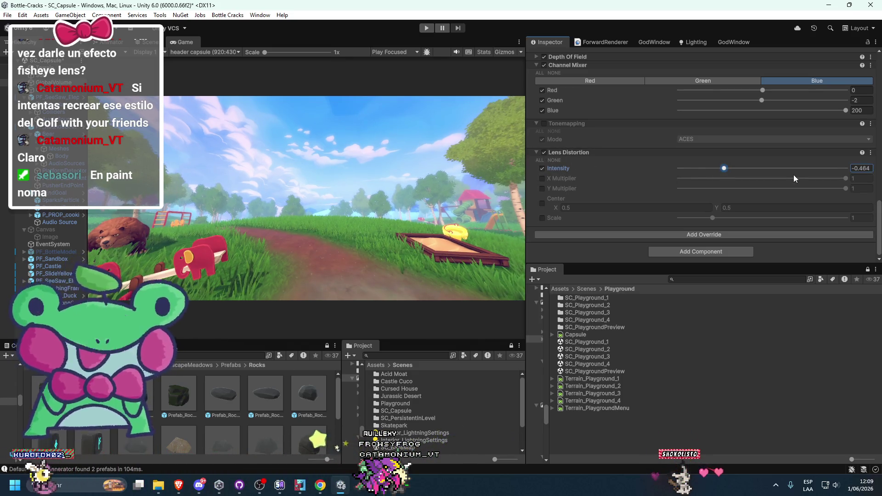
text(-0.38)
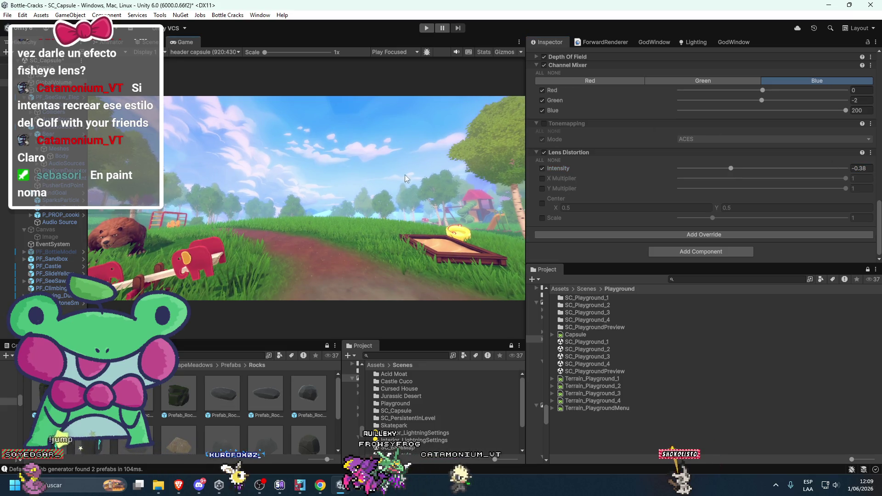
mouse_move(185, 42)
mouse_down()
mouse_move(583, 248)
mouse_move(579, 273)
mouse_up()
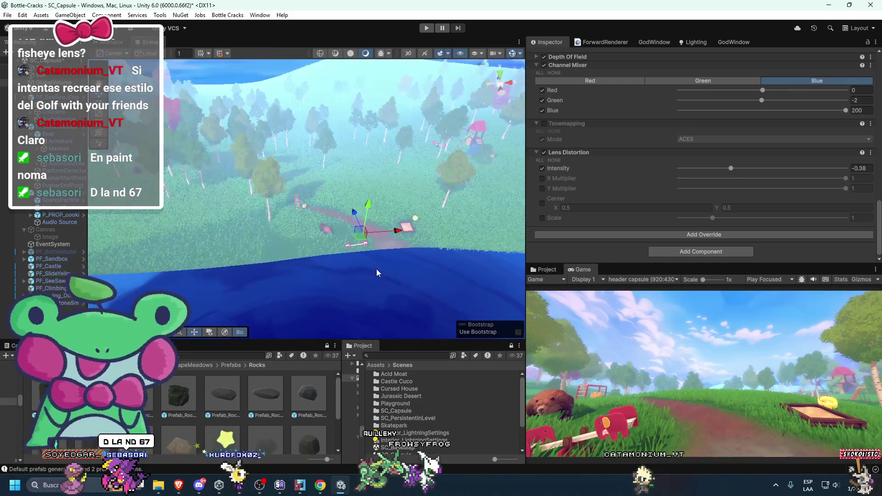
click(352, 291)
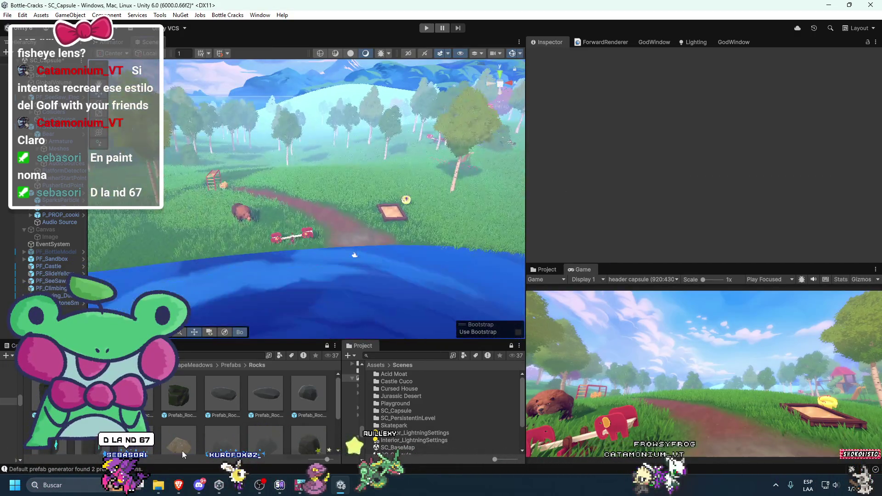
Check the Bottle Cracks header image in Brave, then minimize the browser
mouse_move(178, 485)
click(147, 456)
click(557, 8)
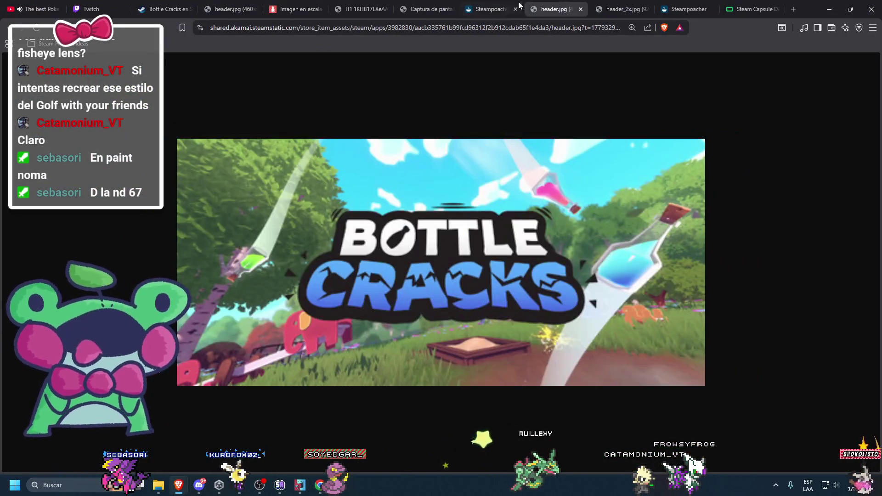
click(829, 11)
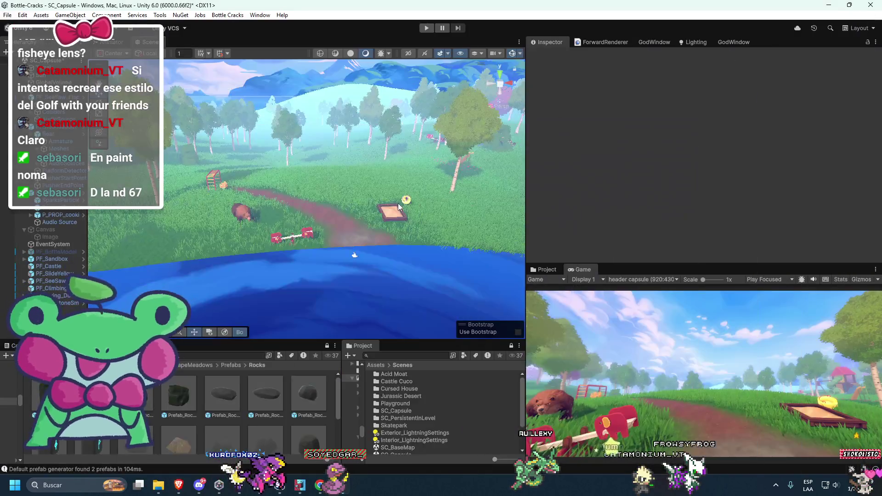
Go up to Resources, open the Effects folder, and drag P_Butterflies_Blue into the scene
click(229, 365)
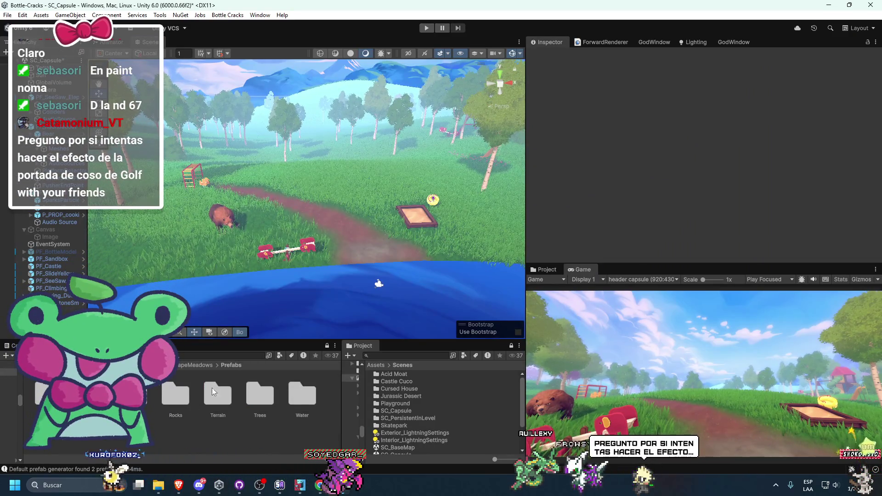
scroll(258, 337, up, 2)
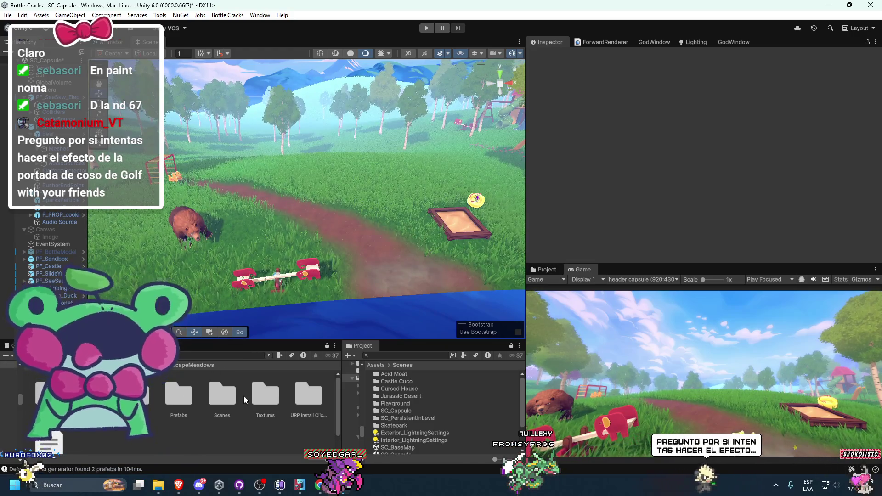
click(44, 395)
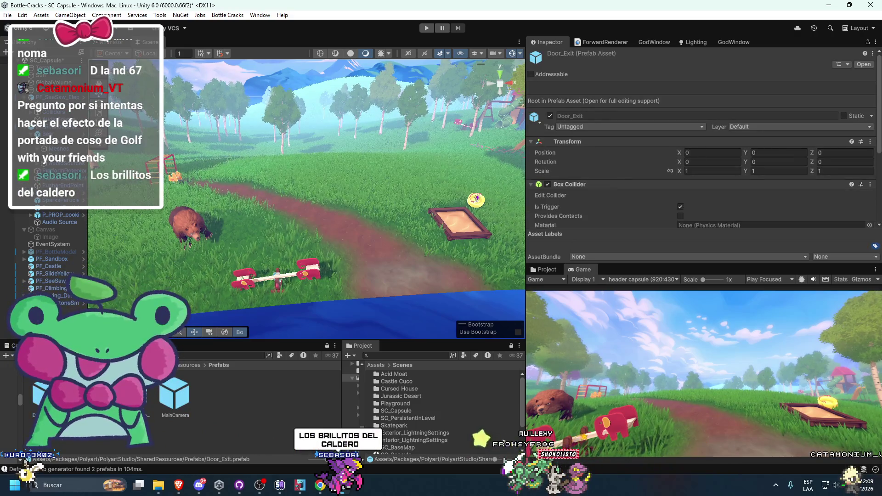
click(175, 396)
click(184, 365)
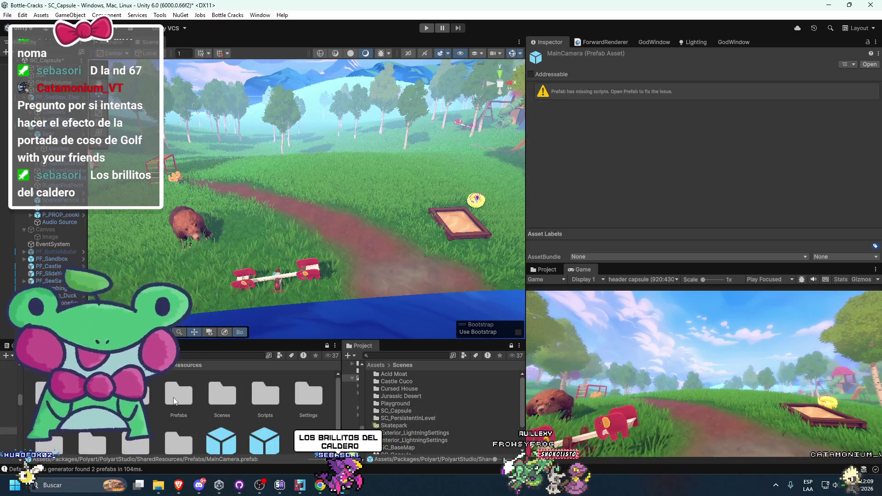
scroll(202, 403, down, 1)
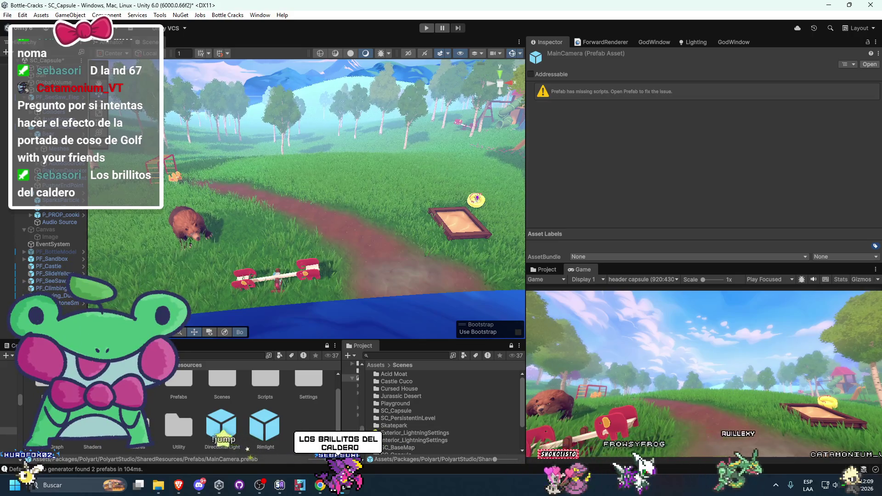
scroll(202, 403, up, 1)
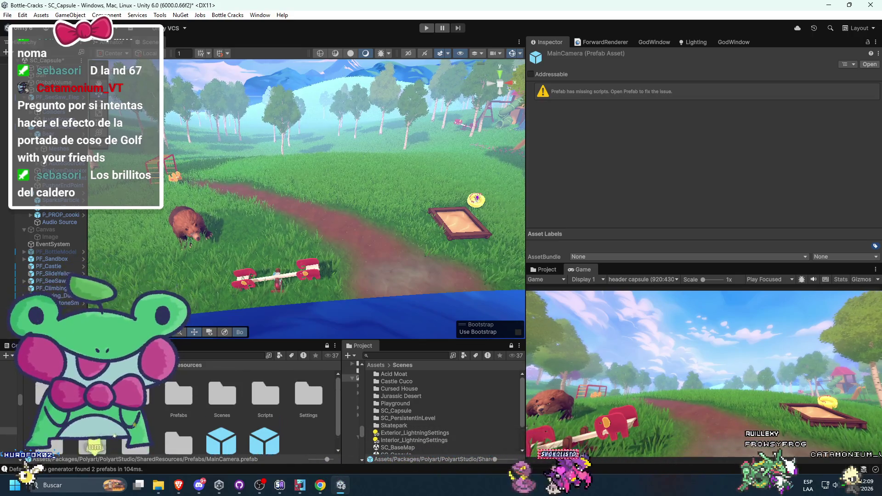
double_click(92, 395)
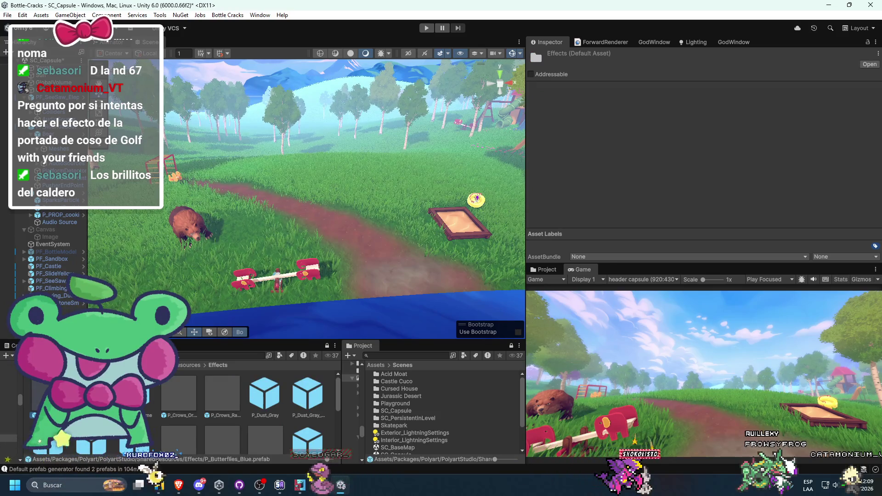
drag(92, 395, 233, 226)
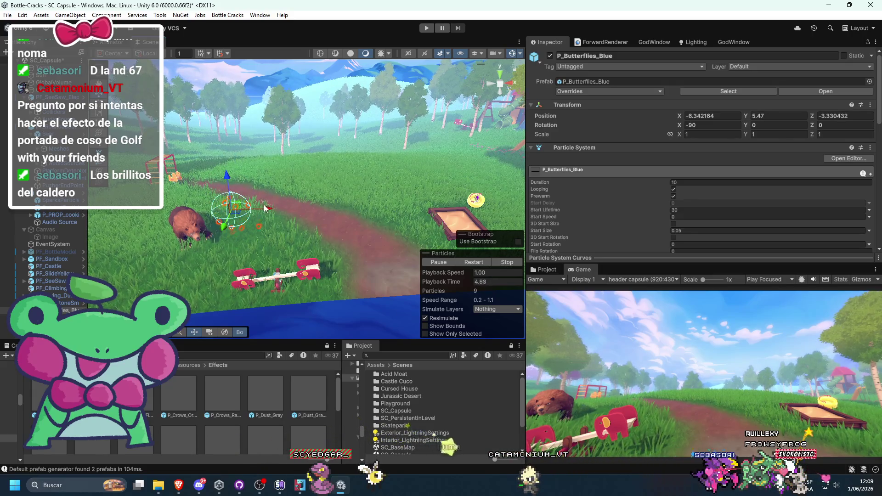
Shift P_Butterflies_Blue along X to -8.72, then run the game maximized to preview it
drag(193, 211, 222, 207)
click(426, 28)
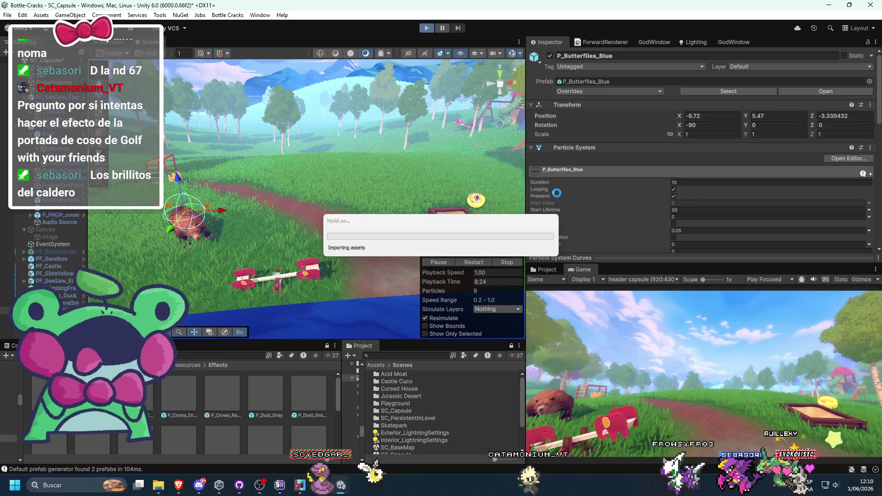
double_click(581, 269)
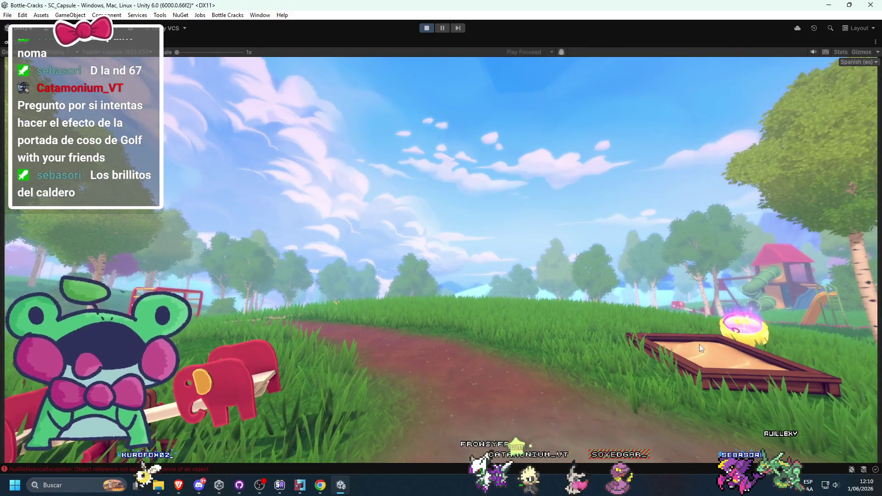
Frame the Sides effect and test a higher Emission Rate over Time, reverting it to 2
double_click(12, 52)
key(f)
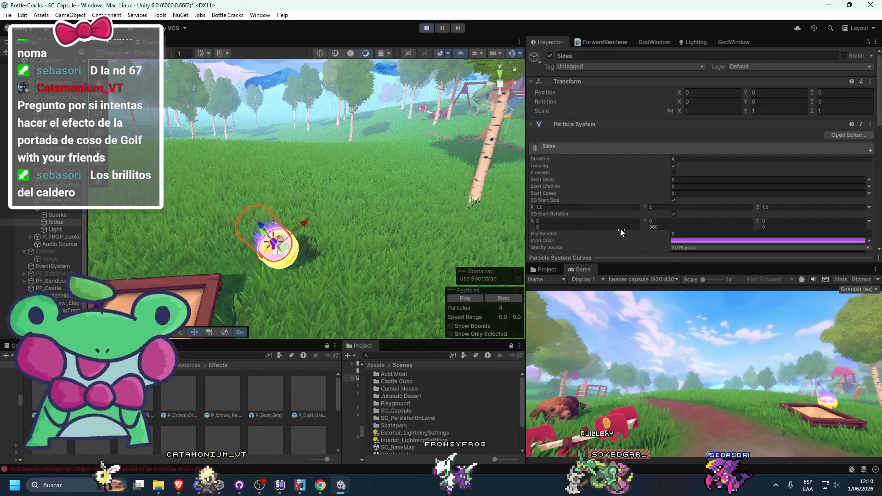
scroll(618, 230, down, 5)
scroll(612, 230, down, 3)
click(563, 238)
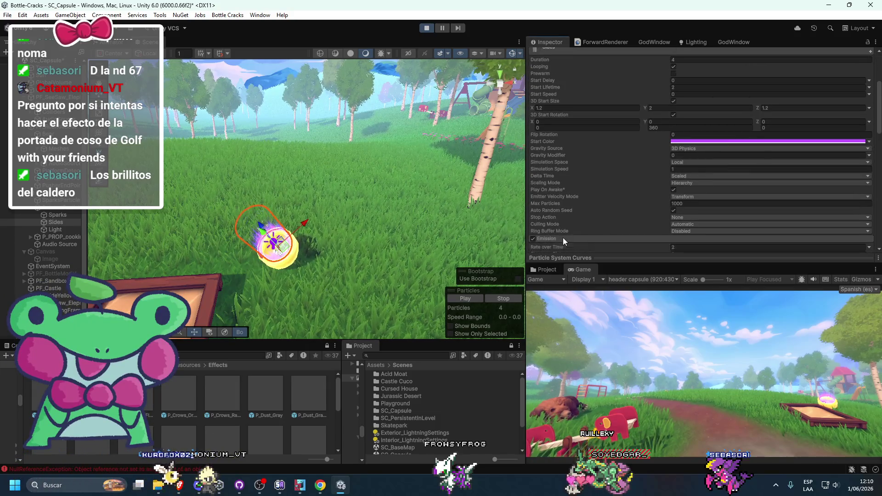
scroll(592, 216, down, 3)
drag(608, 172, 803, 191)
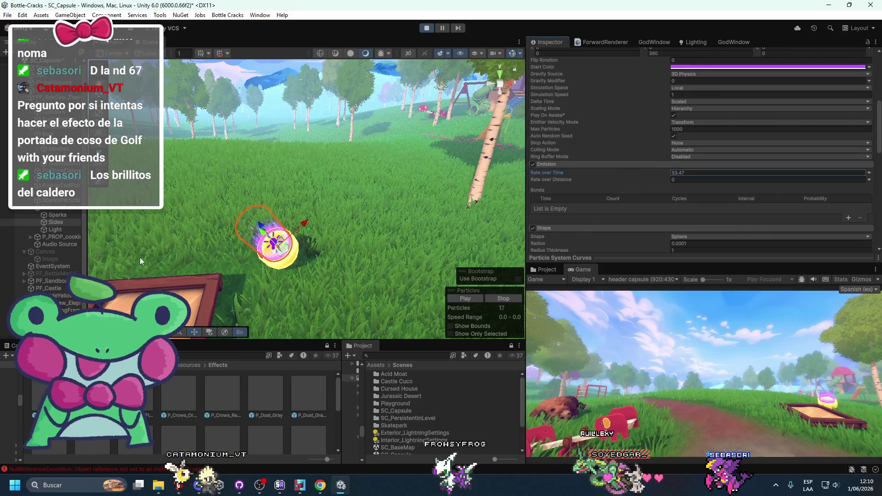
key(ctrl+z)
scroll(611, 209, down, 3)
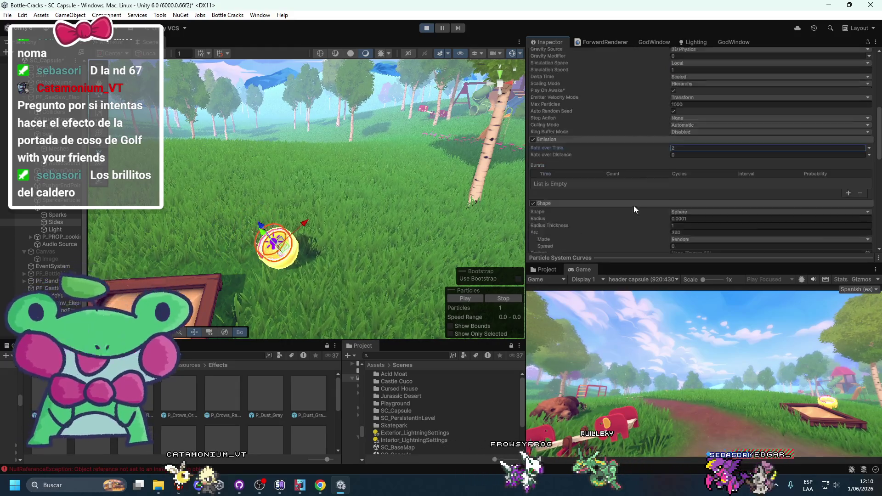
click(4, 222)
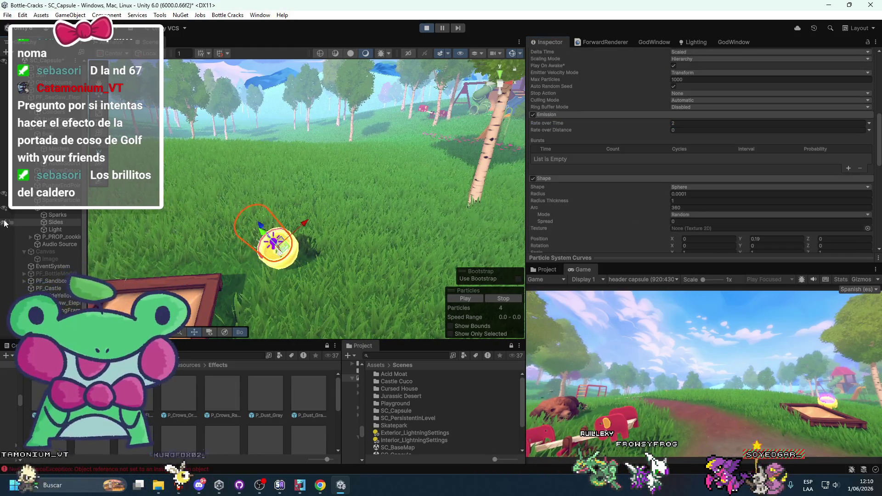
Stretch the 3D Start Size Y to 23 and check the taller pink beams full-screen
scroll(580, 223, up, 6)
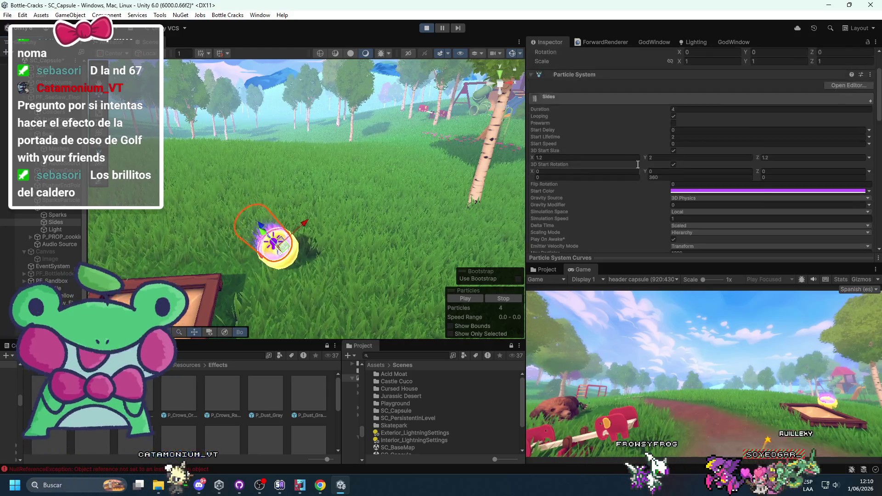
scroll(642, 190, up, 5)
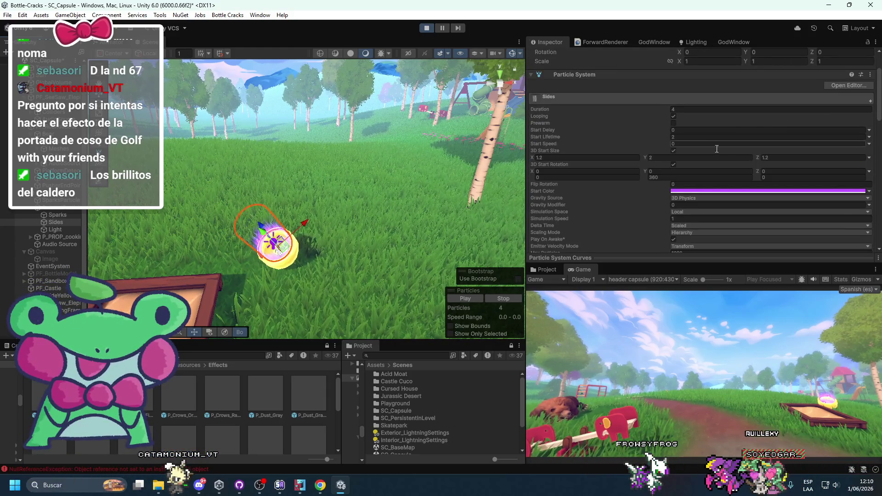
drag(644, 158, 668, 161)
drag(230, 207, 671, 277)
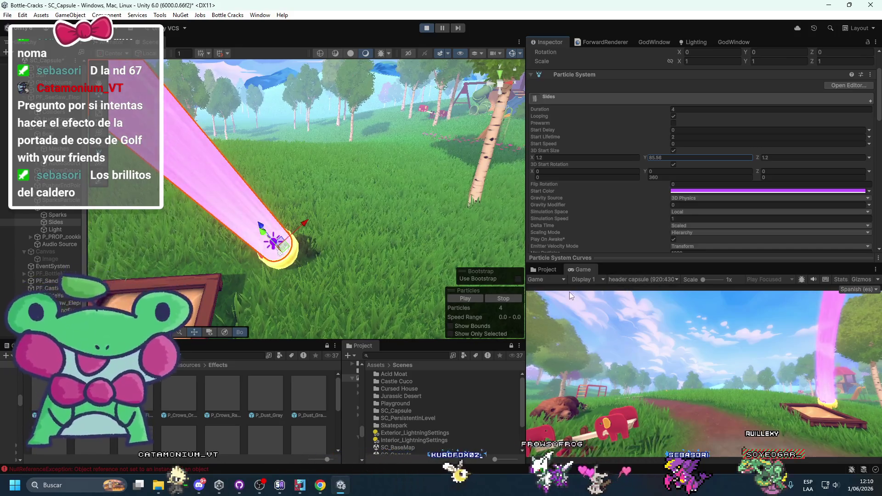
double_click(673, 158)
text(2)
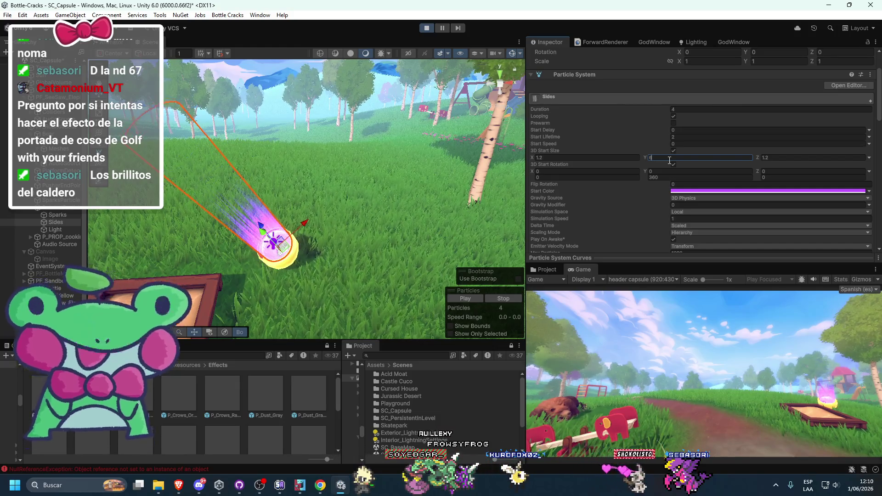
text(23)
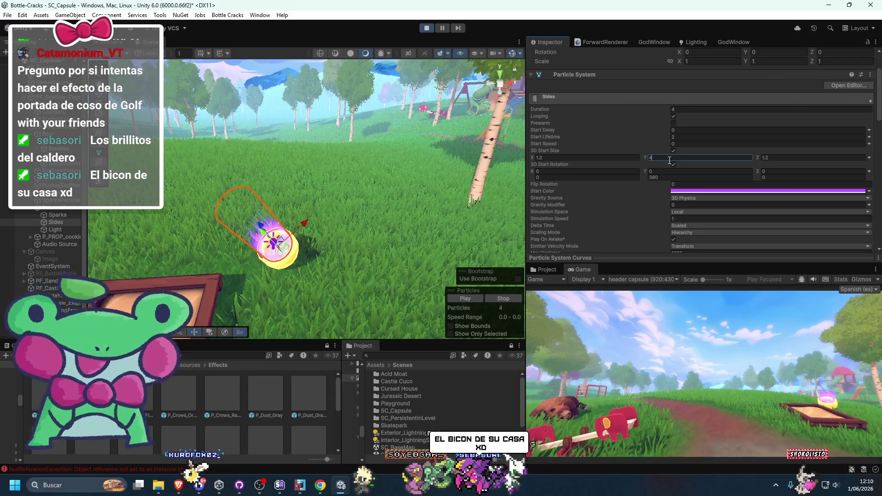
double_click(587, 269)
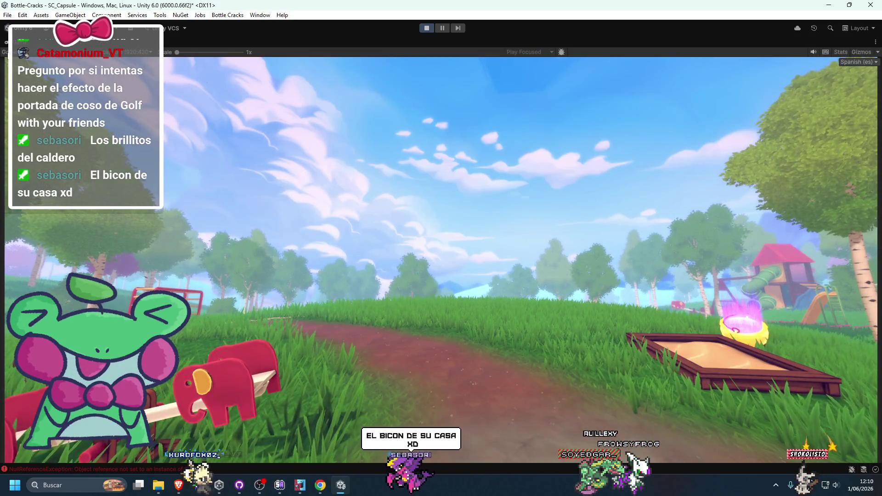
Stop Play mode and set the 3D Start Size Y back to 2
key(shift+space)
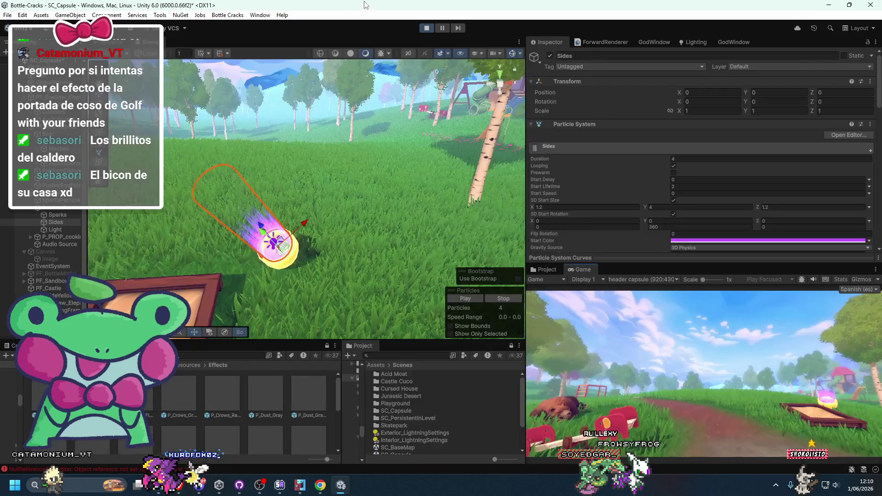
click(427, 30)
click(655, 207)
text(2)
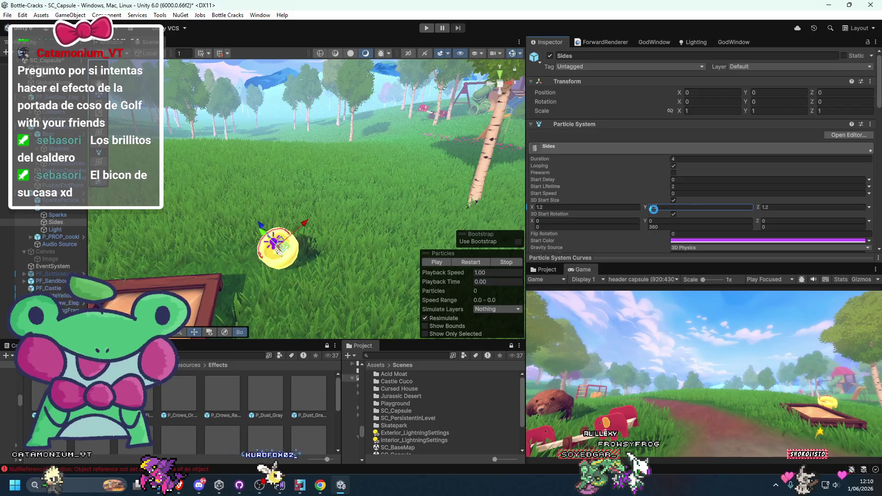
drag(294, 193, 265, 142)
Place P_Crows_Orbit in the scene and raise it to about Y 32
click(92, 395)
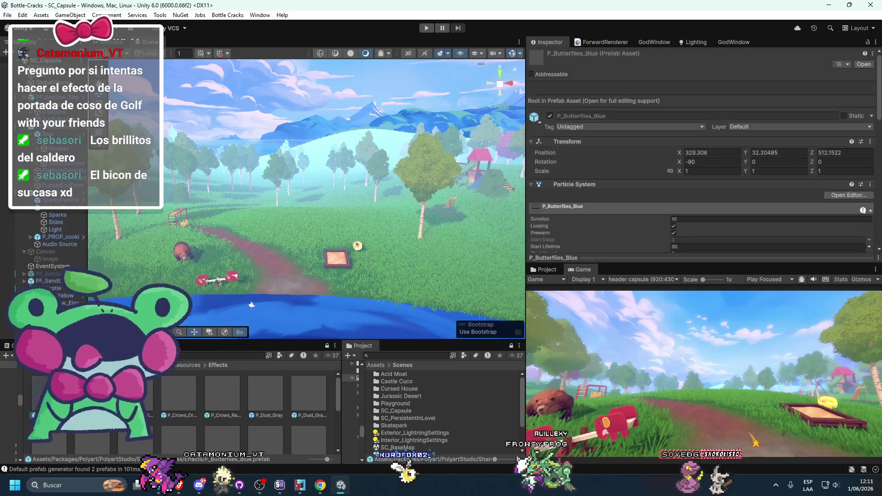
click(148, 400)
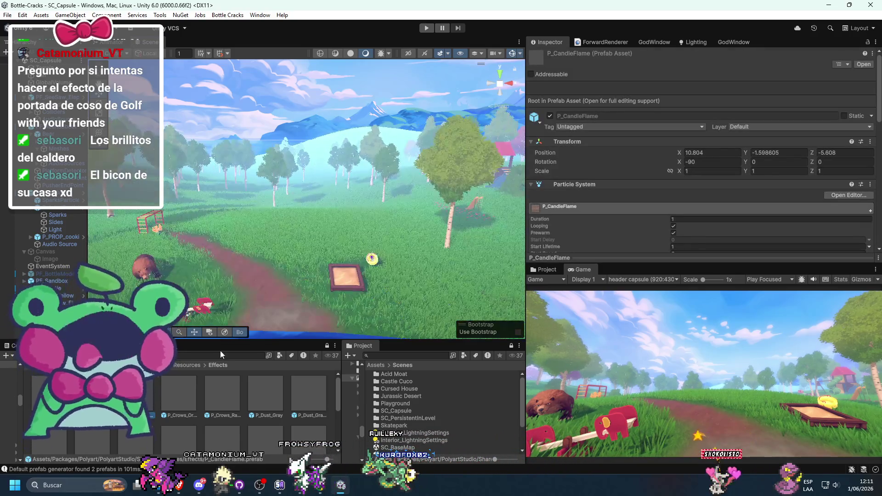
drag(212, 342, 209, 328)
drag(181, 377, 274, 270)
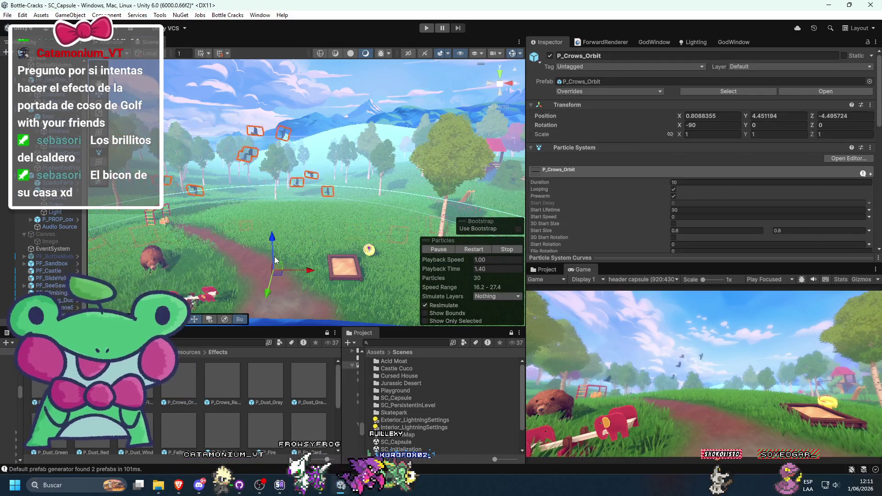
mouse_move(275, 239)
mouse_down()
mouse_move(269, 90)
mouse_move(247, 73)
mouse_up()
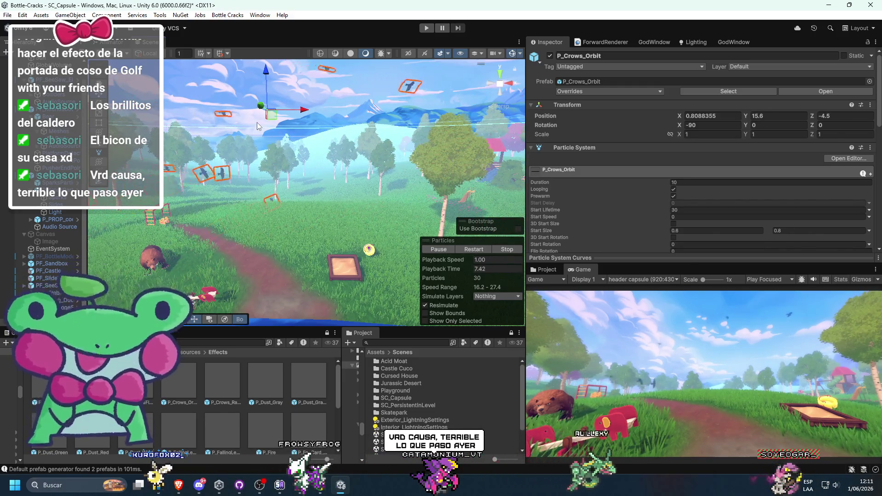
mouse_move(254, 125)
mouse_down()
mouse_move(248, 245)
mouse_move(296, 224)
mouse_up()
mouse_move(319, 184)
mouse_down()
mouse_move(307, 106)
mouse_move(306, 131)
mouse_up()
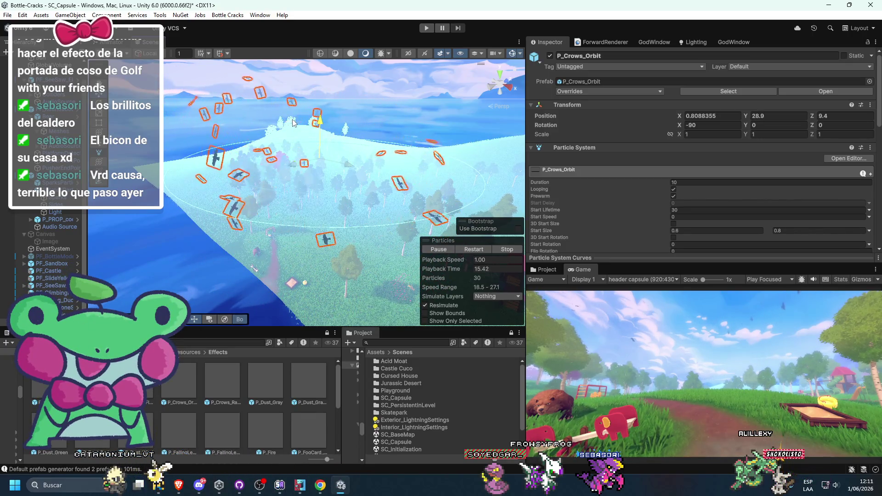
Open the crows' Shape settings and adjust the spawn radius, trying 40 and 31.05
scroll(550, 187, down, 6)
click(544, 207)
click(544, 206)
click(547, 213)
scroll(587, 221, down, 1)
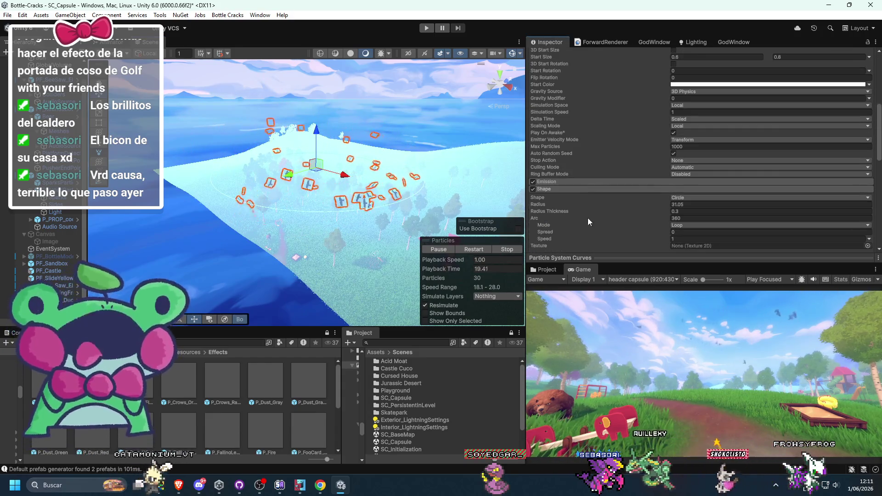
drag(575, 205, 610, 208)
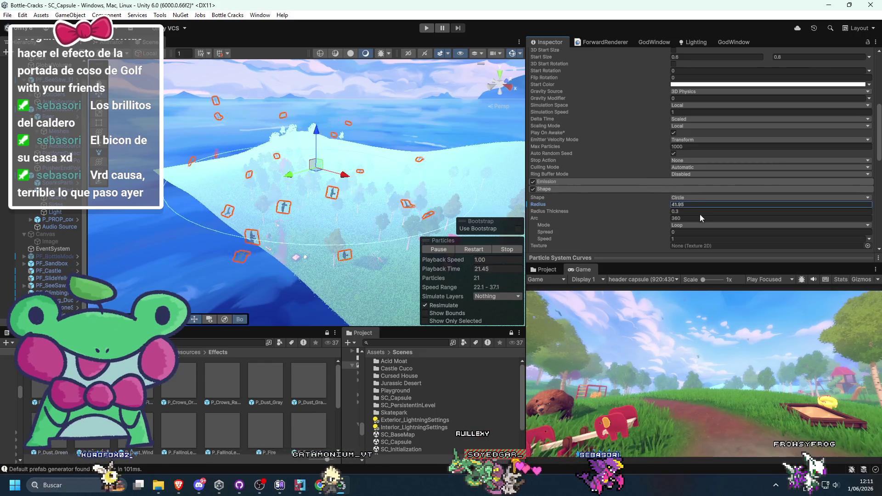
drag(741, 218, 649, 224)
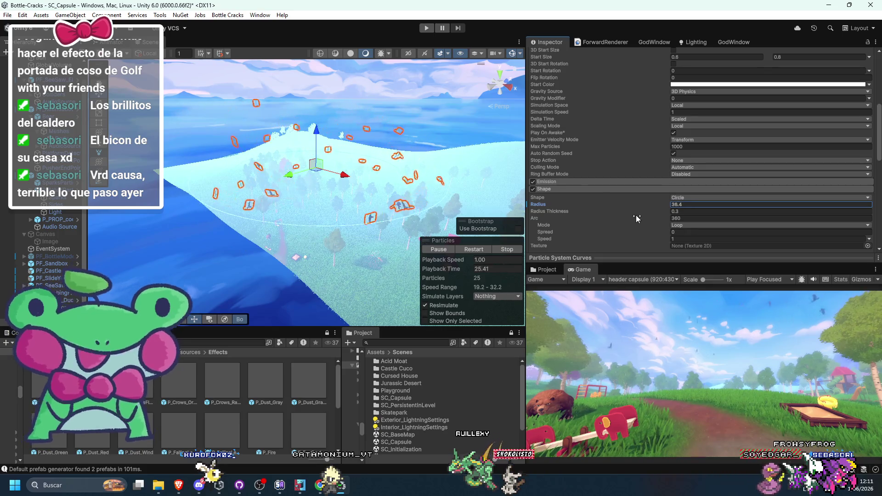
mouse_move(492, 186)
mouse_down()
mouse_move(370, 246)
mouse_move(356, 159)
mouse_up()
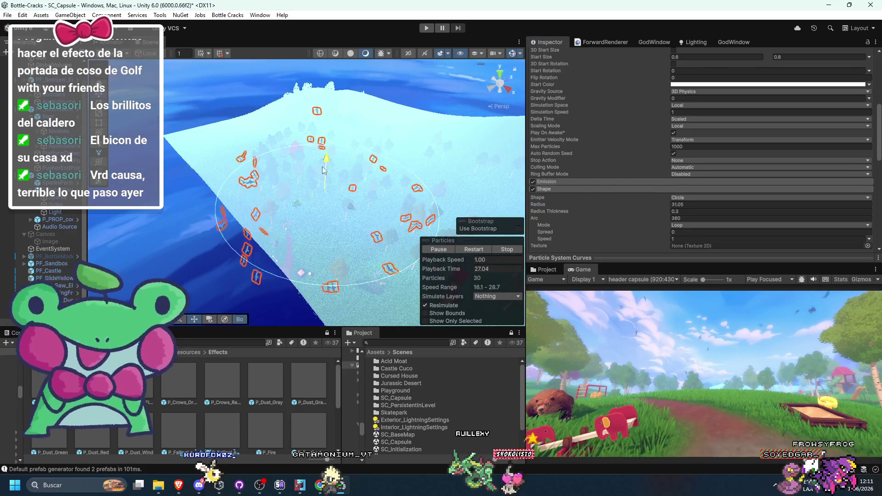
Widen the crows' spawn radius to 46.63 and set Radius Thickness to 0.1
key(e)
mouse_move(558, 211)
mouse_down()
mouse_move(595, 213)
mouse_move(586, 212)
mouse_up()
click(564, 199)
click(547, 205)
drag(603, 205, 795, 230)
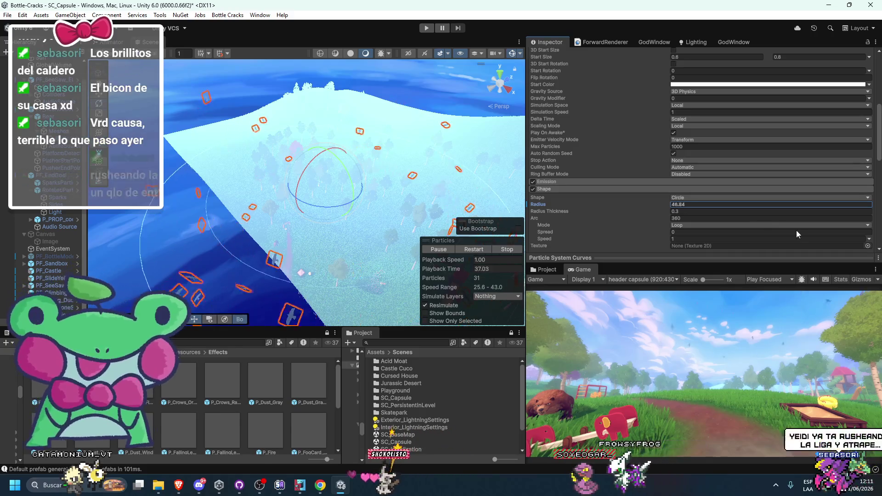
drag(611, 215, 623, 215)
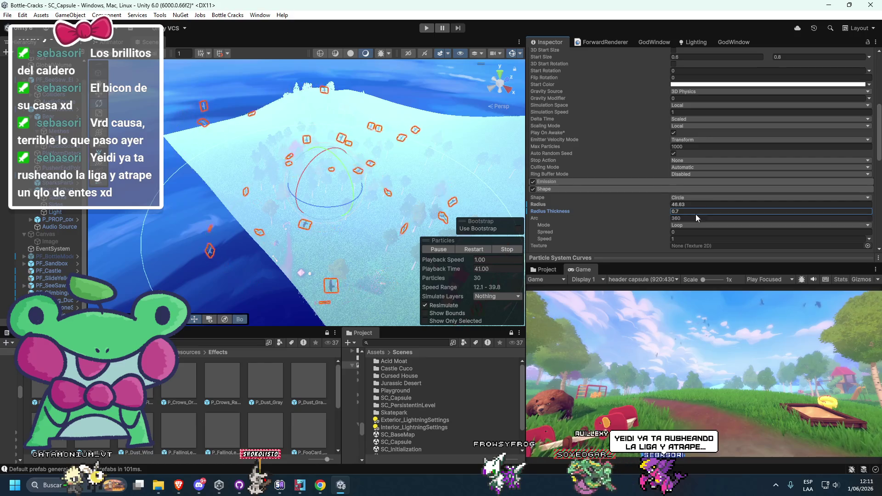
text(0.1)
Replay the crow particle preview and check it in the enlarged Game view
mouse_move(362, 178)
mouse_down()
mouse_move(343, 203)
mouse_move(321, 203)
mouse_move(349, 203)
mouse_up()
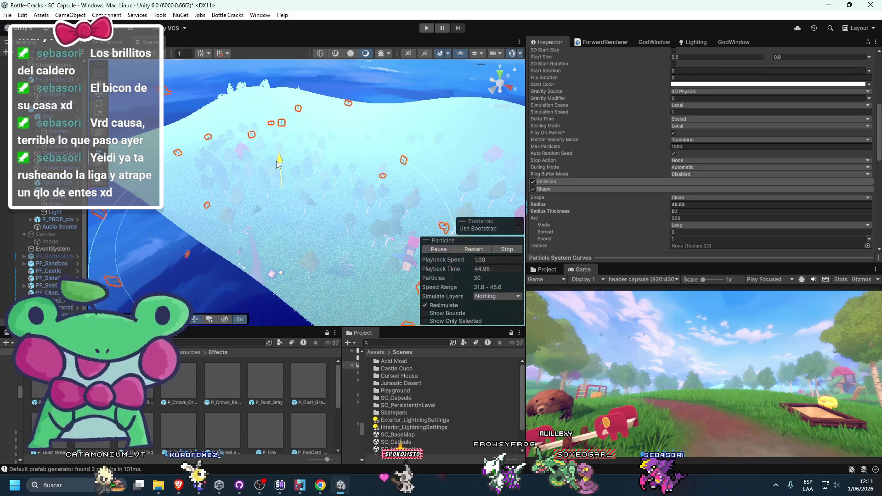
click(436, 250)
click(477, 250)
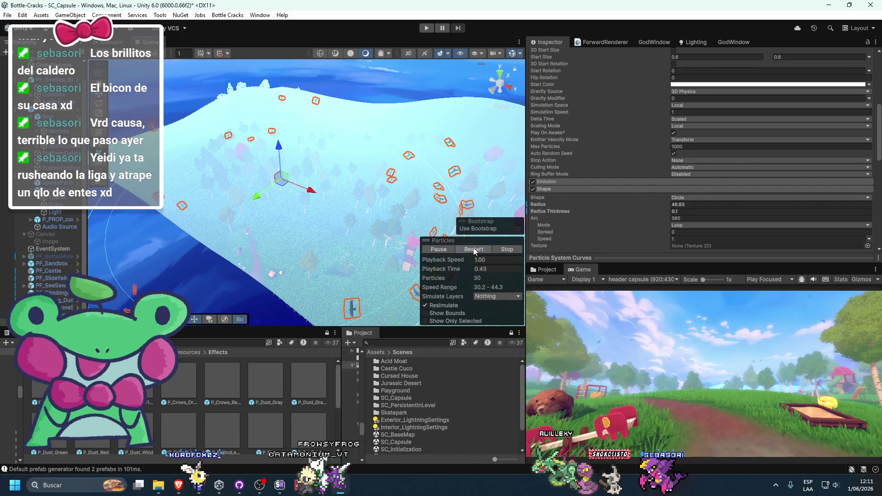
click(469, 253)
click(450, 253)
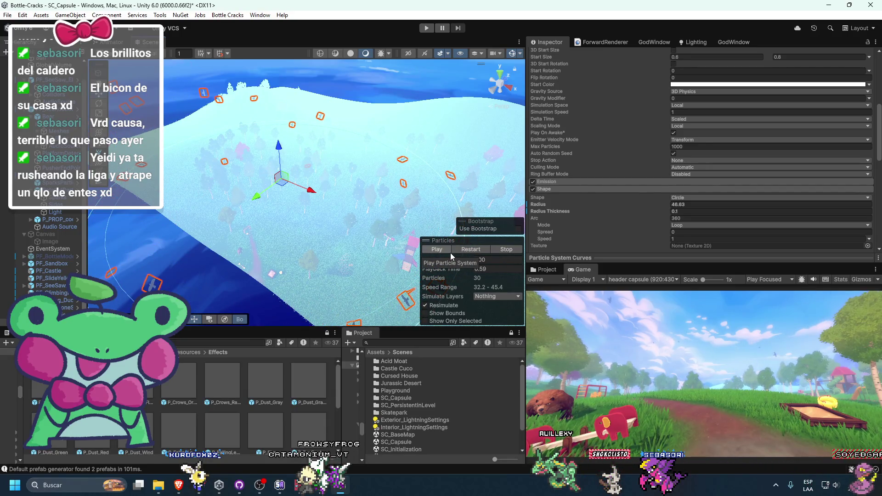
key(shift+space)
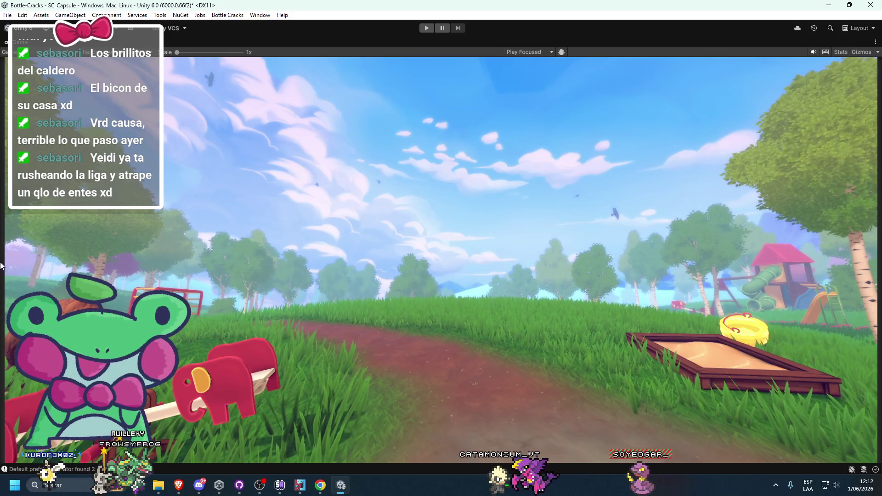
Set the crows' Emission Rate over Time to 2, then 1, replaying the preview each time
key(shift+space)
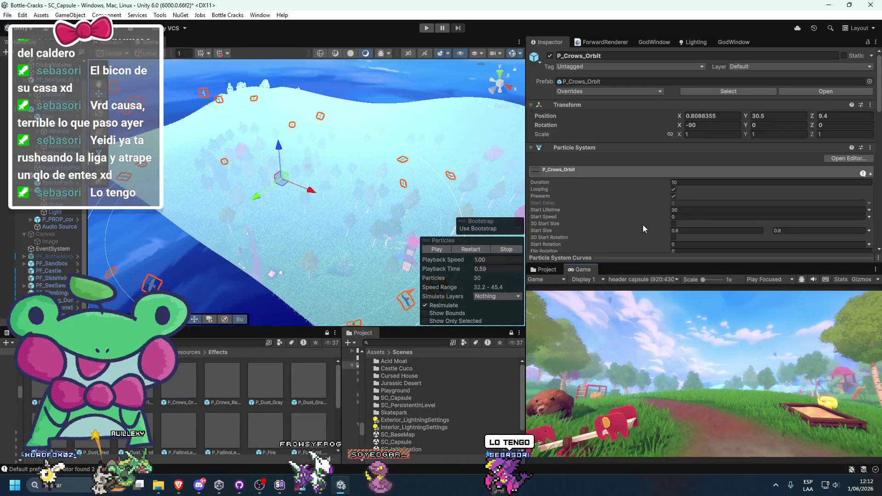
scroll(611, 238, down, 6)
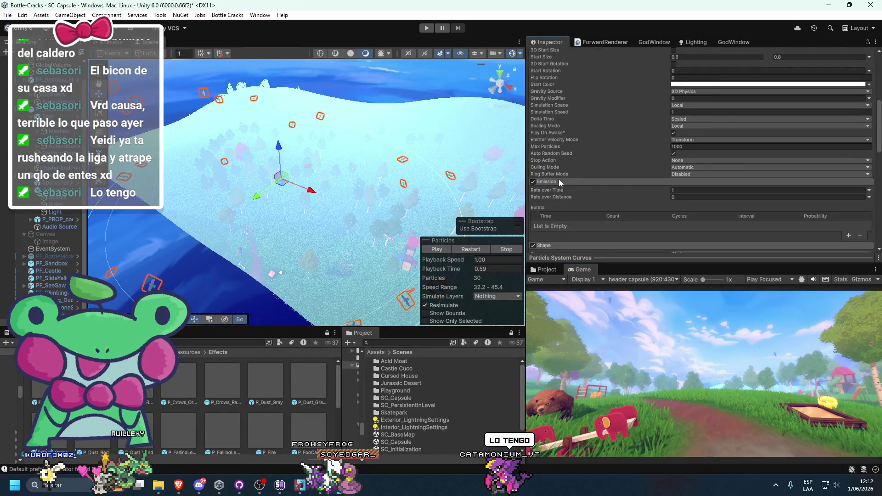
text(2)
click(467, 250)
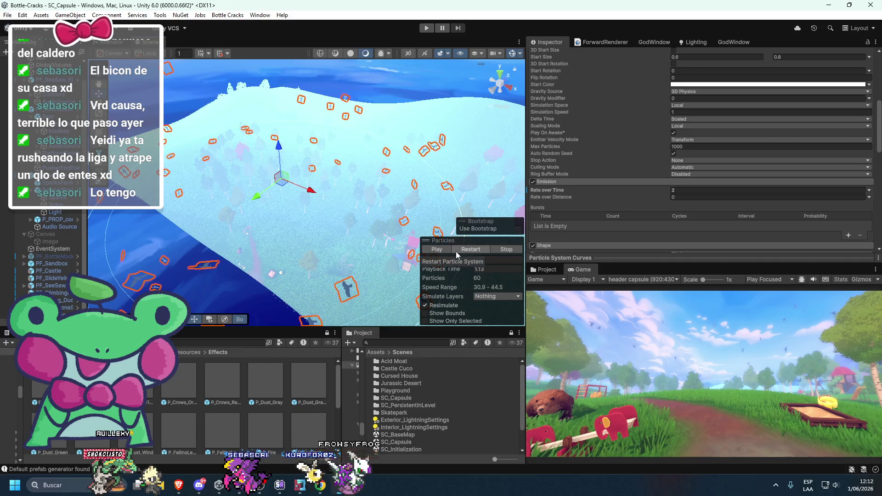
click(679, 190)
text(1.5)
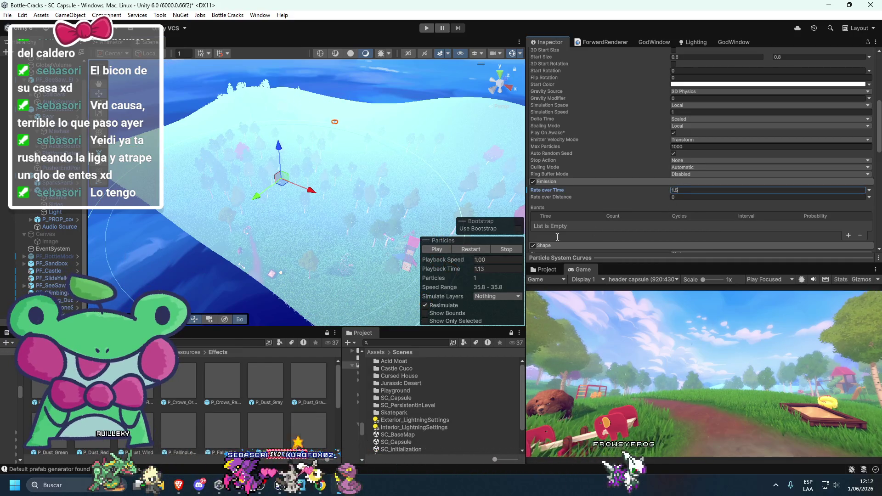
click(437, 250)
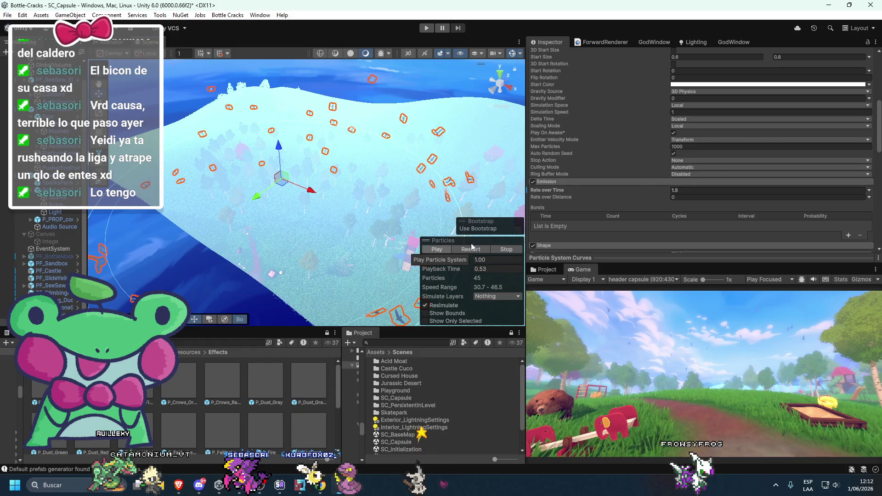
text(1)
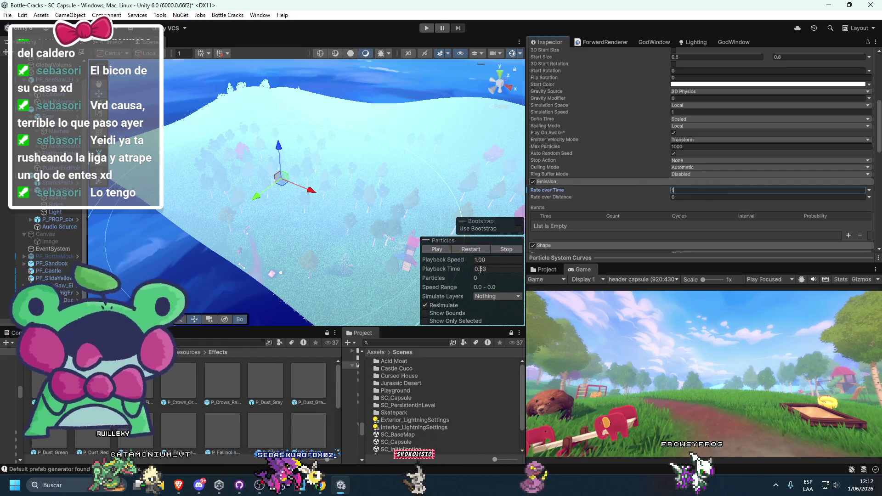
click(467, 253)
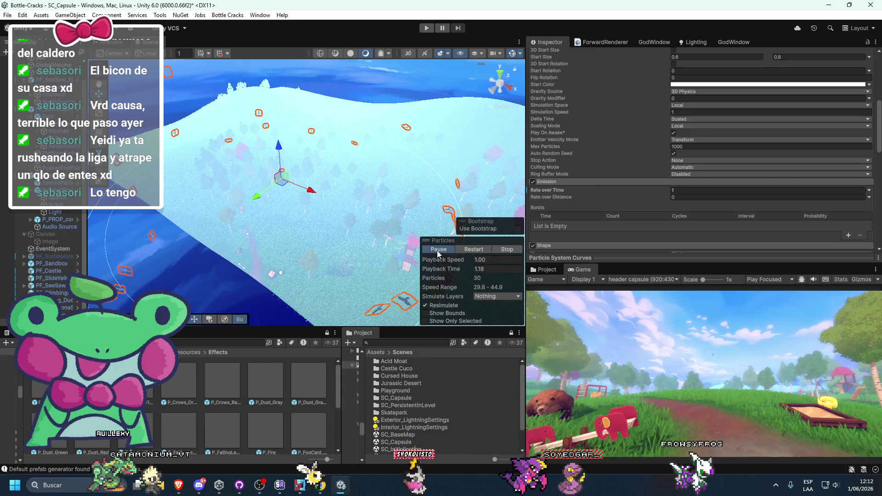
click(437, 250)
scroll(667, 165, up, 5)
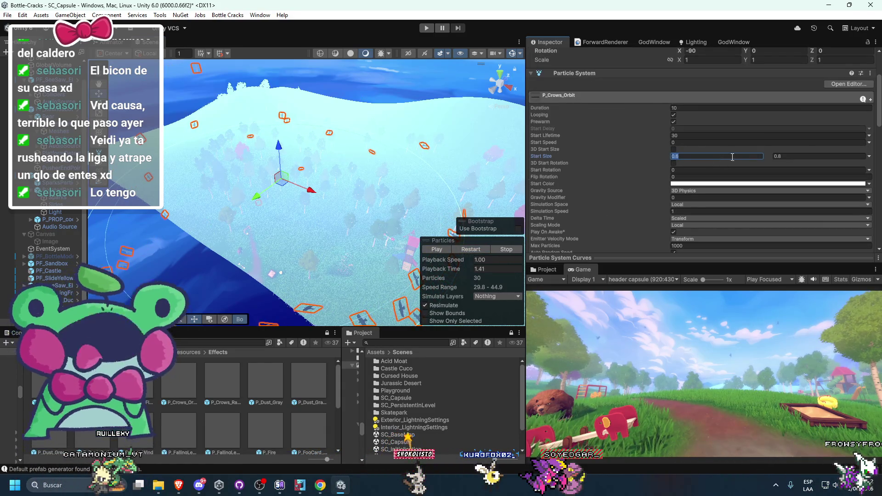
text(1)
click(785, 156)
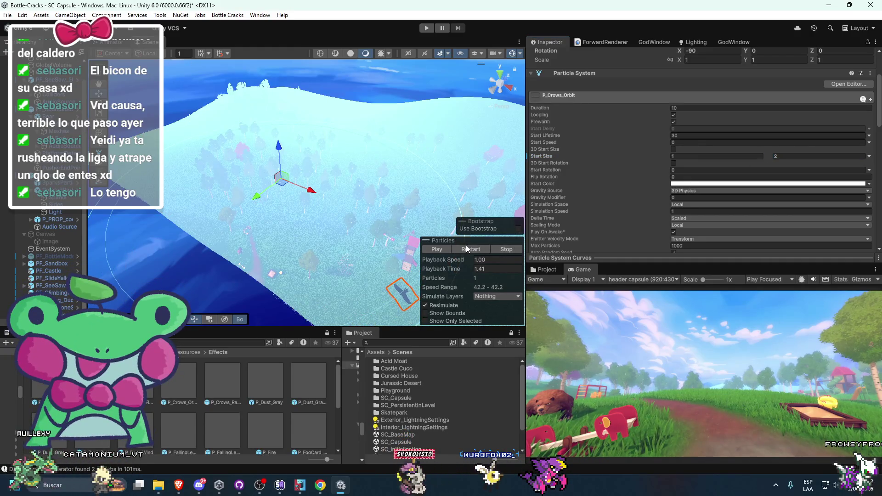
click(464, 249)
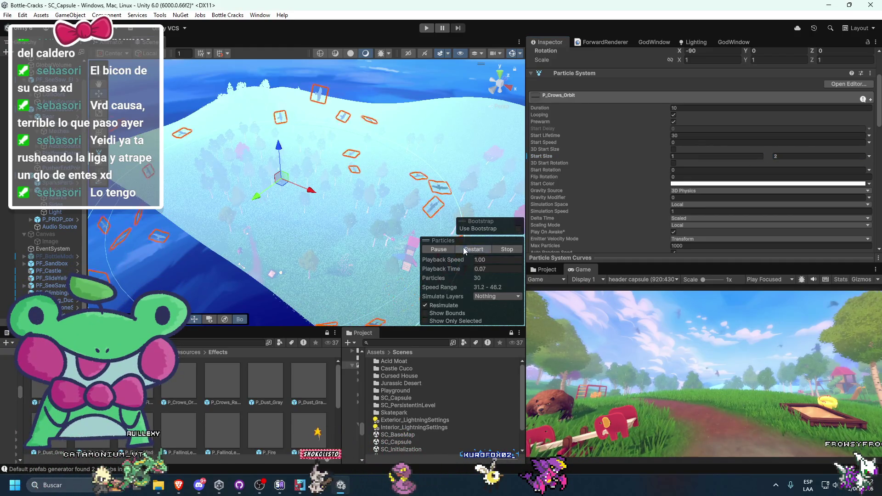
click(437, 249)
click(689, 157)
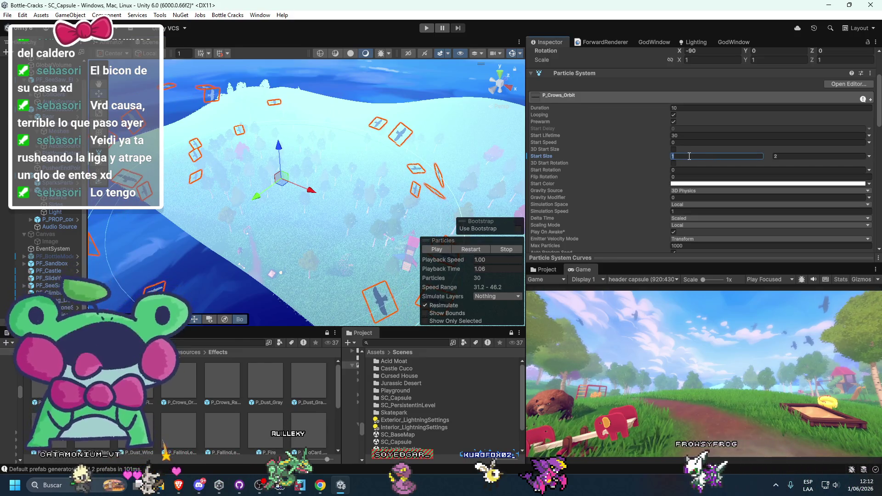
click(788, 156)
text(1.5)
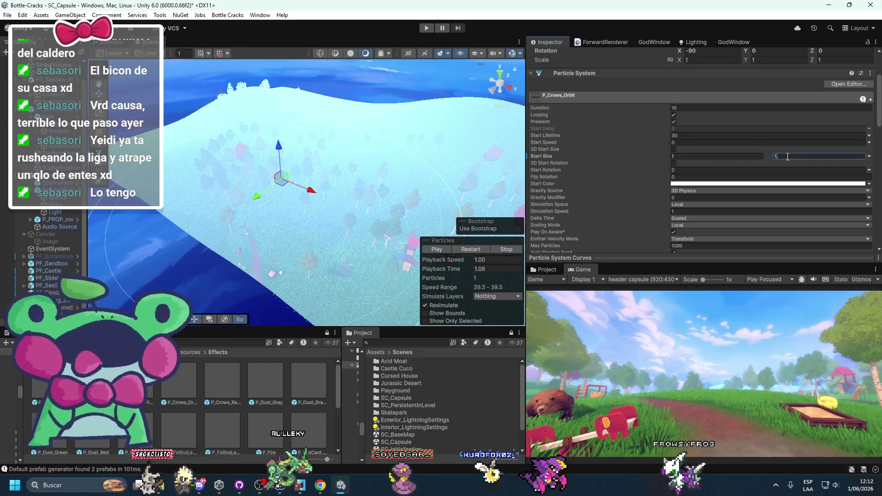
click(749, 155)
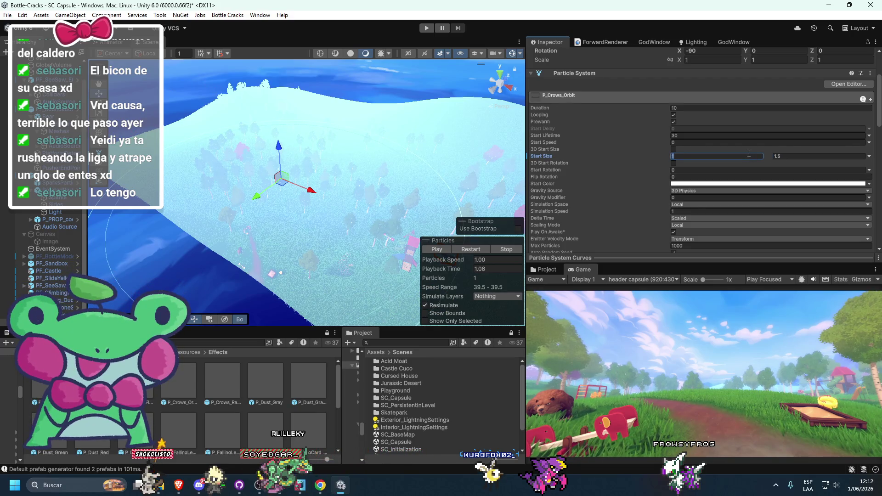
text(0.8)
click(442, 249)
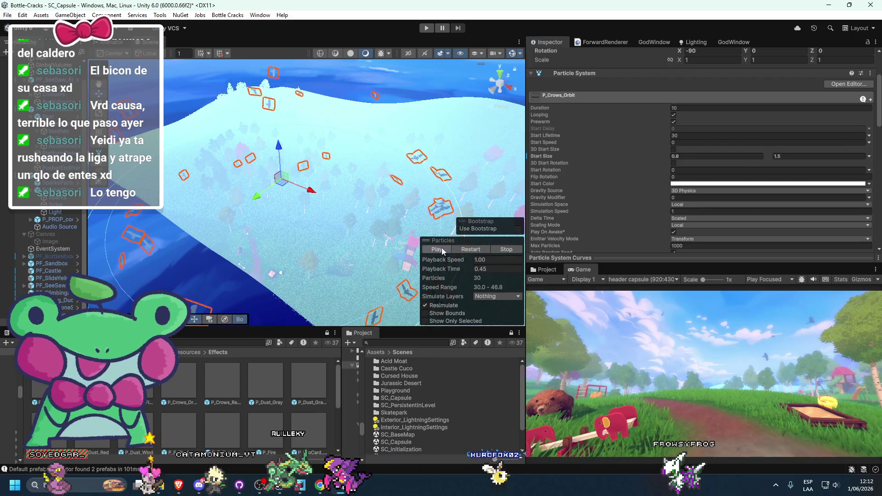
drag(278, 145, 275, 111)
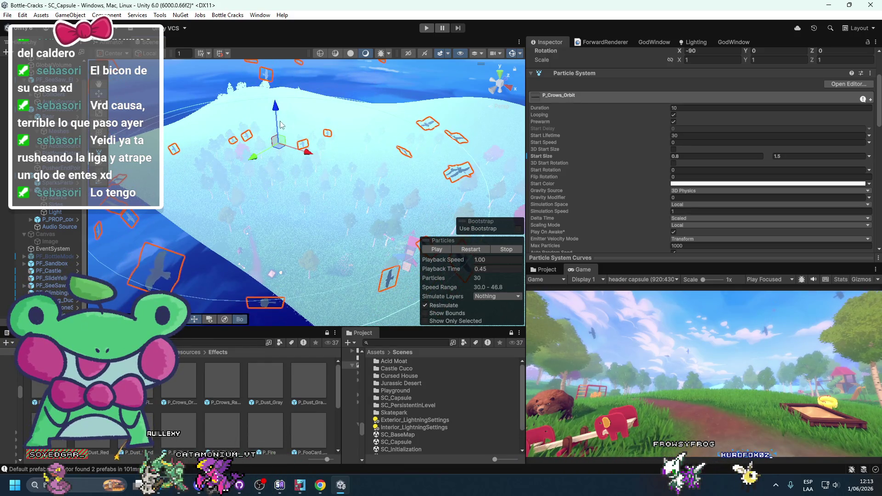
click(442, 249)
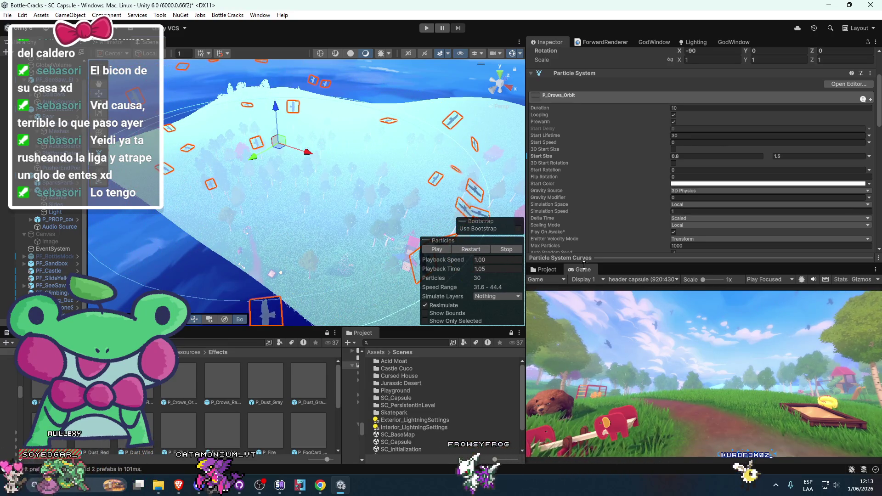
scroll(628, 230, down, 5)
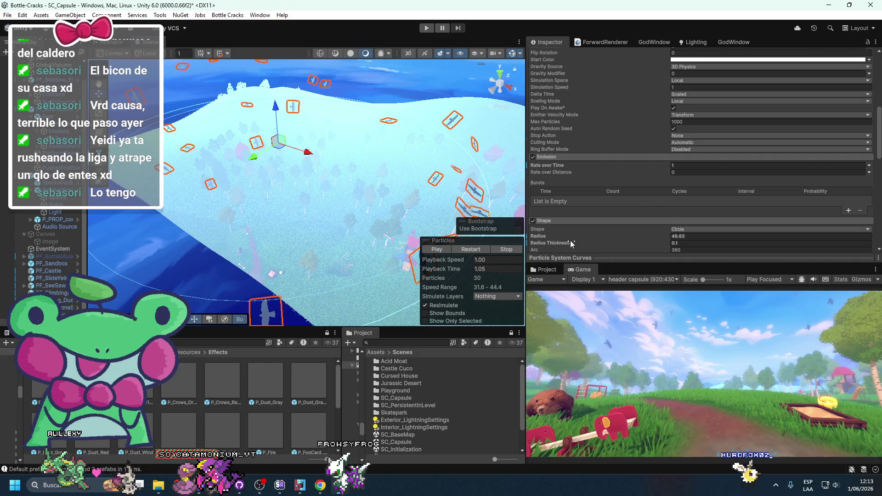
scroll(571, 243, down, 5)
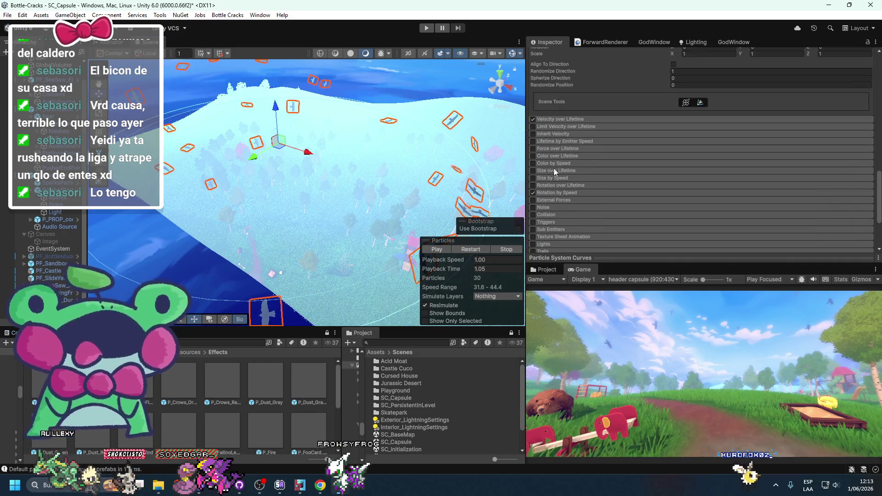
double_click(582, 268)
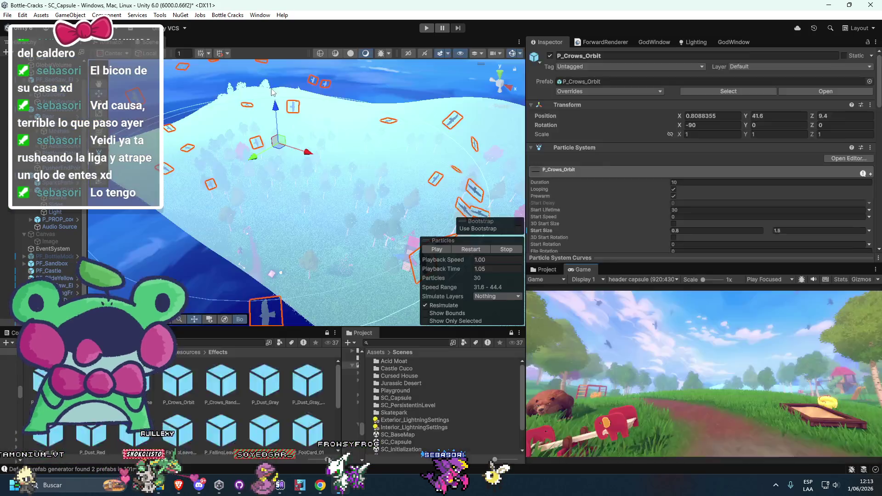
Set the crows' Start Size to 0.6–1 and check them in the maximized Game view
double_click(18, 42)
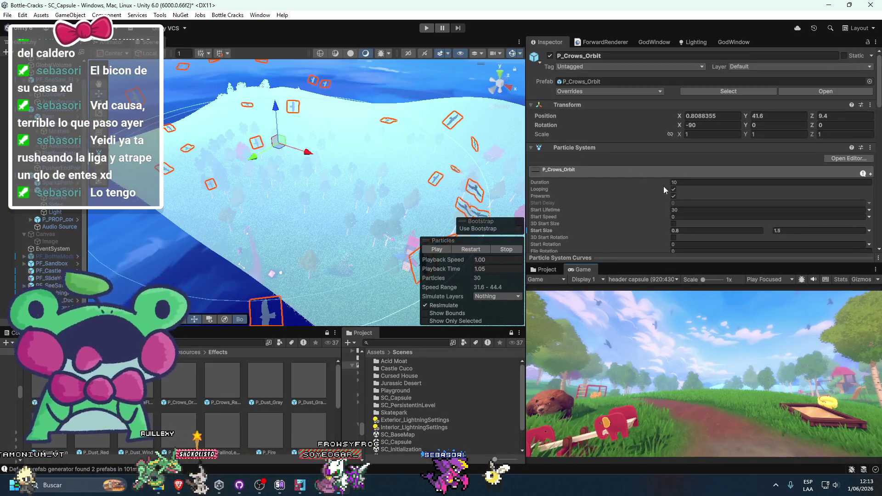
scroll(658, 183, down, 4)
click(688, 131)
text(0.6)
click(803, 132)
click(464, 246)
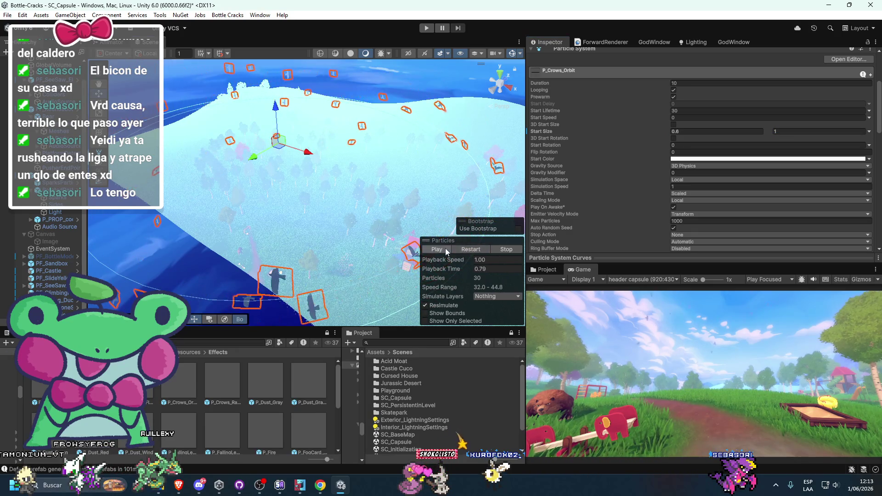
double_click(580, 269)
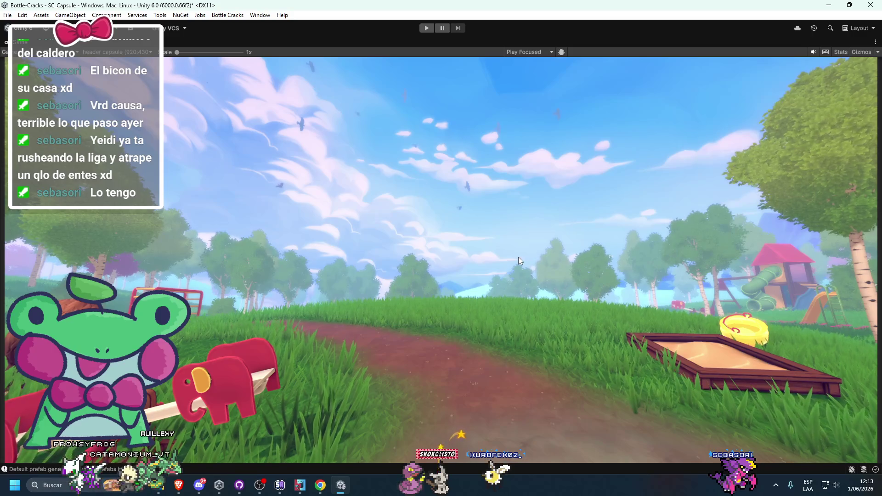
double_click(15, 51)
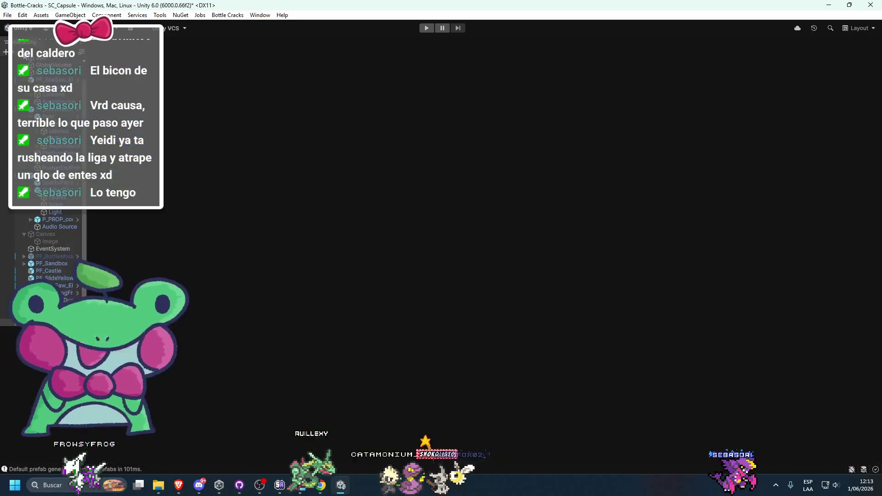
Select the P_Dust_Gray prefab in the Effects folder
click(358, 92)
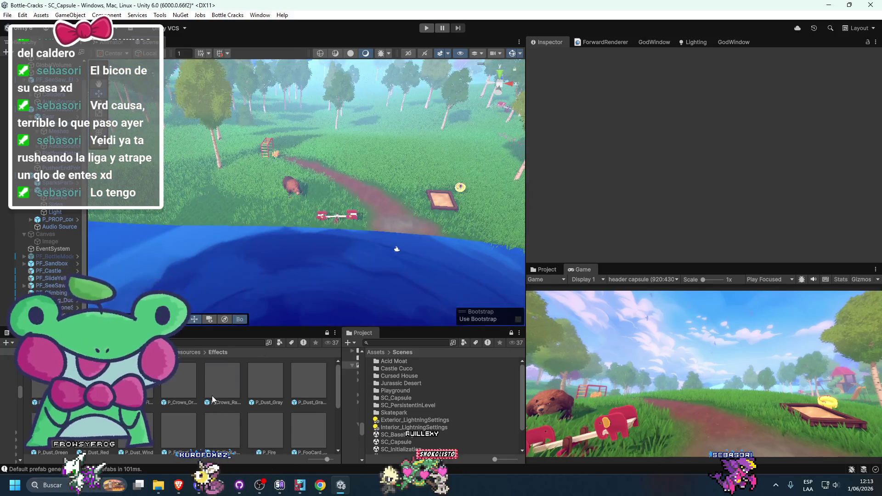
click(211, 396)
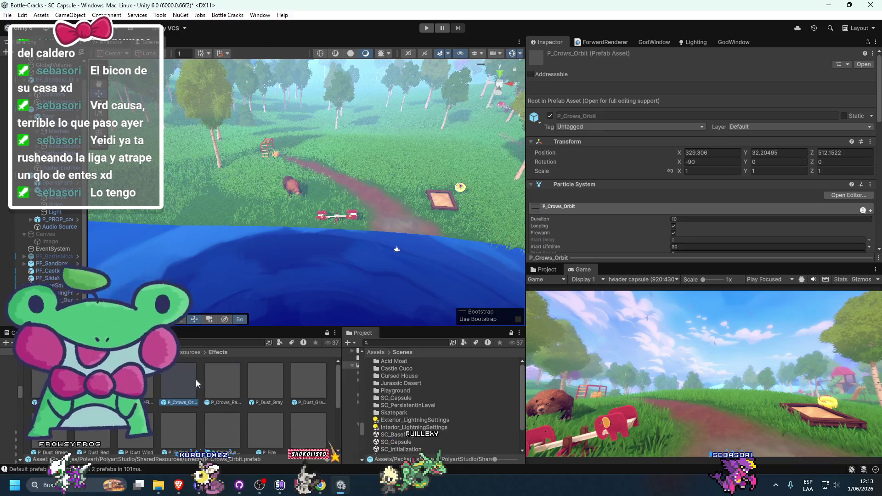
click(266, 377)
Place P_Dust_Gray in the scene and move it near the seesaw
drag(381, 186, 313, 134)
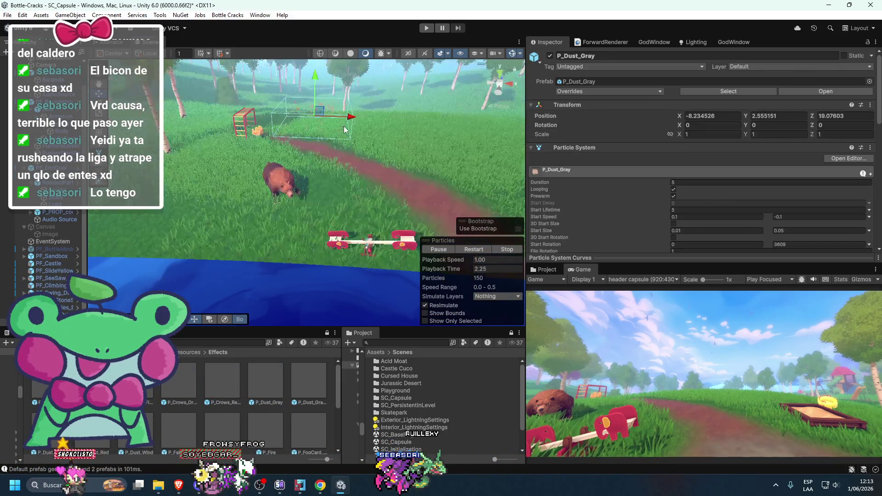
scroll(347, 128, down, 5)
mouse_move(335, 152)
mouse_down()
mouse_move(368, 164)
mouse_move(334, 152)
mouse_move(335, 198)
mouse_move(313, 252)
mouse_move(305, 236)
mouse_move(337, 250)
mouse_up()
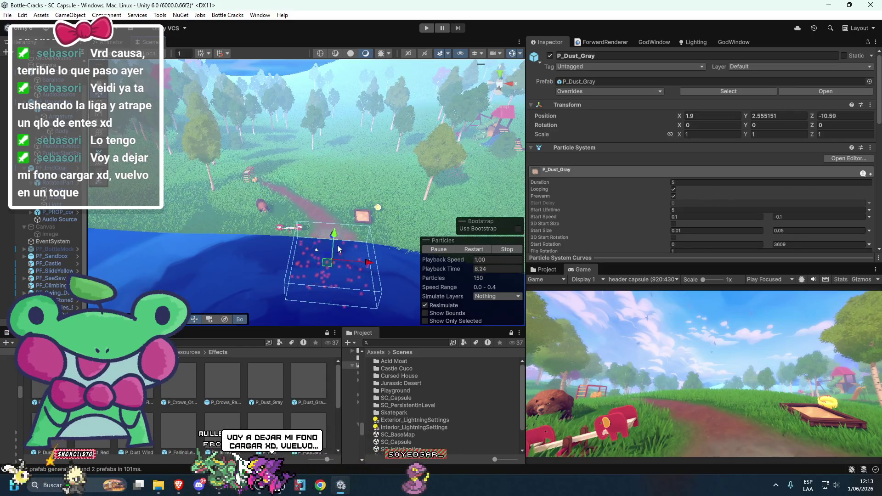
key(f)
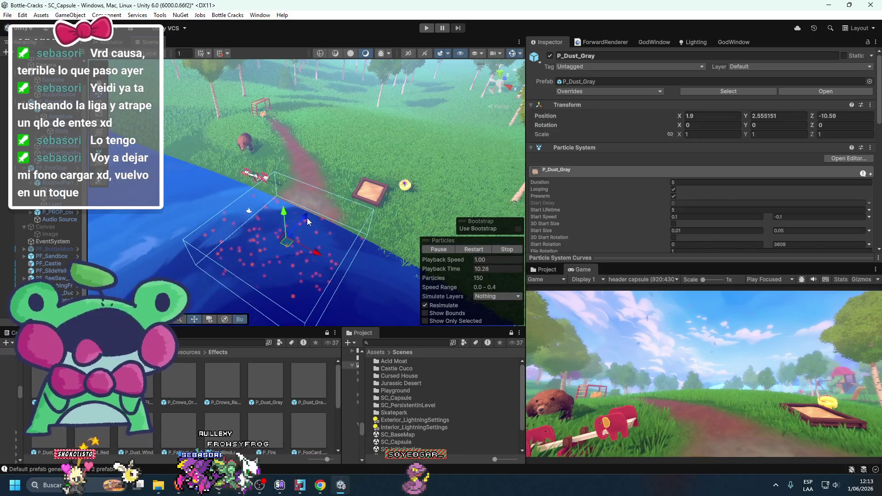
mouse_move(308, 222)
mouse_down()
mouse_move(280, 205)
mouse_move(281, 194)
mouse_move(395, 220)
mouse_up()
drag(572, 272, 206, 47)
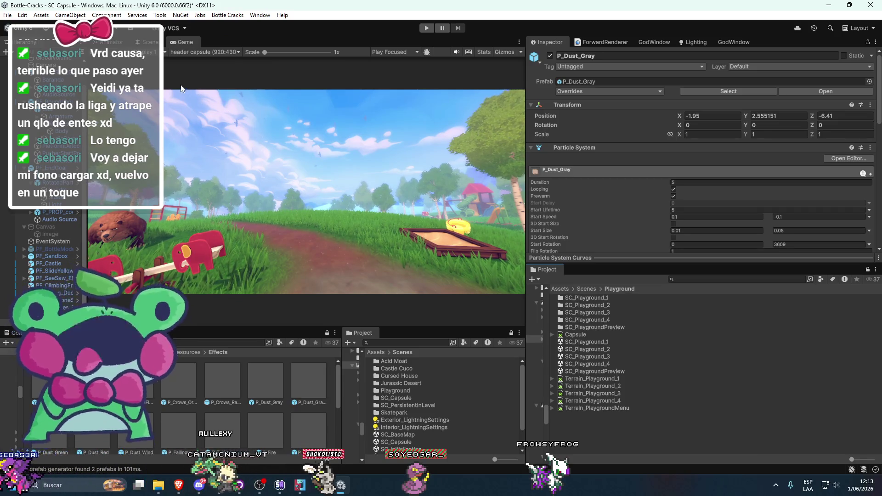
mouse_move(186, 38)
mouse_down()
mouse_move(175, 37)
mouse_move(572, 293)
mouse_move(578, 277)
mouse_up()
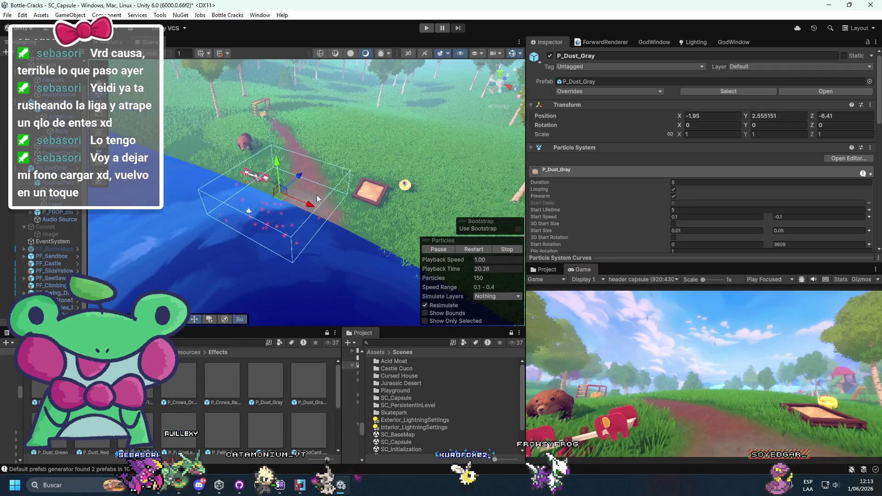
Tilt the dust emitter to X -97.93 and position it at -3.66, 1.34, then preview full-screen
mouse_move(310, 169)
mouse_down()
mouse_move(248, 246)
mouse_move(222, 295)
mouse_up()
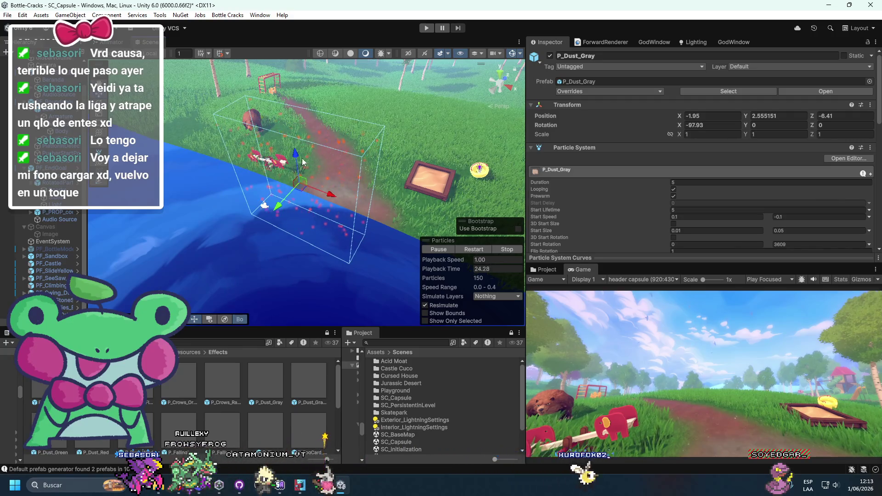
drag(292, 116, 305, 173)
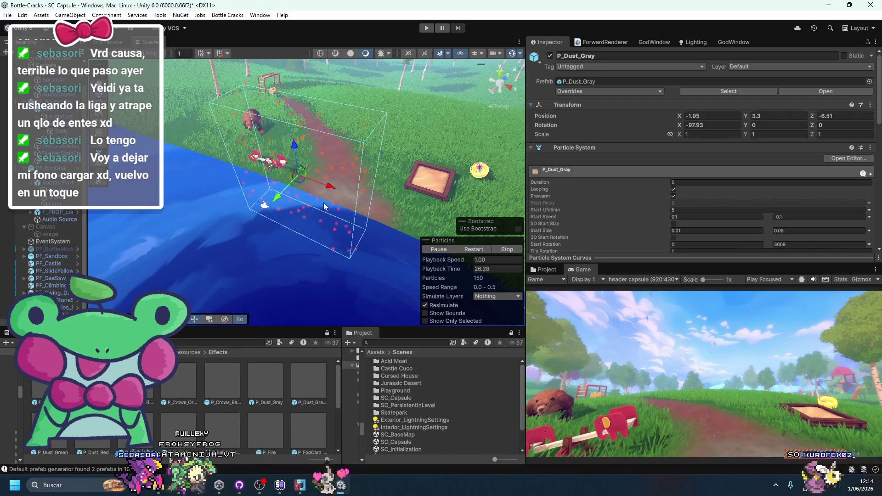
mouse_move(324, 202)
mouse_down()
mouse_move(287, 185)
mouse_move(214, 220)
mouse_up()
drag(241, 171, 249, 186)
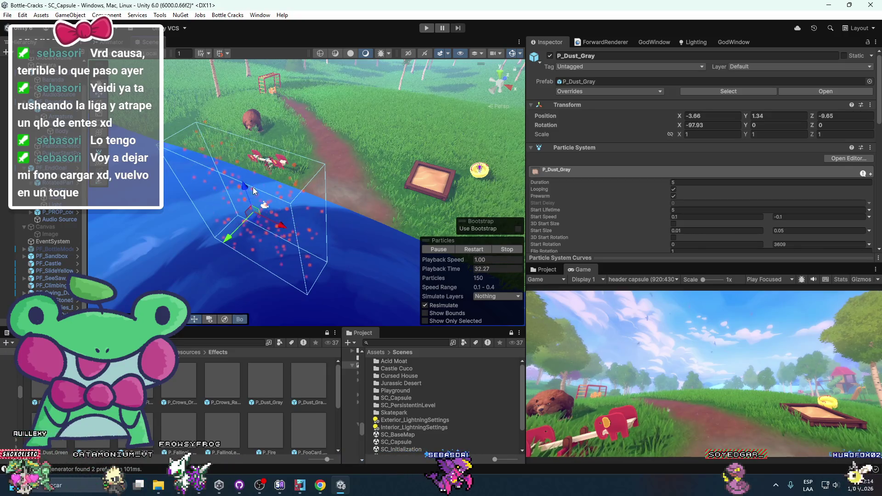
key(shift+space)
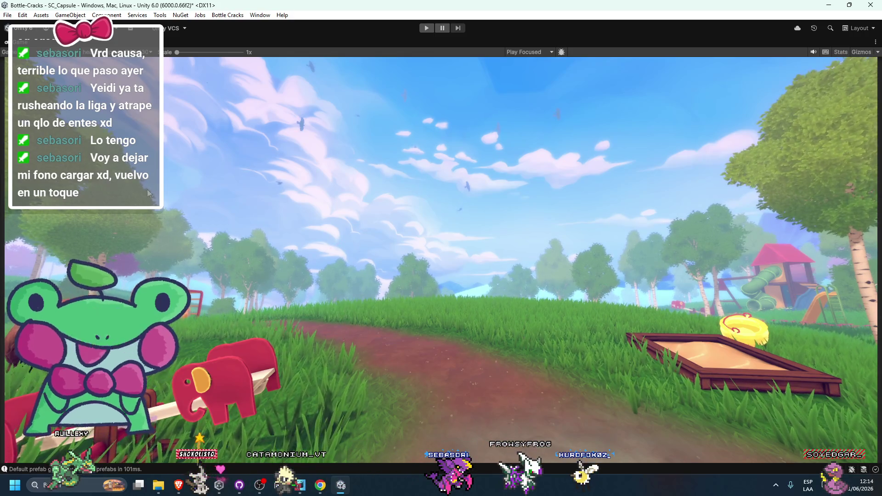
double_click(23, 43)
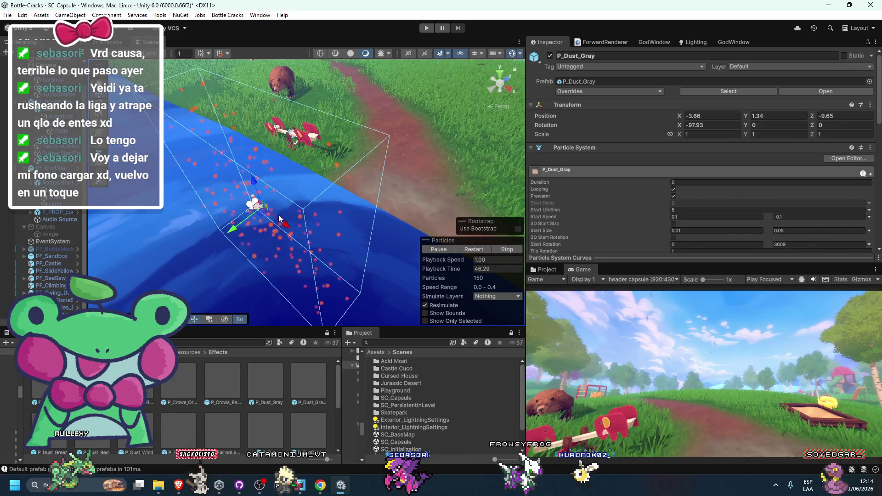
Select the P_Dust_Wind particle system
click(334, 181)
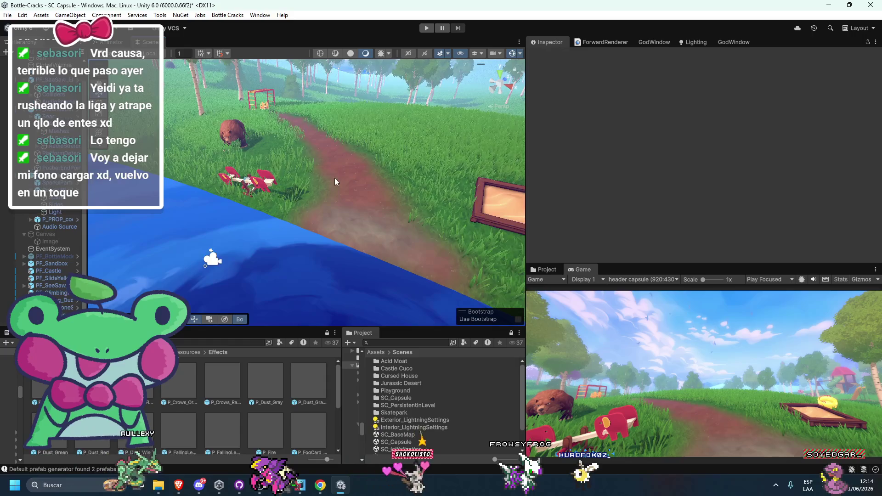
scroll(173, 423, down, 2)
click(313, 155)
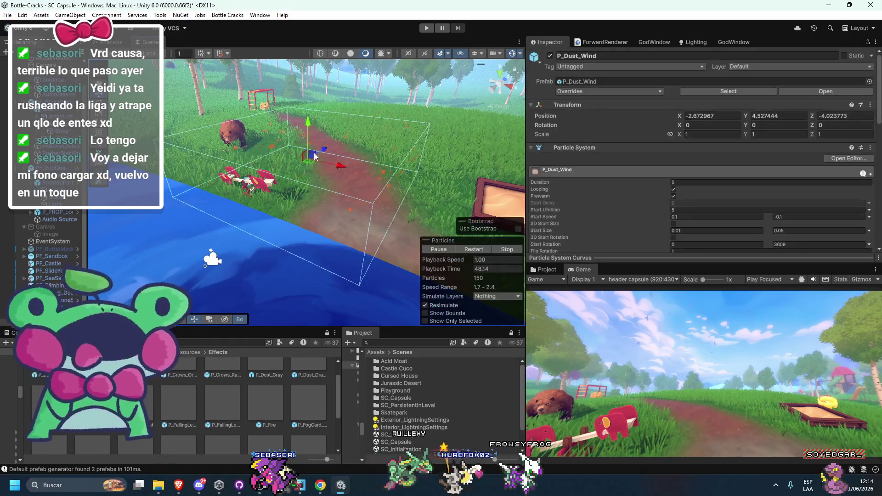
Raise the P_Dust_Wind emitter and frame it in the scene view
mouse_move(307, 138)
mouse_down()
mouse_move(305, 109)
mouse_move(285, 153)
mouse_up()
key(f)
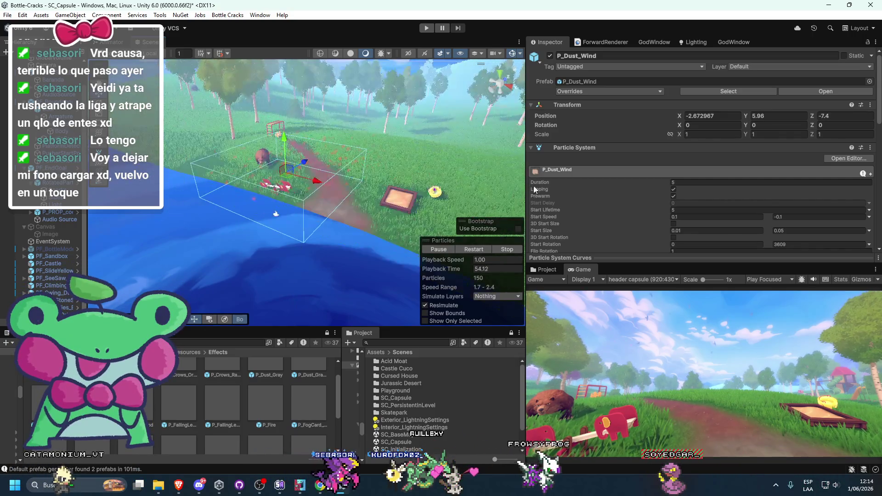
scroll(616, 195, down, 3)
scroll(615, 194, down, 4)
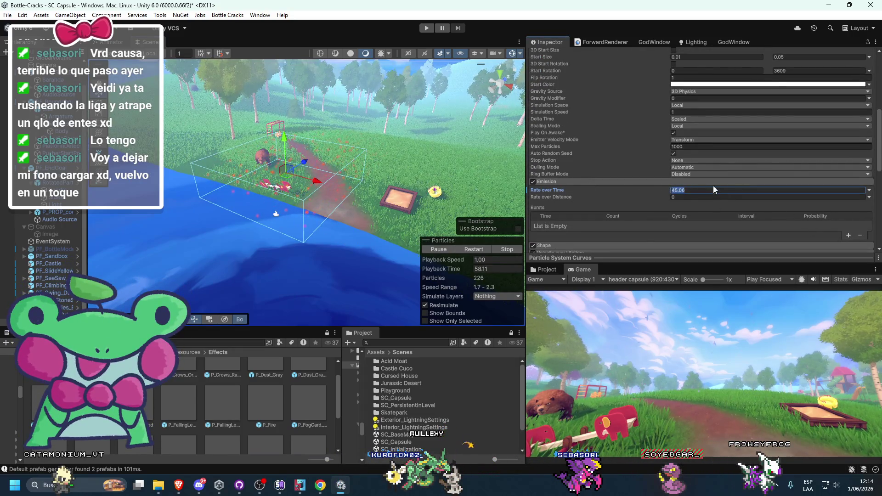
text(100)
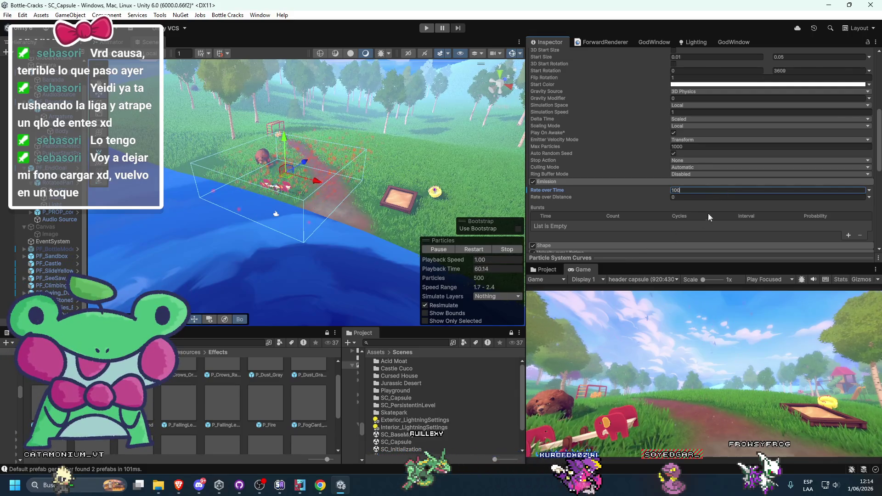
text(40)
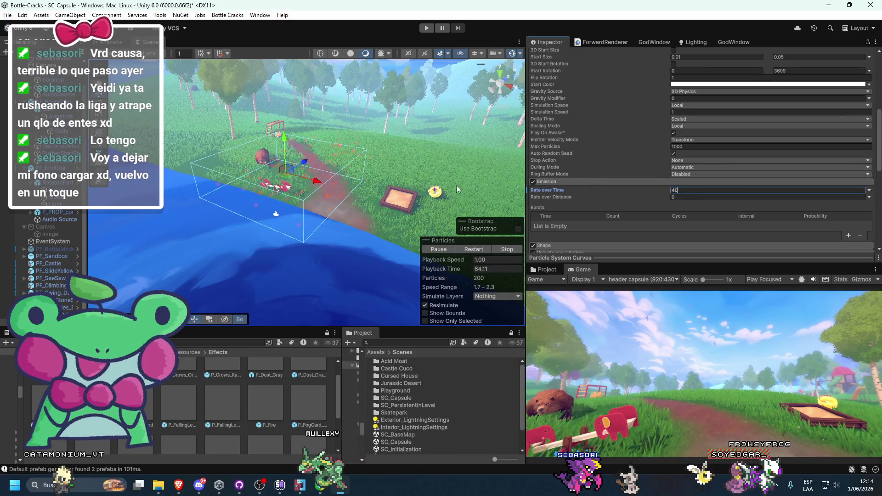
scroll(622, 179, down, 5)
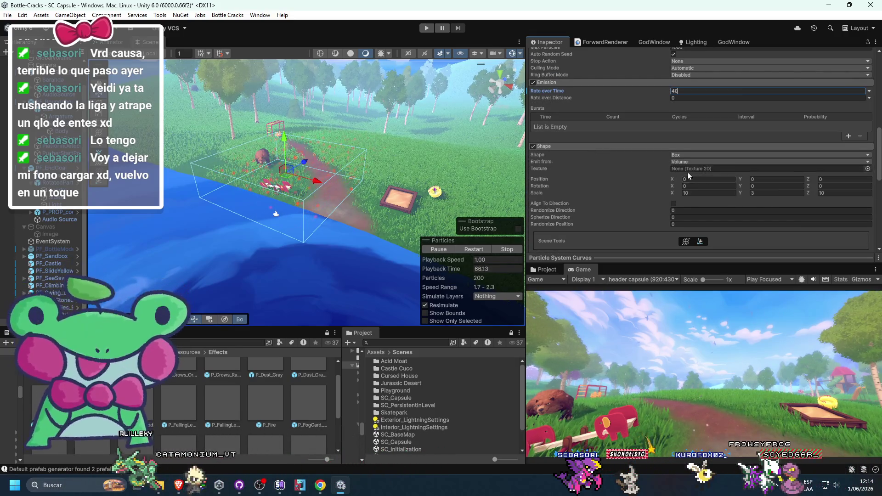
scroll(640, 187, down, 1)
scroll(635, 197, up, 10)
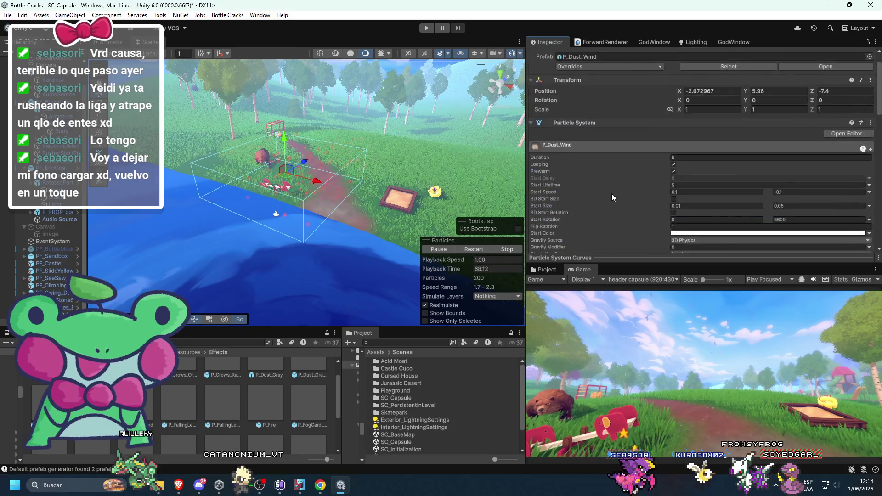
key(f)
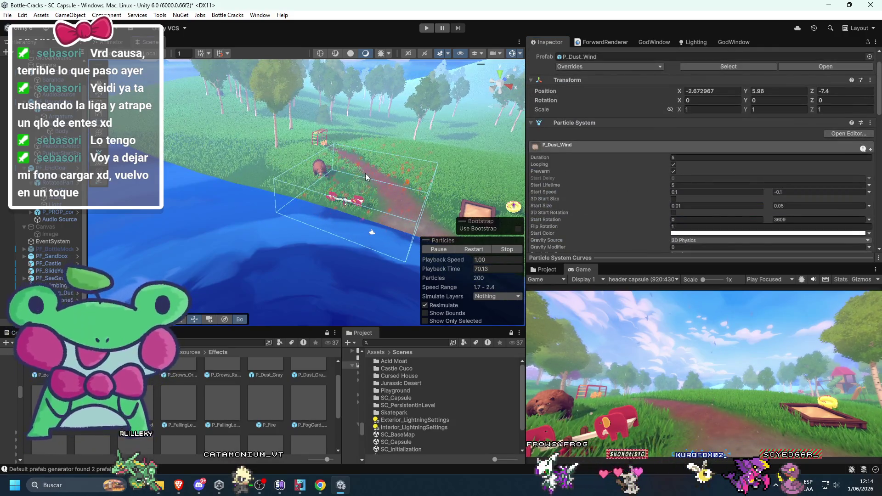
Stretch the wind dust box to Z scale 1.9067, raise it to Y 8.32, and maximize the Game view
drag(368, 108, 368, 93)
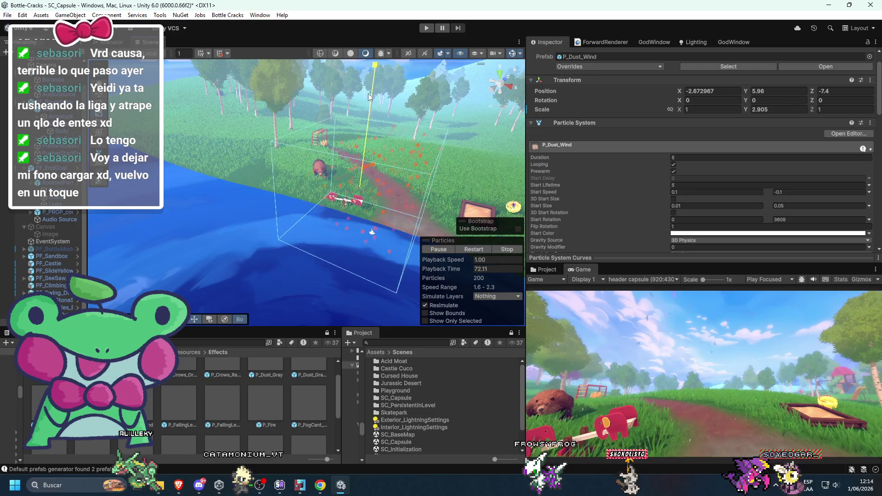
key(f)
drag(306, 193, 334, 188)
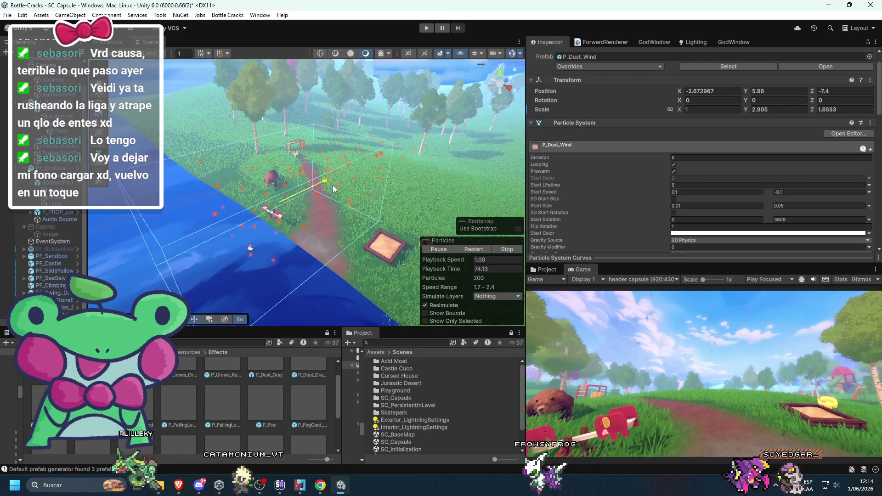
key(w)
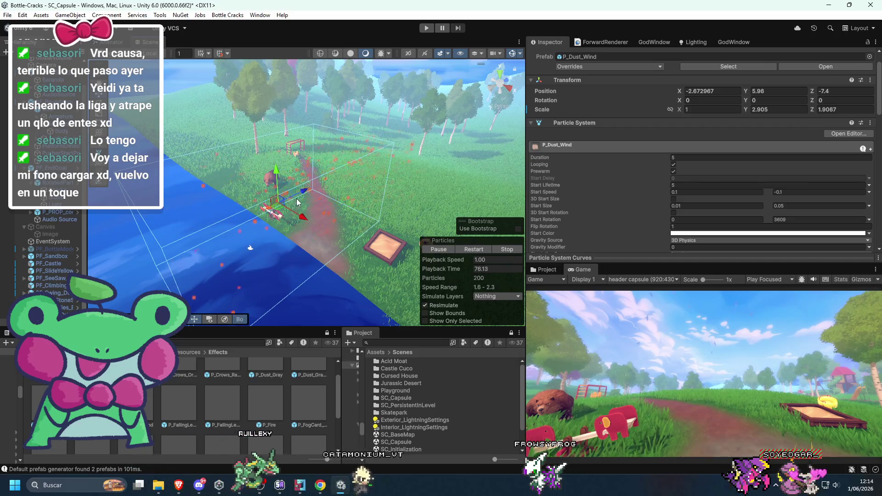
drag(279, 174, 275, 147)
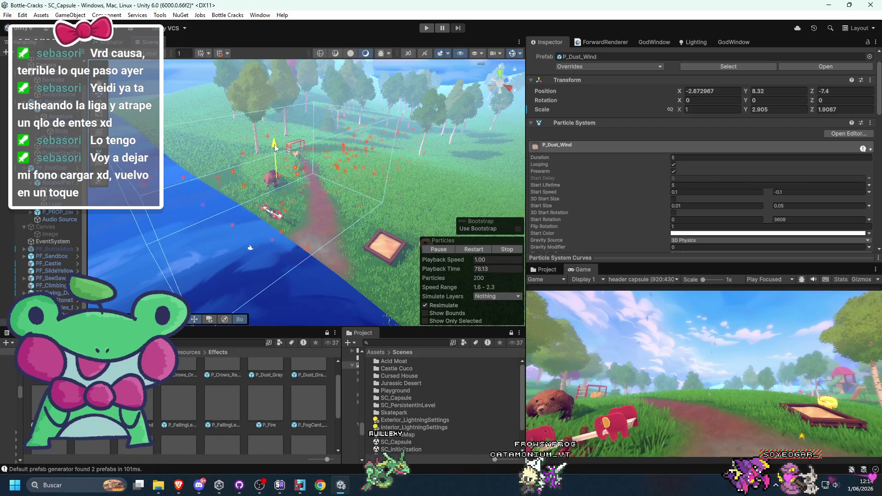
double_click(570, 271)
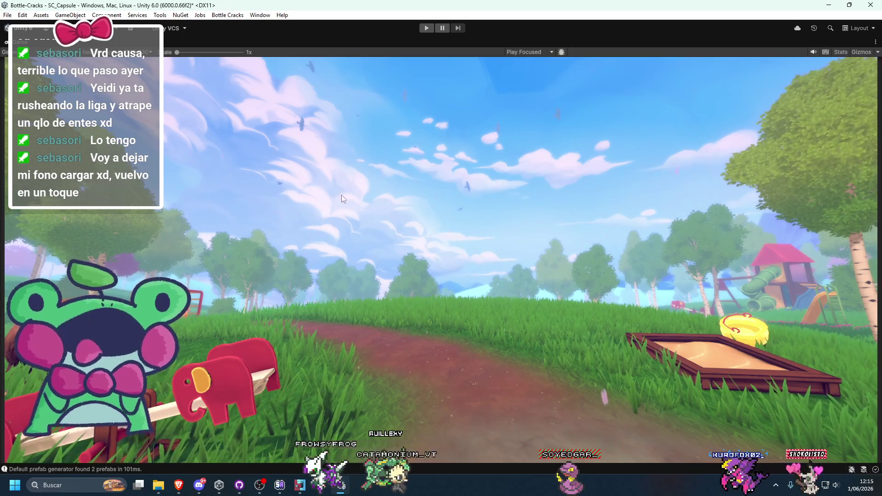
Restore the editor layout and enable the Canvas so the BOTTLE CRACKS logo shows
key(shift+space)
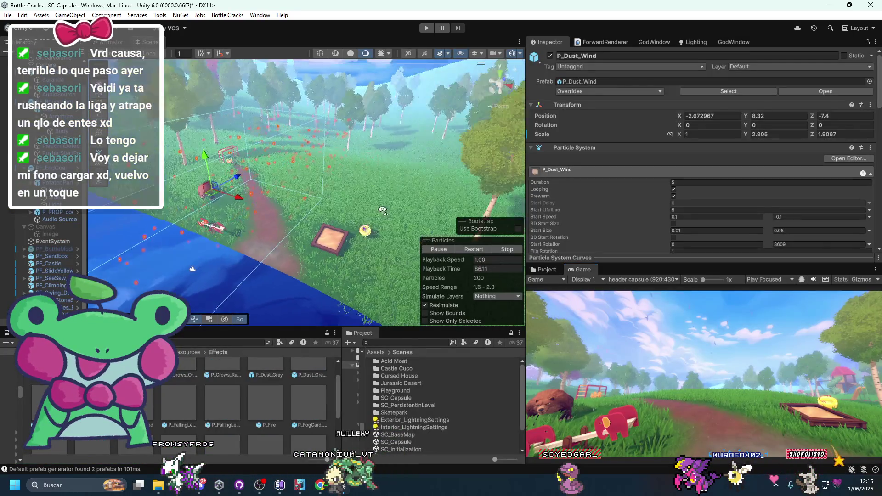
drag(318, 241, 327, 226)
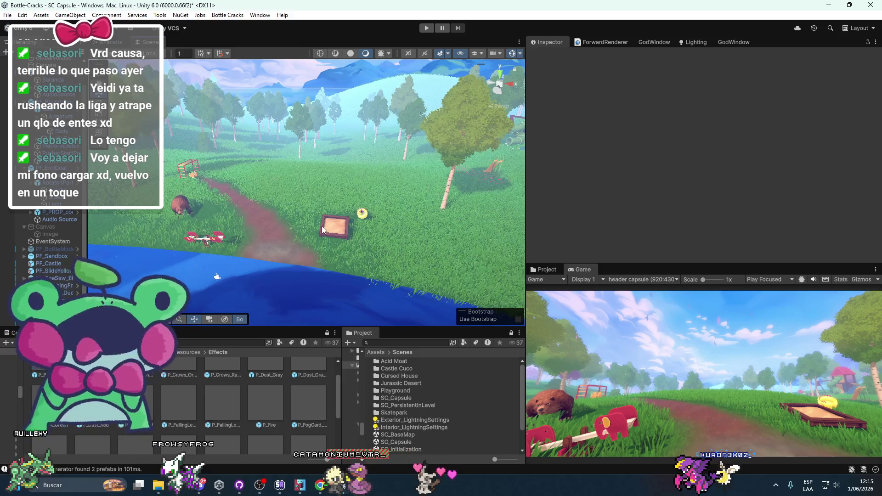
click(177, 398)
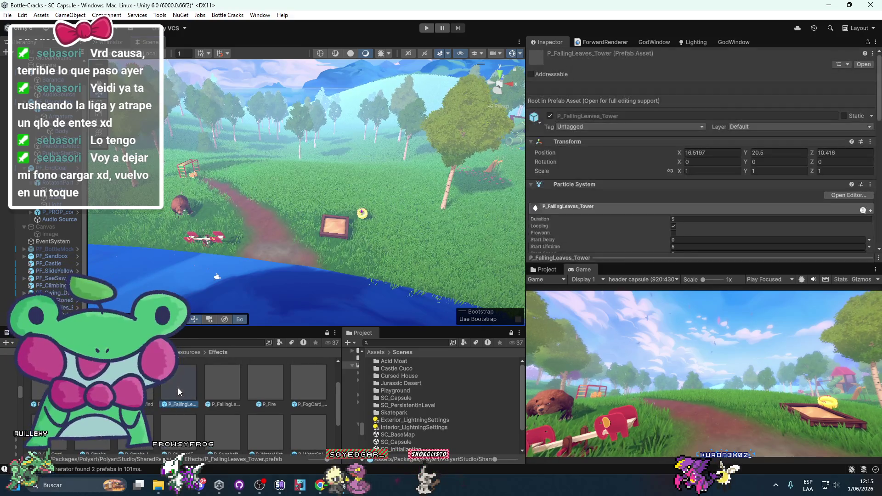
drag(214, 222, 253, 241)
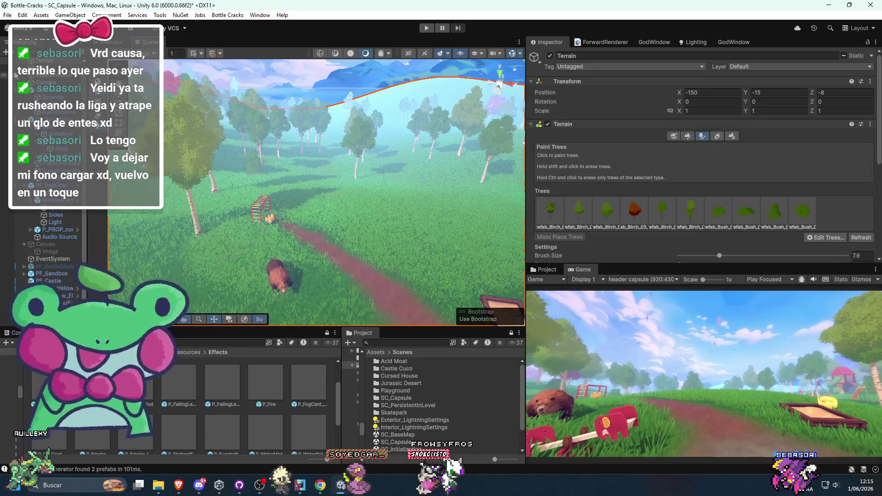
scroll(46, 184, down, 3)
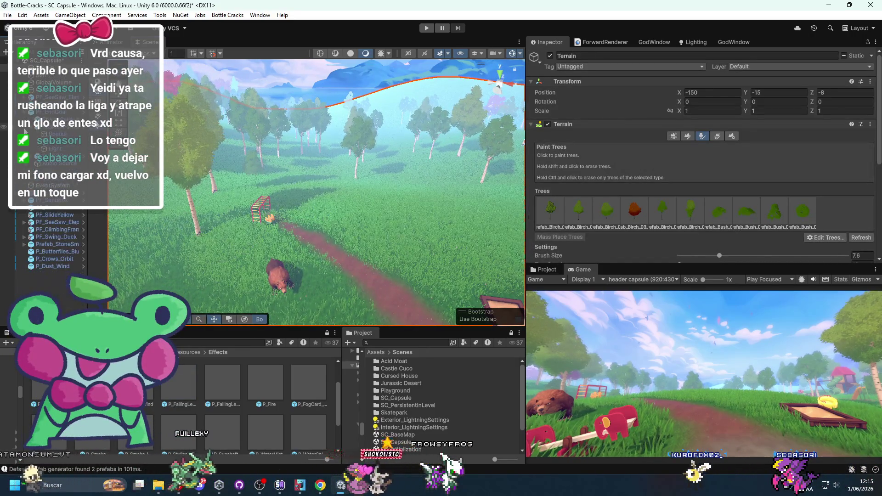
click(45, 170)
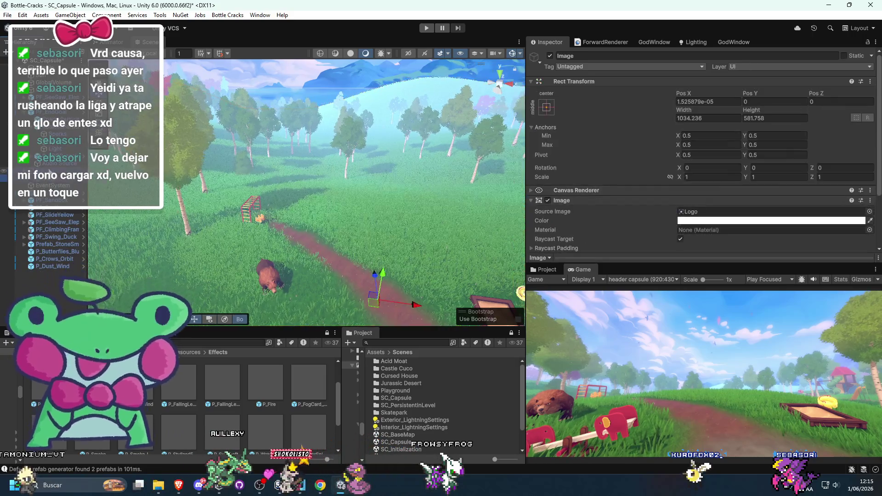
click(550, 55)
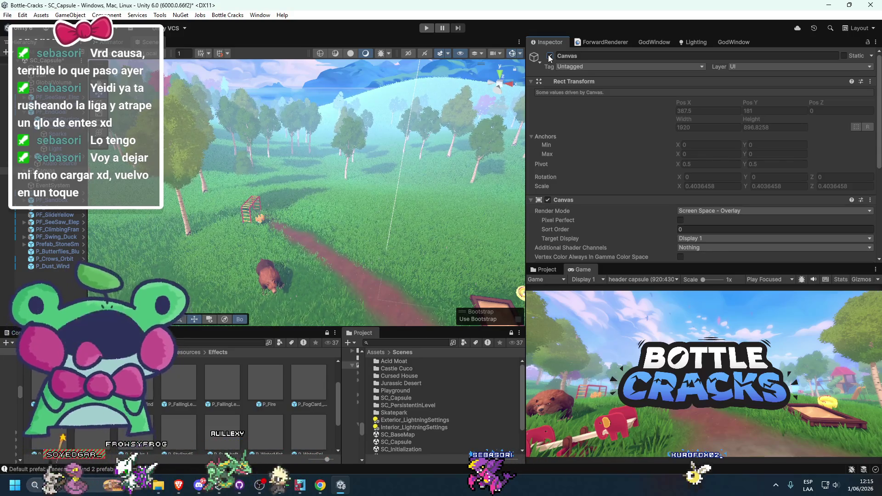
On the terrain, trial-place birch trees near the bear and water's edge, undoing each placement
click(269, 246)
click(257, 257)
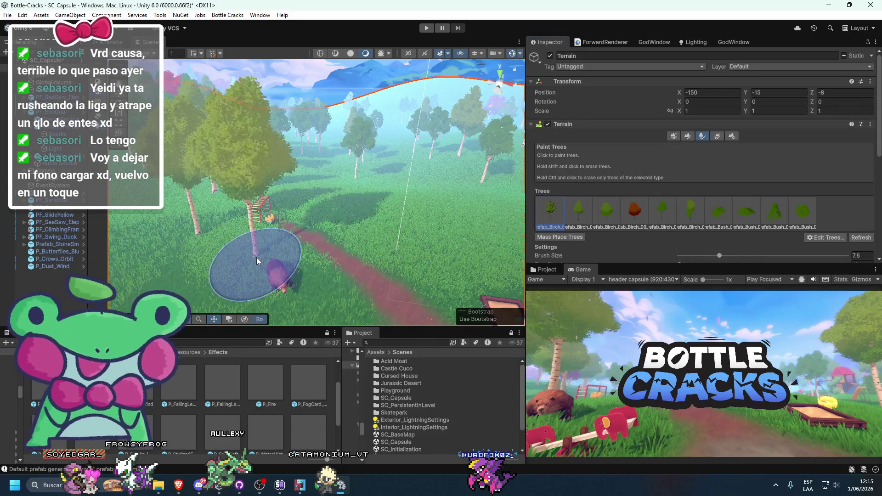
key(ctrl+z)
click(298, 304)
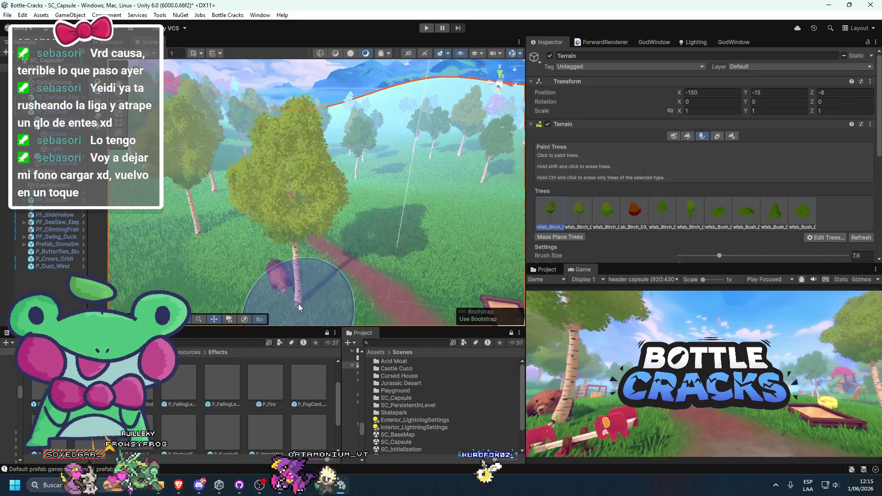
key(ctrl+z)
click(271, 308)
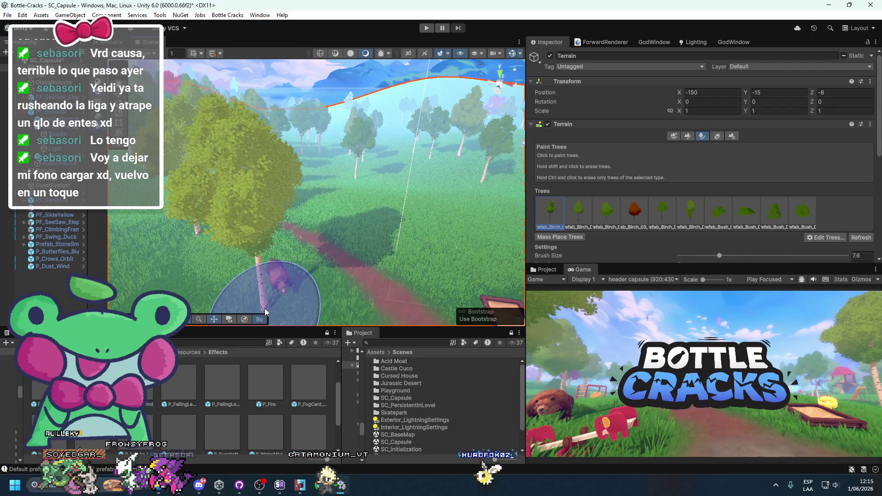
key(ctrl+z)
scroll(314, 233, down, 5)
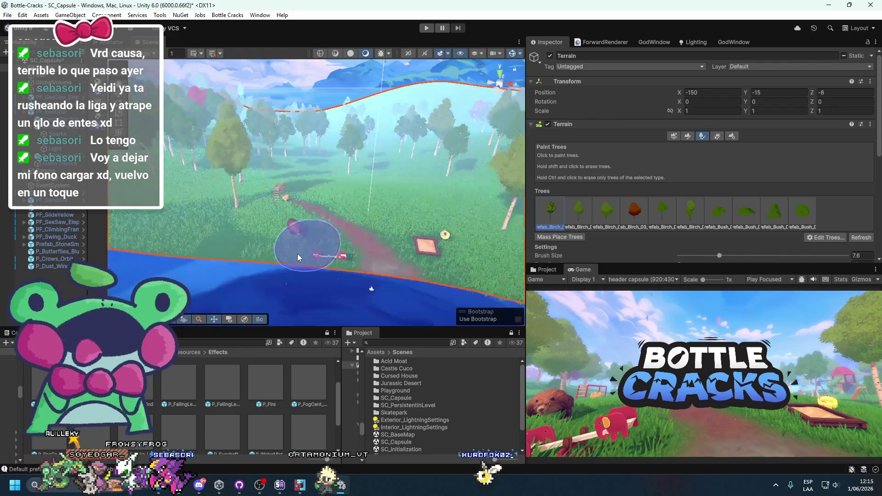
click(289, 228)
key(ctrl+z)
click(310, 229)
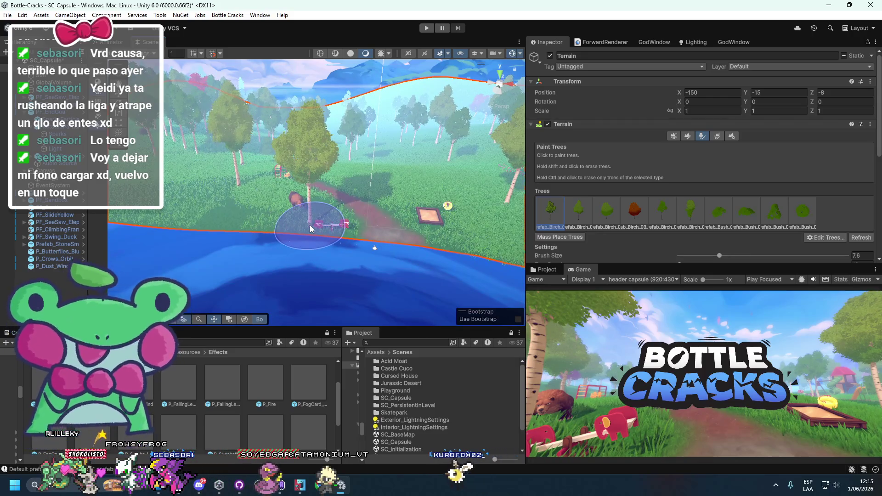
key(ctrl+z)
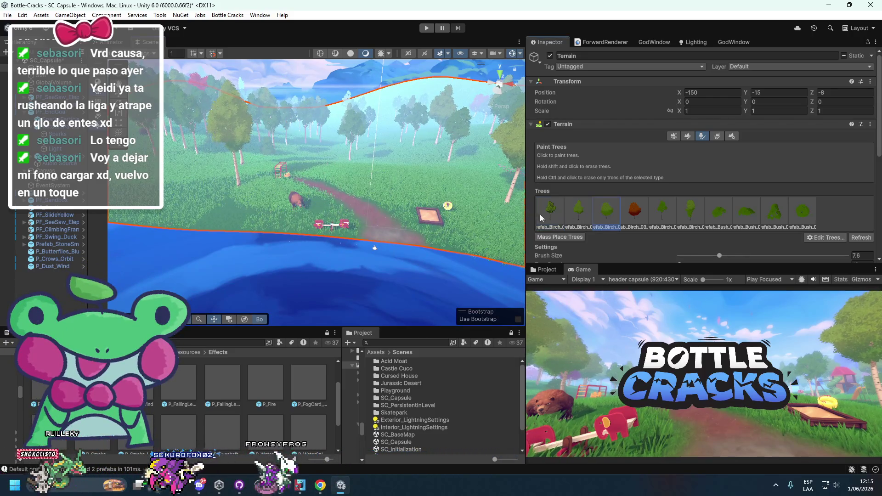
Try a different birch variant at several more spots, undoing every placement
click(266, 225)
key(ctrl+z)
click(288, 233)
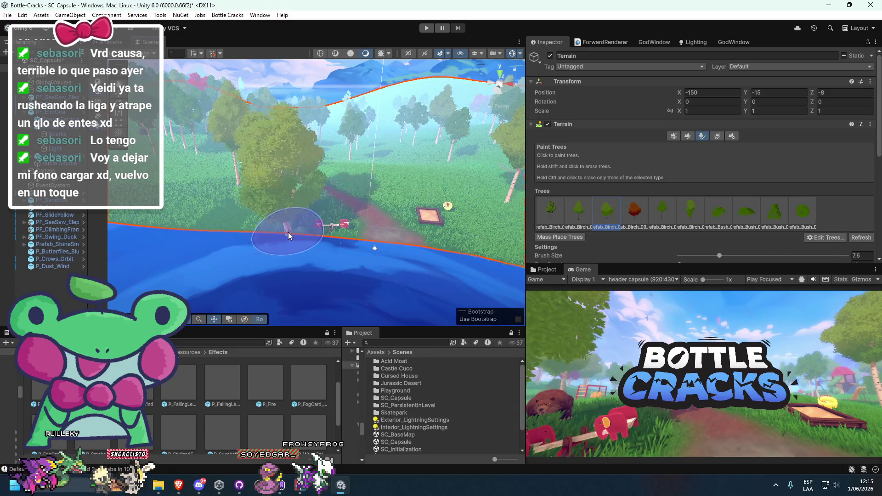
key(ctrl+z)
click(282, 229)
key(ctrl+z)
click(261, 208)
key(ctrl+z)
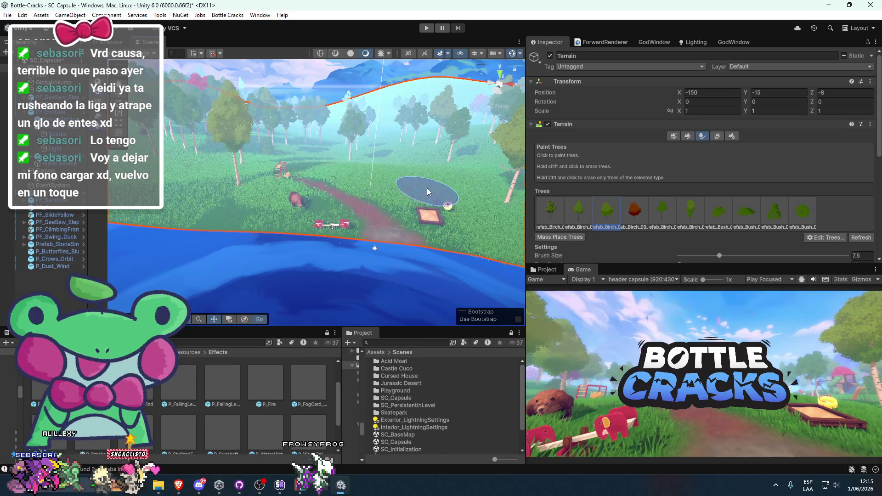
click(427, 188)
key(ctrl+z)
click(392, 175)
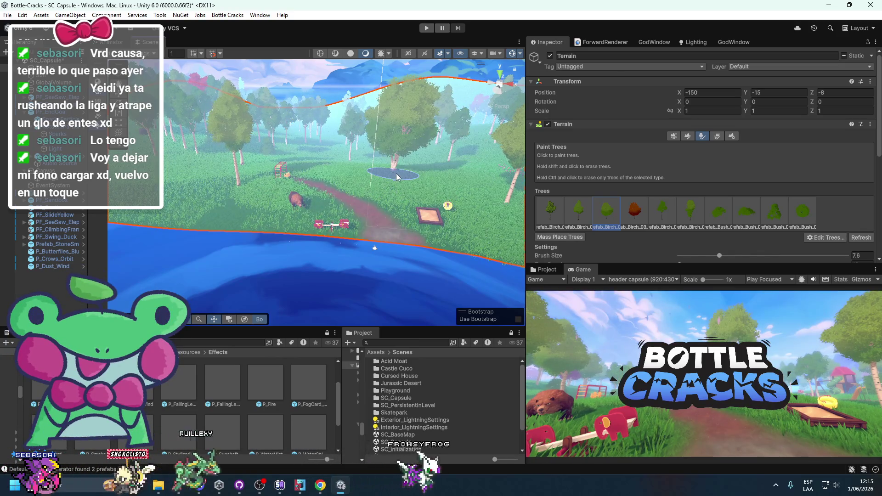
key(ctrl+z)
click(421, 186)
key(ctrl+z)
click(460, 207)
key(ctrl+z)
Place the final birch tree beside the dirt path
click(406, 172)
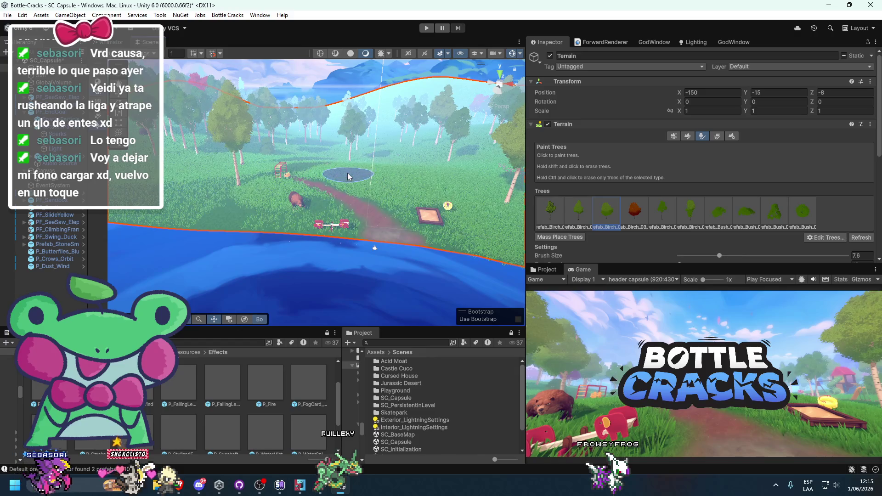
scroll(349, 184, up, 3)
scroll(267, 379, down, 1)
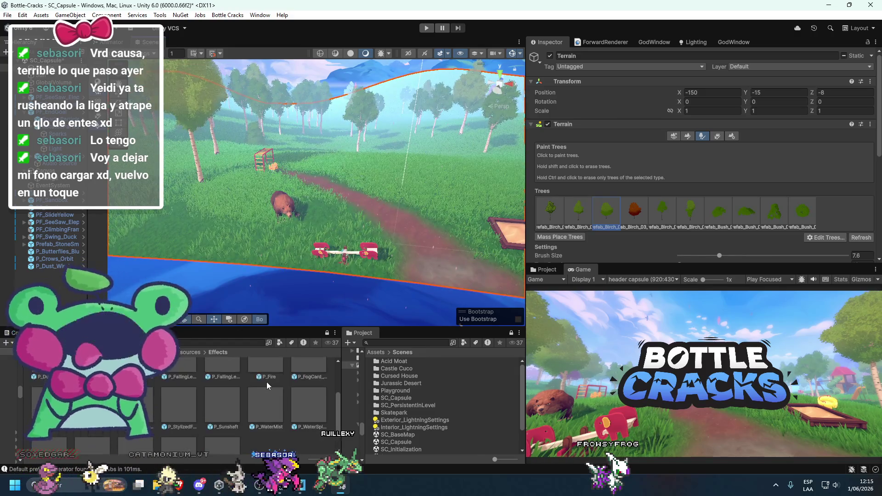
Try the P_Smoke effect at the bear, then delete it from the scene
scroll(267, 382, down, 1)
click(186, 387)
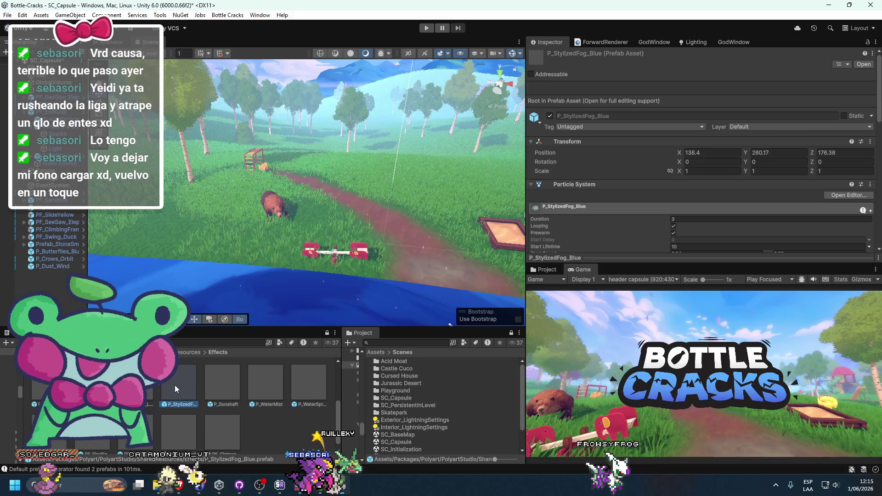
click(136, 383)
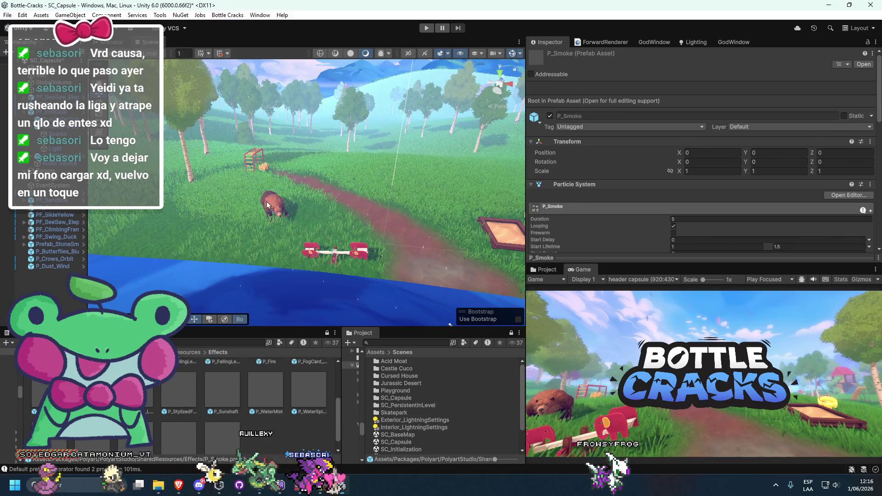
drag(136, 386, 266, 191)
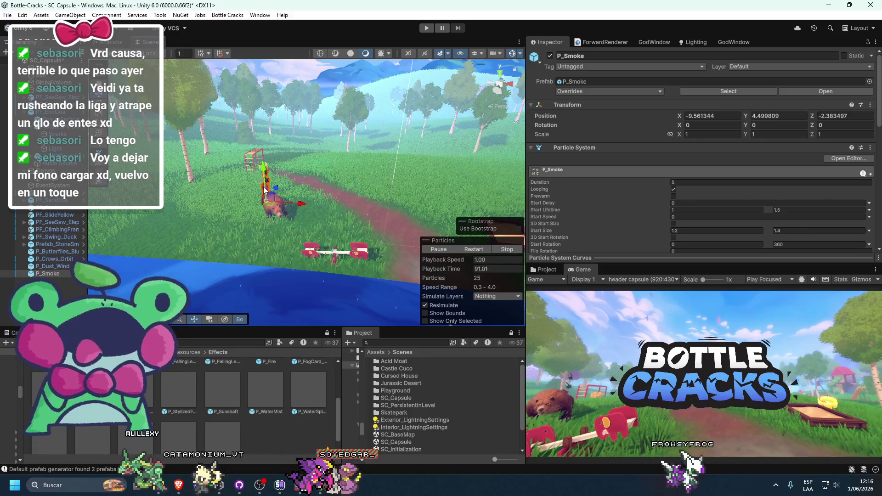
key(Delete)
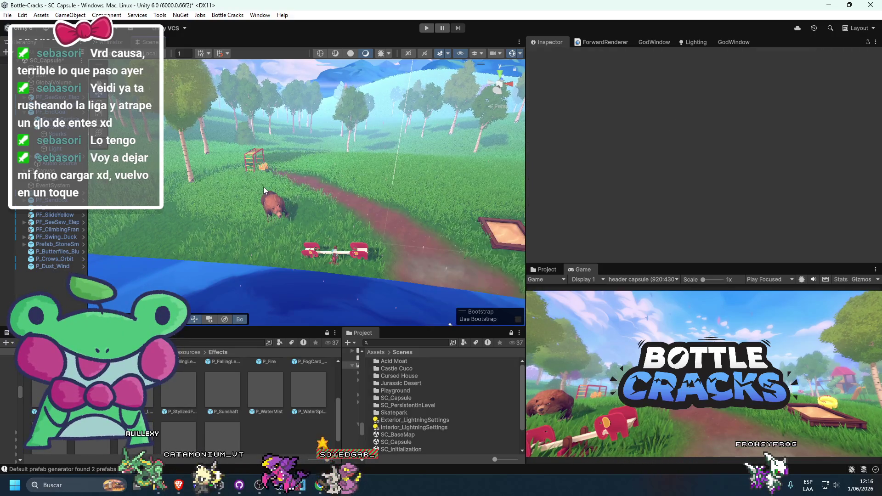
key(ctrl+z)
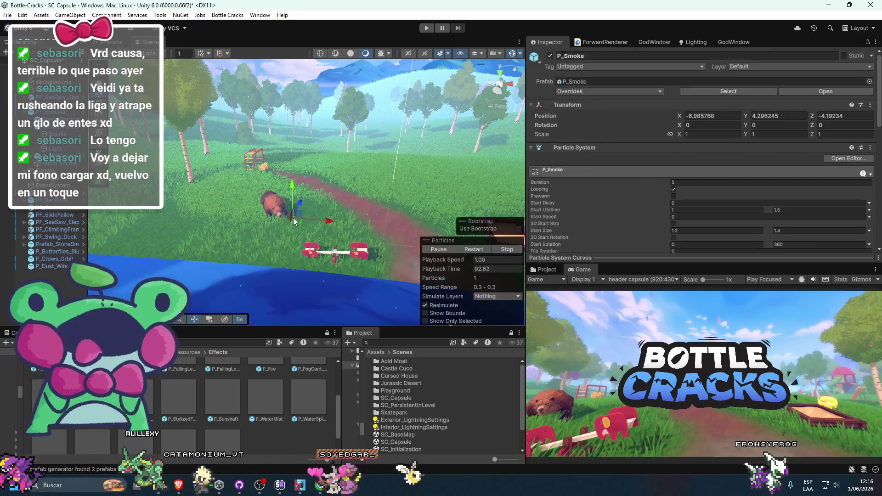
key(Delete)
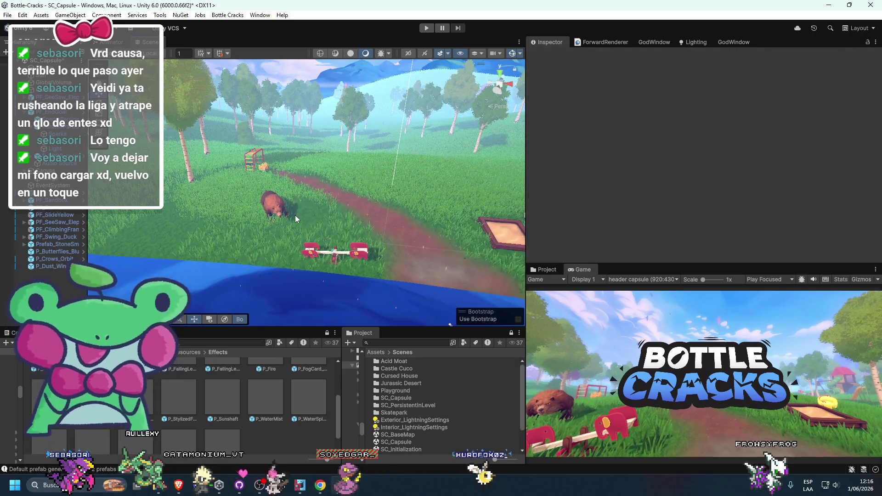
Add the P_FallingLeaves_Tower effect above the path and maximise the Game view
scroll(233, 395, up, 2)
mouse_move(238, 226)
mouse_down()
mouse_move(223, 99)
mouse_move(272, 117)
mouse_move(252, 127)
mouse_up()
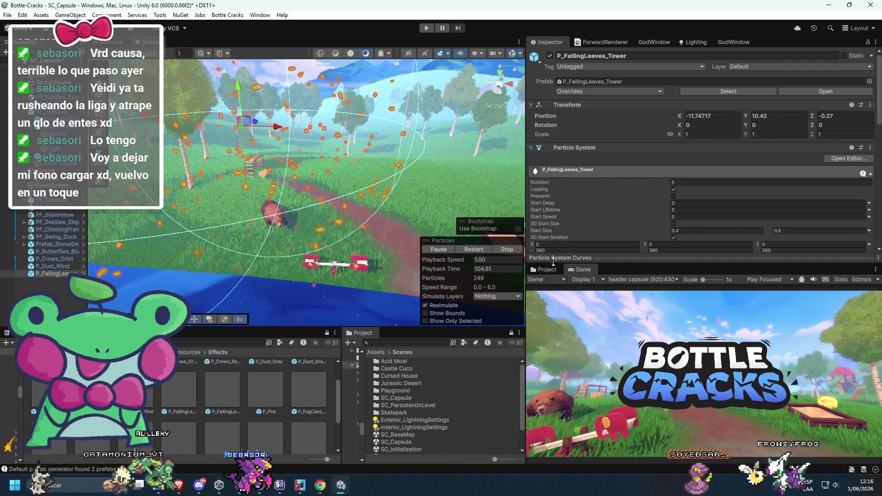
double_click(579, 269)
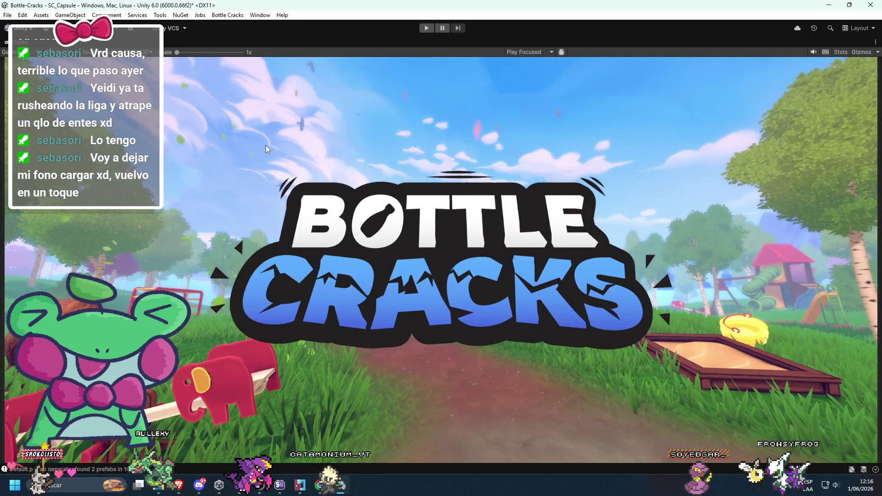